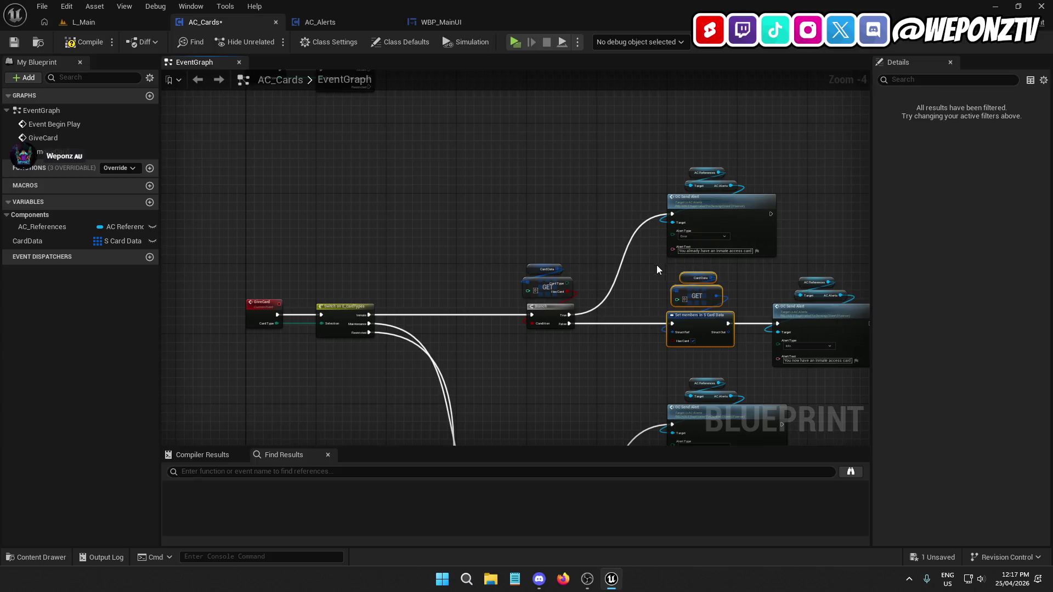
# Cut the Card Data, GET and Set members nodes and paste them beside the RemoveCard switch
pyautogui.hotkey('ctrl', 'x')
pyautogui.hotkey('ctrl', 'v')
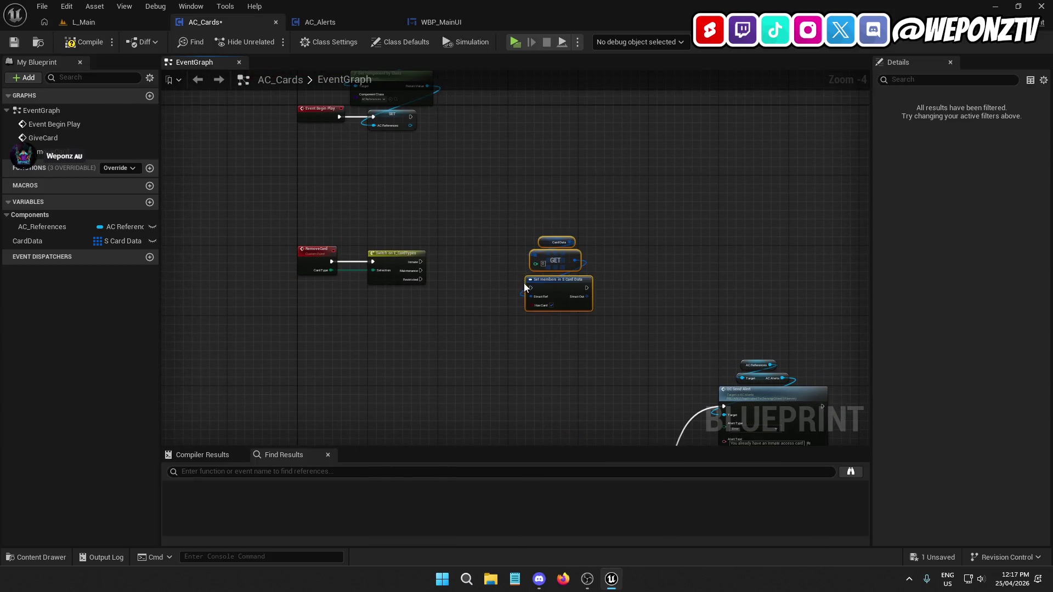
pyautogui.scroll(3, 580, 286)
pyautogui.moveTo(580, 287); pyautogui.dragTo(546, 235)
pyautogui.click(514, 318)
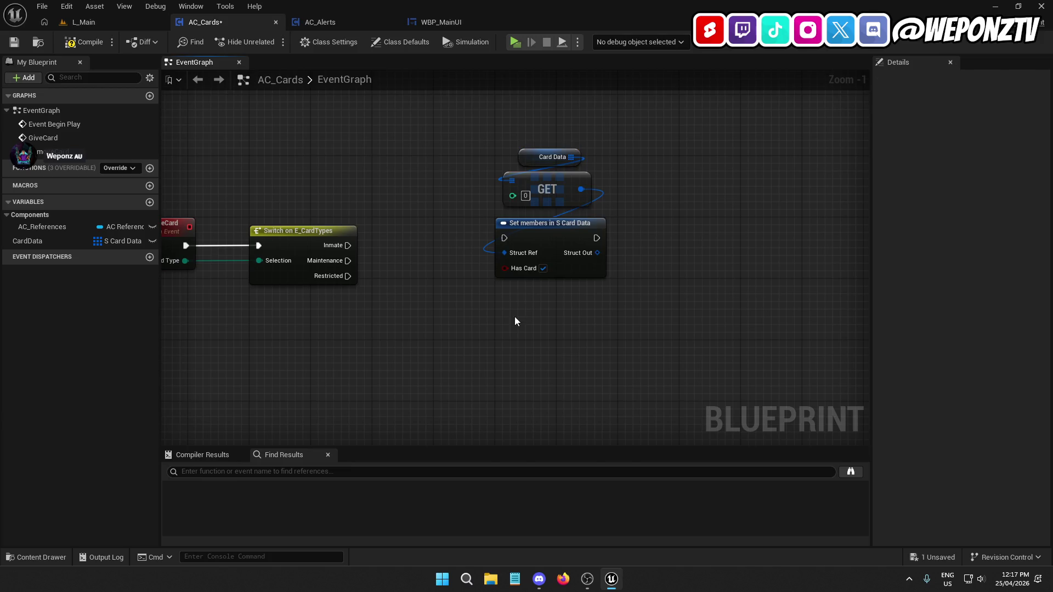
# Paste a second copy of the three nodes and align it under the first set
pyautogui.hotkey('ctrl', 'v')
pyautogui.moveTo(566, 382)
pyautogui.mouseDown()
pyautogui.moveTo(551, 368)
pyautogui.moveTo(556, 376)
pyautogui.mouseUp()
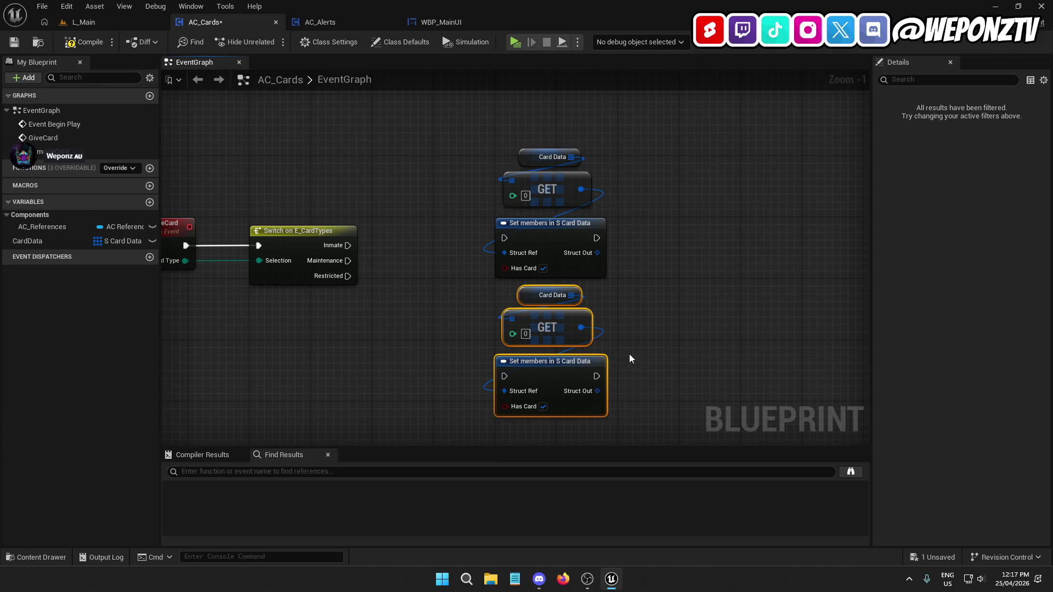
pyautogui.moveTo(634, 340)
pyautogui.mouseDown()
pyautogui.moveTo(634, 192)
pyautogui.moveTo(685, 466)
pyautogui.moveTo(709, 362)
pyautogui.mouseUp()
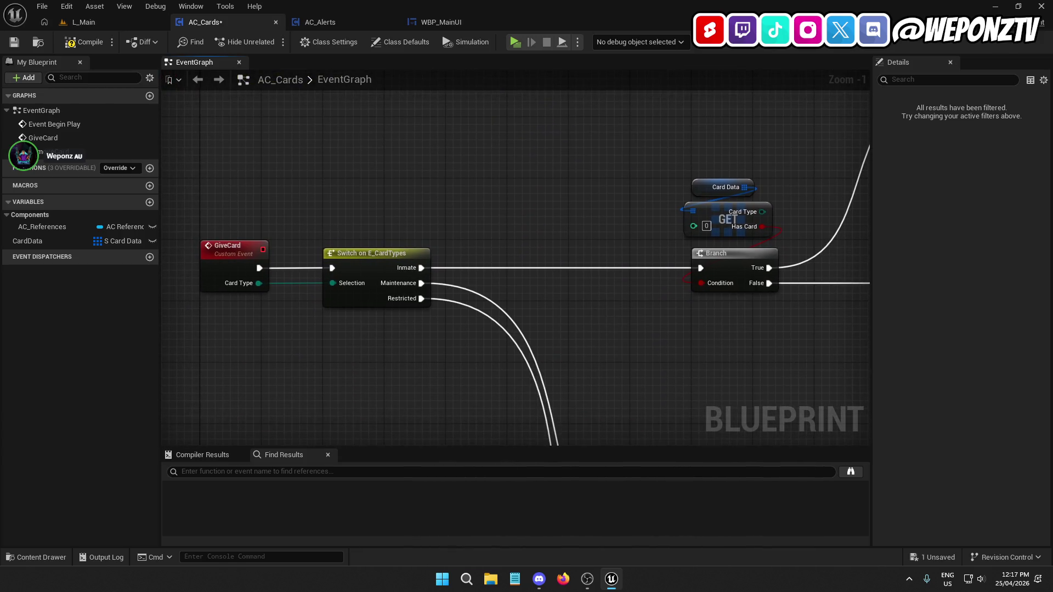
pyautogui.scroll(-3, 712, 323)
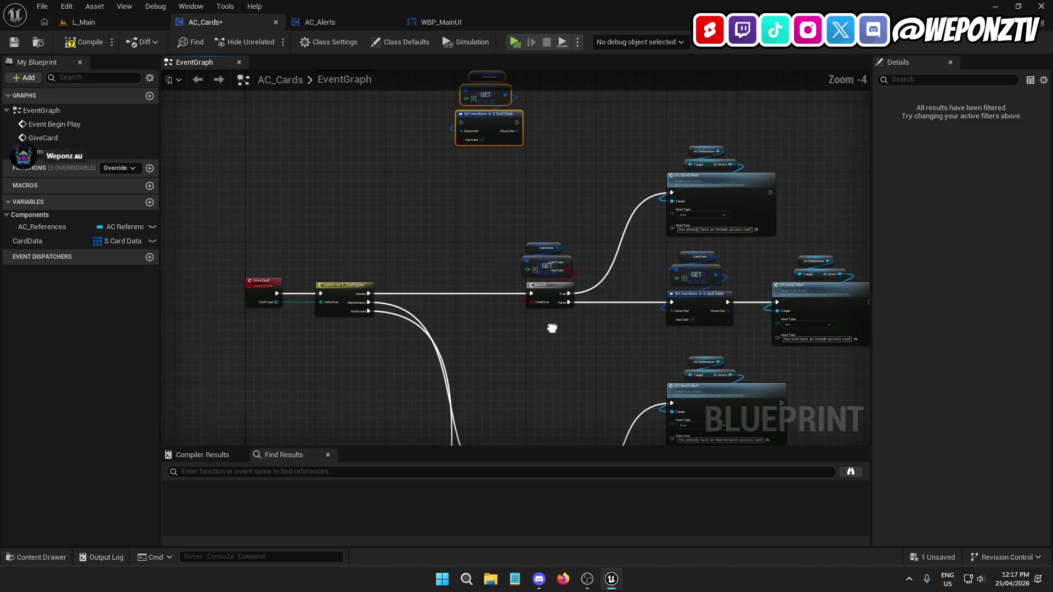
pyautogui.moveTo(695, 357); pyautogui.dragTo(510, 246)
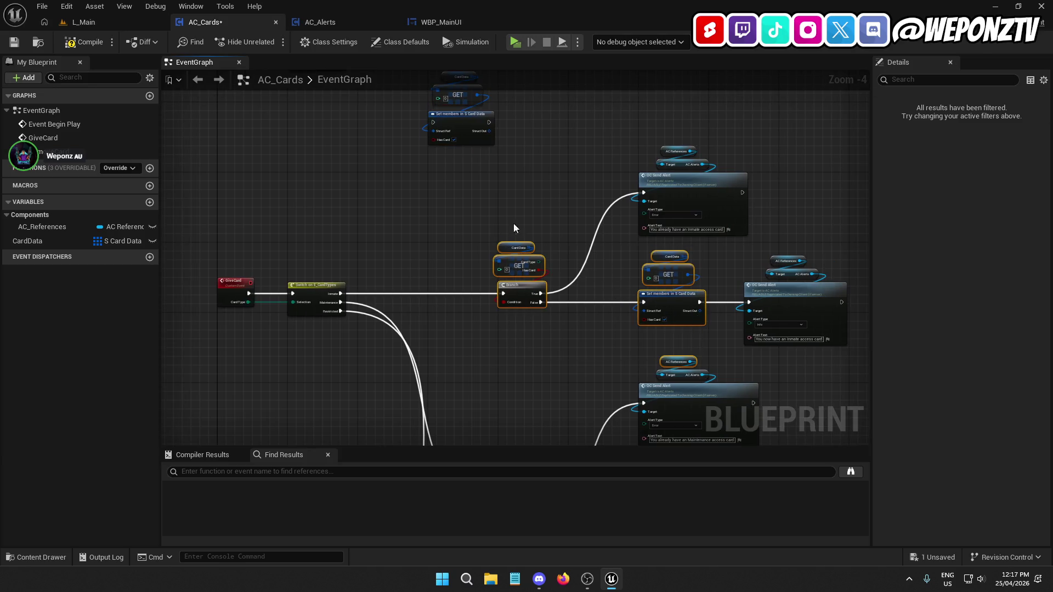
pyautogui.click(729, 351)
# Review the node groups across the graph, selecting and then deselecting them
pyautogui.moveTo(861, 321)
pyautogui.mouseDown()
pyautogui.moveTo(541, 164)
pyautogui.moveTo(495, 155)
pyautogui.mouseUp()
pyautogui.scroll(-2, 542, 237)
pyautogui.moveTo(524, 294)
pyautogui.mouseDown()
pyautogui.moveTo(544, 278)
pyautogui.moveTo(534, 211)
pyautogui.moveTo(546, 310)
pyautogui.mouseUp()
pyautogui.click(563, 262)
pyautogui.scroll(-3, 564, 258)
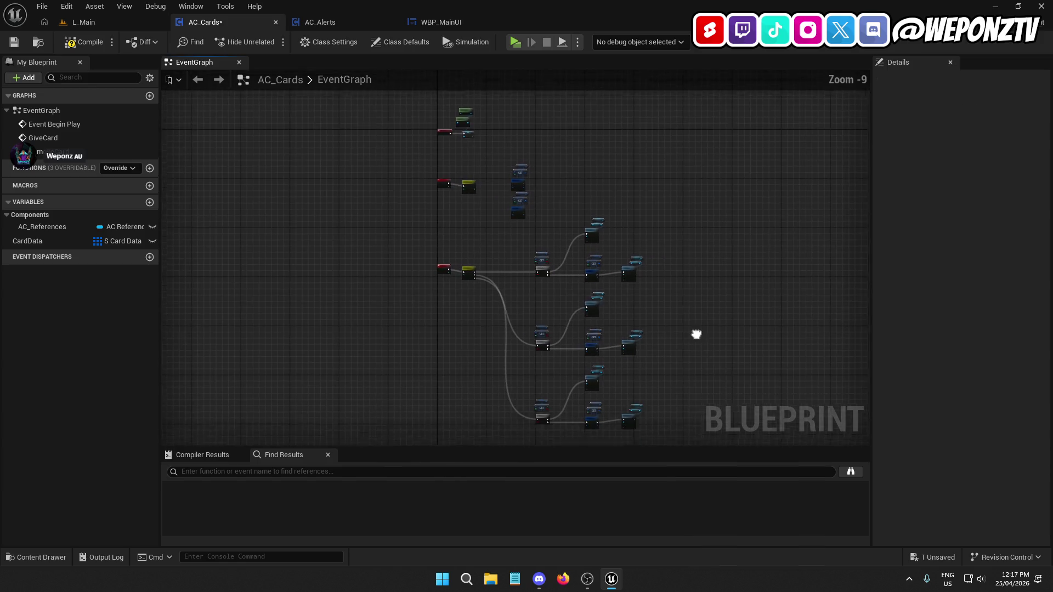
pyautogui.moveTo(697, 338); pyautogui.dragTo(659, 265)
pyautogui.moveTo(666, 375)
pyautogui.mouseDown()
pyautogui.moveTo(519, 192)
pyautogui.moveTo(437, 148)
pyautogui.mouseUp()
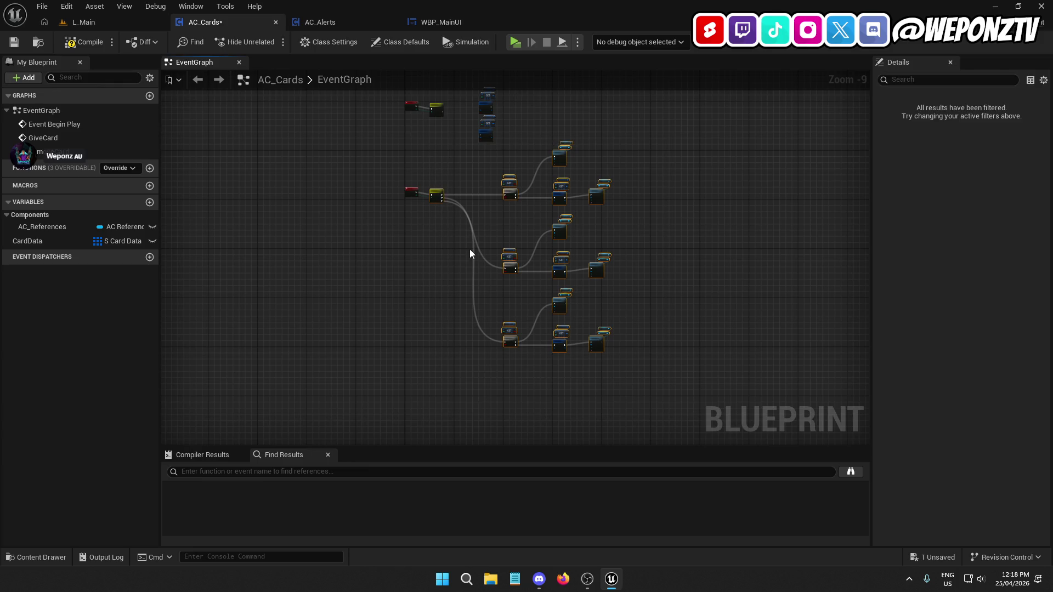
pyautogui.scroll(6, 462, 220)
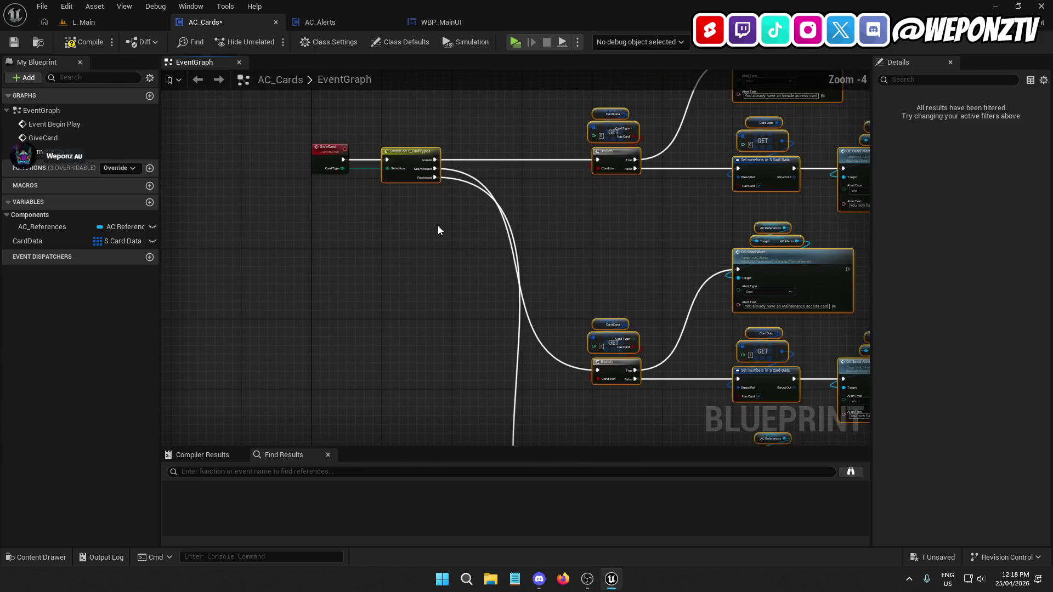
pyautogui.click(408, 98)
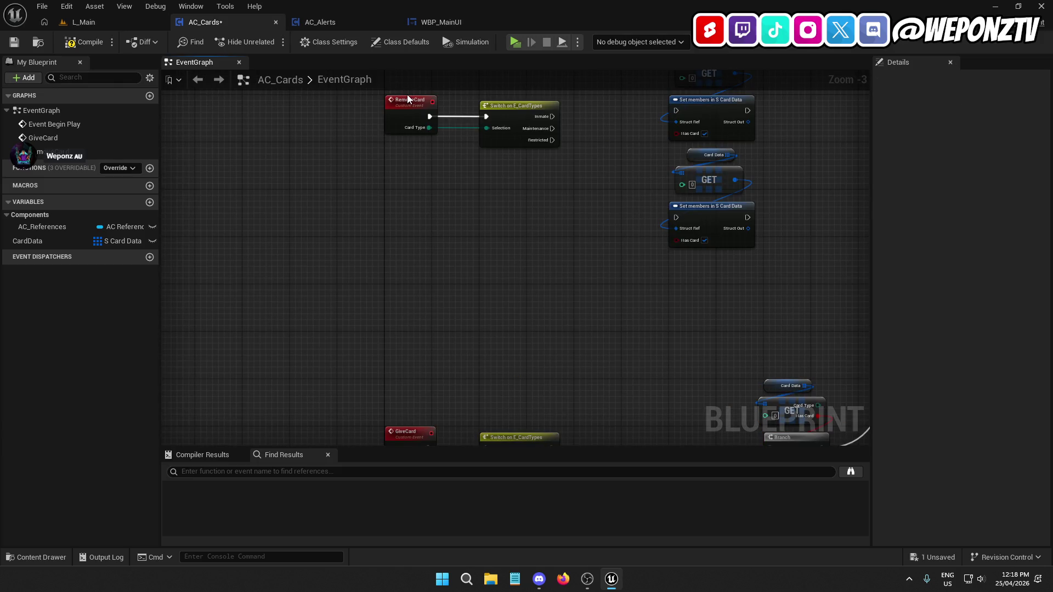
# Rename the RemoveCard custom event to RemoveAccessCard
pyautogui.click(407, 98)
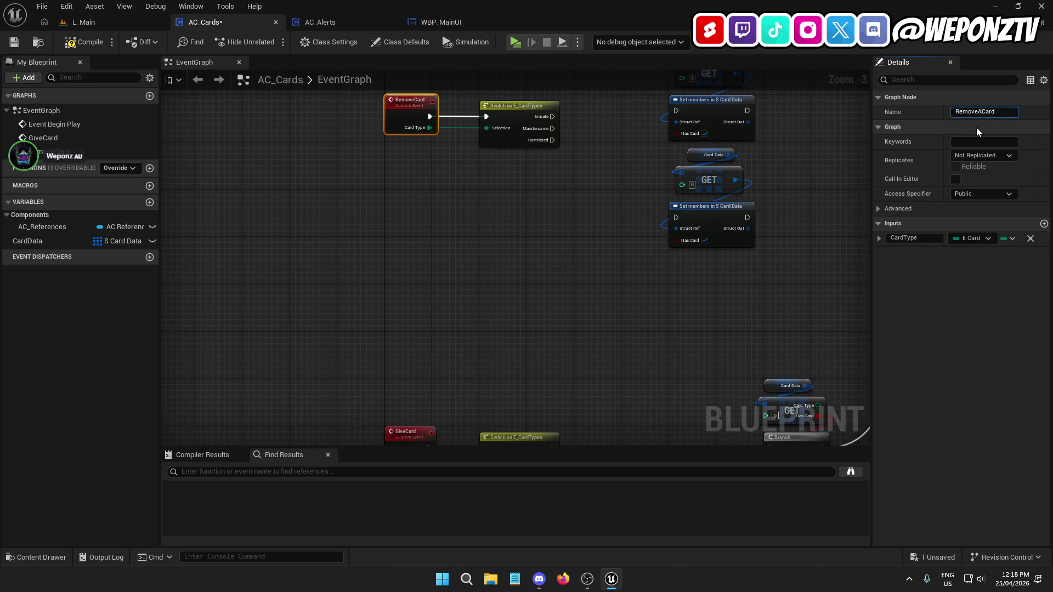
pyautogui.write('ccess')
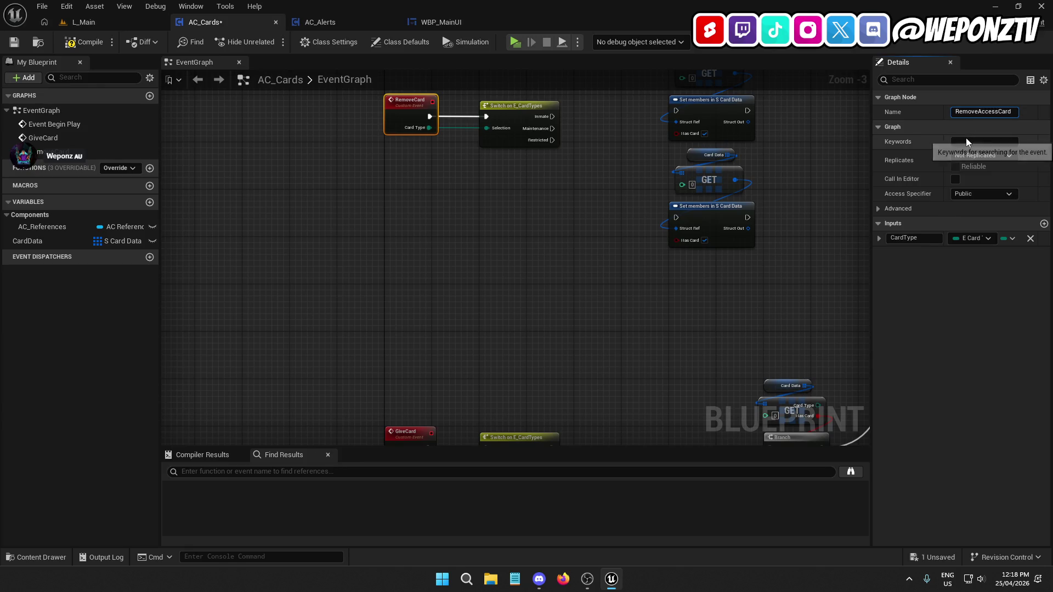
pyautogui.press('BackSpace')
pyautogui.press('BackSpace')
pyautogui.press('BackSpace')
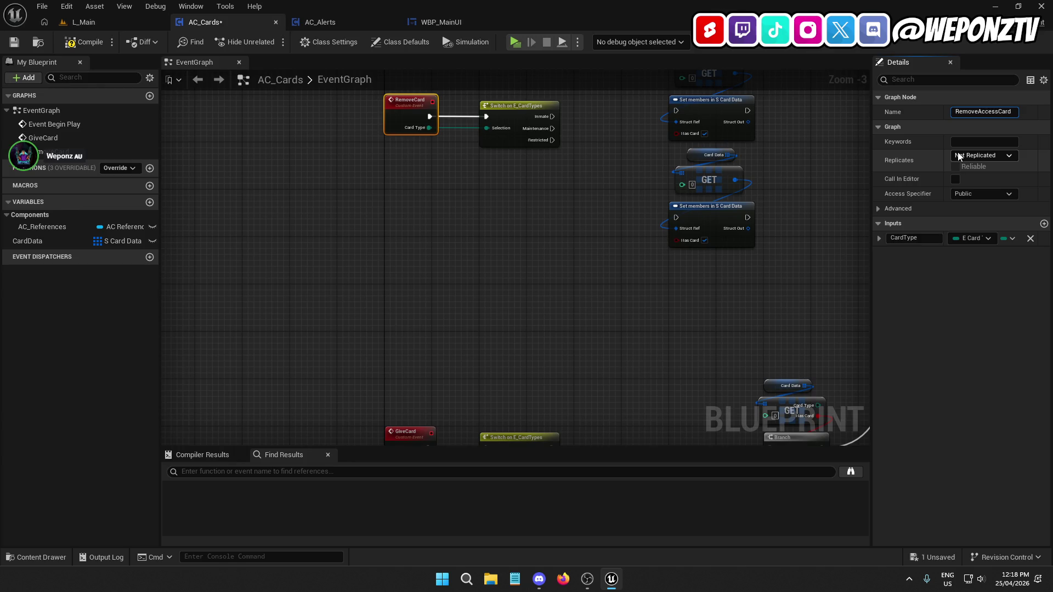
# Rename GiveCard to GiveAccessCard and select the switch with every node after it
pyautogui.click(399, 291)
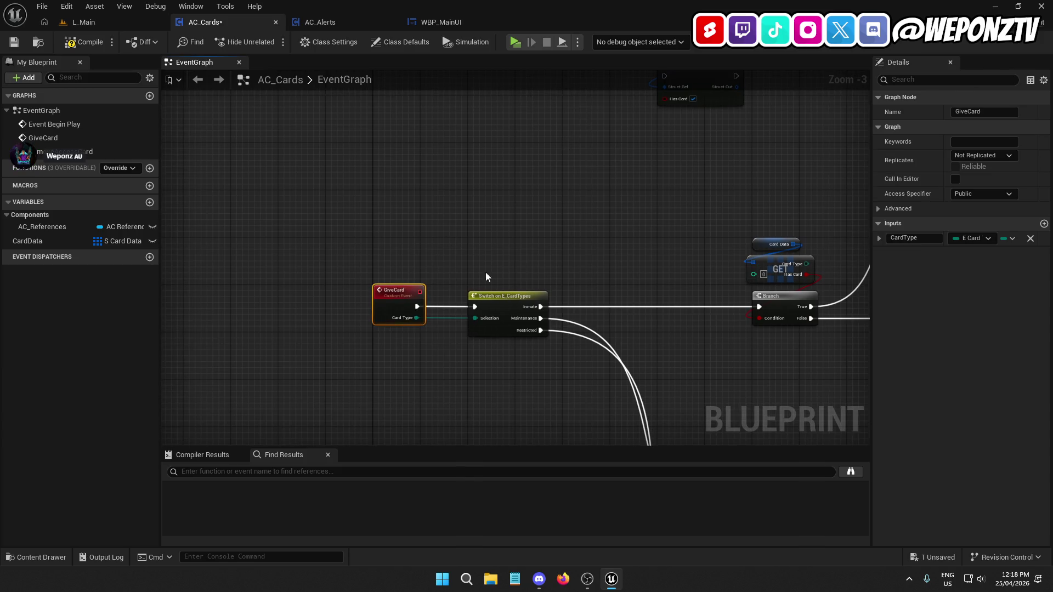
pyautogui.click(968, 113)
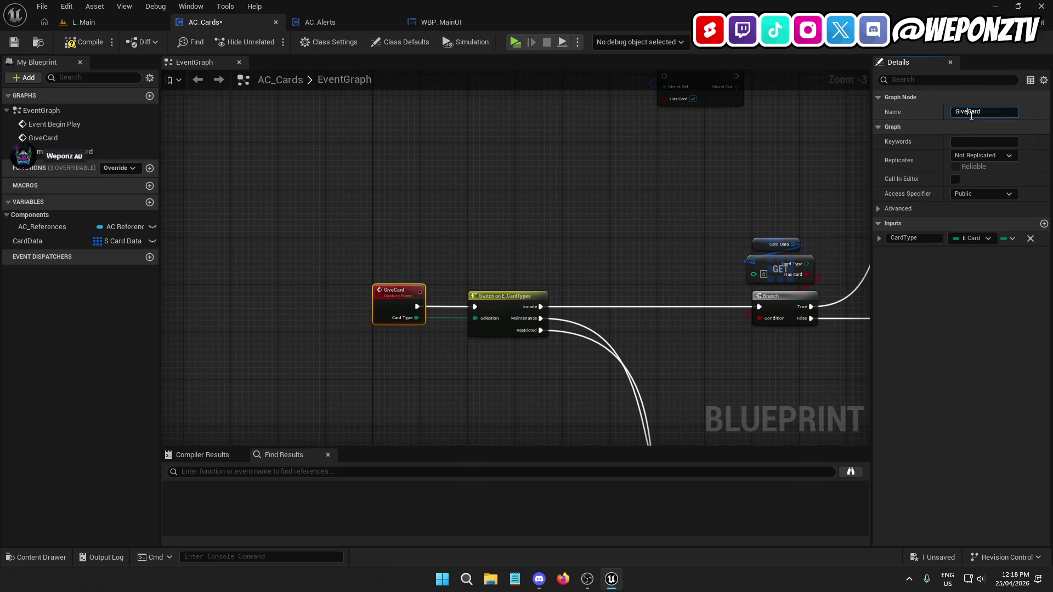
pyautogui.write('Acces')
pyautogui.press('Return')
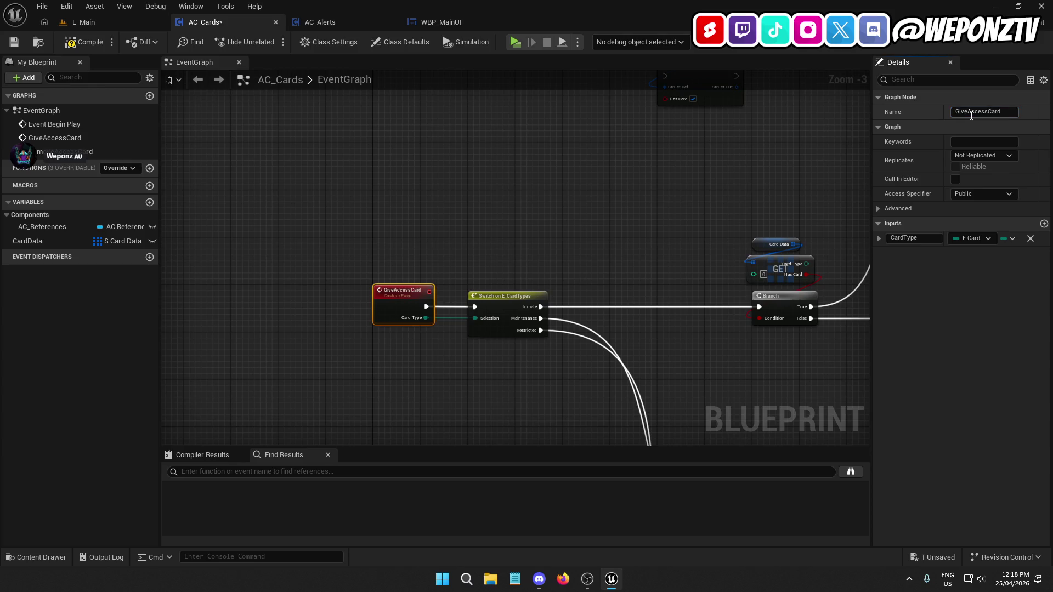
pyautogui.scroll(-5, 748, 197)
pyautogui.moveTo(760, 387)
pyautogui.mouseDown()
pyautogui.moveTo(512, 115)
pyautogui.moveTo(510, 126)
pyautogui.mouseUp()
pyautogui.moveTo(756, 378); pyautogui.dragTo(513, 133)
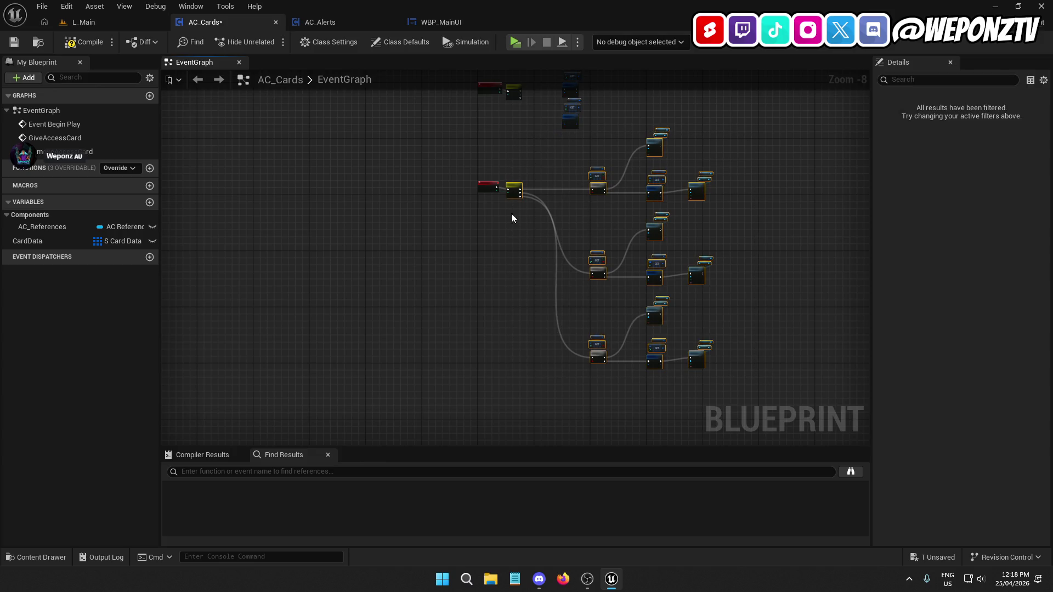
# Collapse the selected nodes into a SetAccessCard function and place its call beside GiveAccessCard
pyautogui.scroll(5, 521, 190)
pyautogui.rightClick(525, 159)
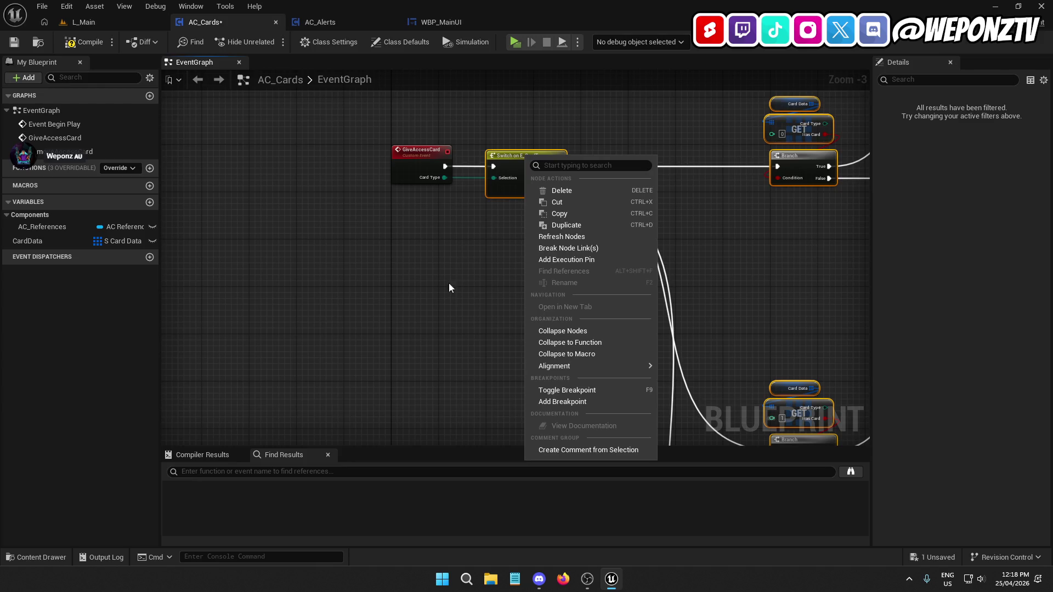
pyautogui.click(560, 341)
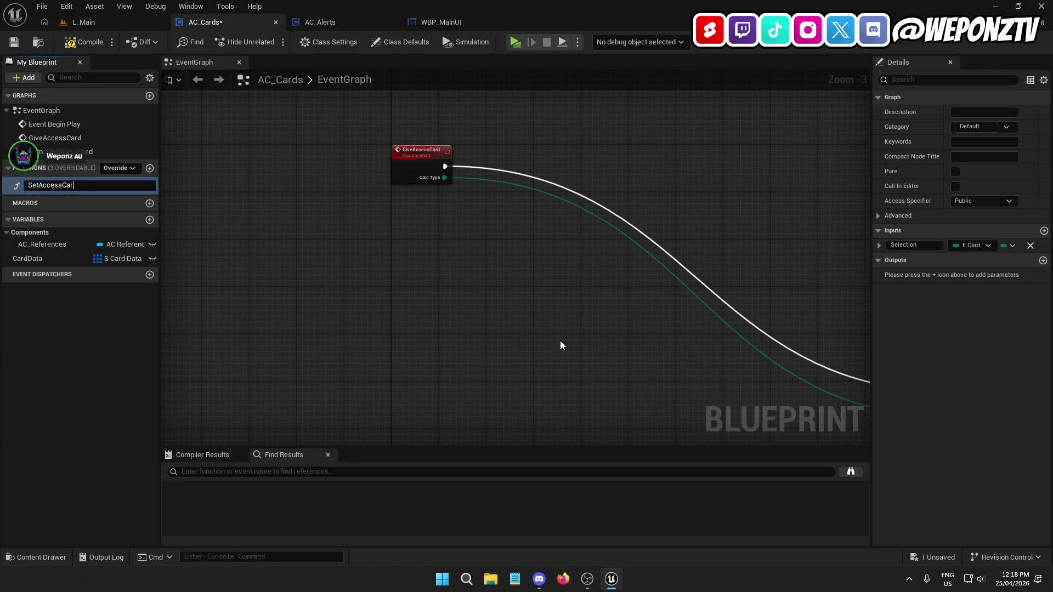
pyautogui.write('d')
pyautogui.press('Return')
pyautogui.scroll(-6, 554, 343)
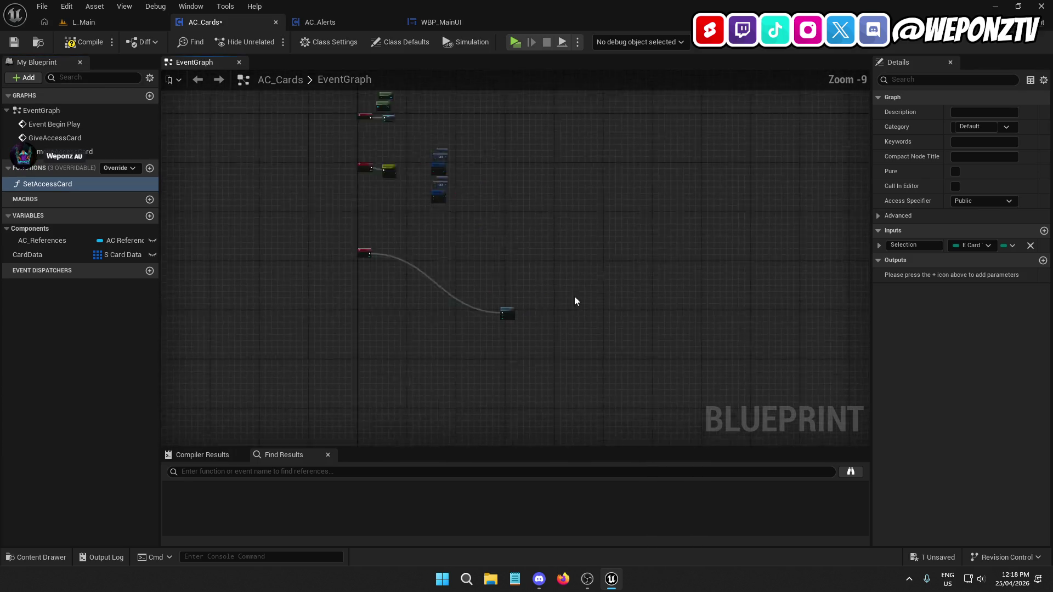
pyautogui.scroll(2, 579, 301)
pyautogui.moveTo(489, 318); pyautogui.dragTo(364, 249)
pyautogui.scroll(6, 364, 248)
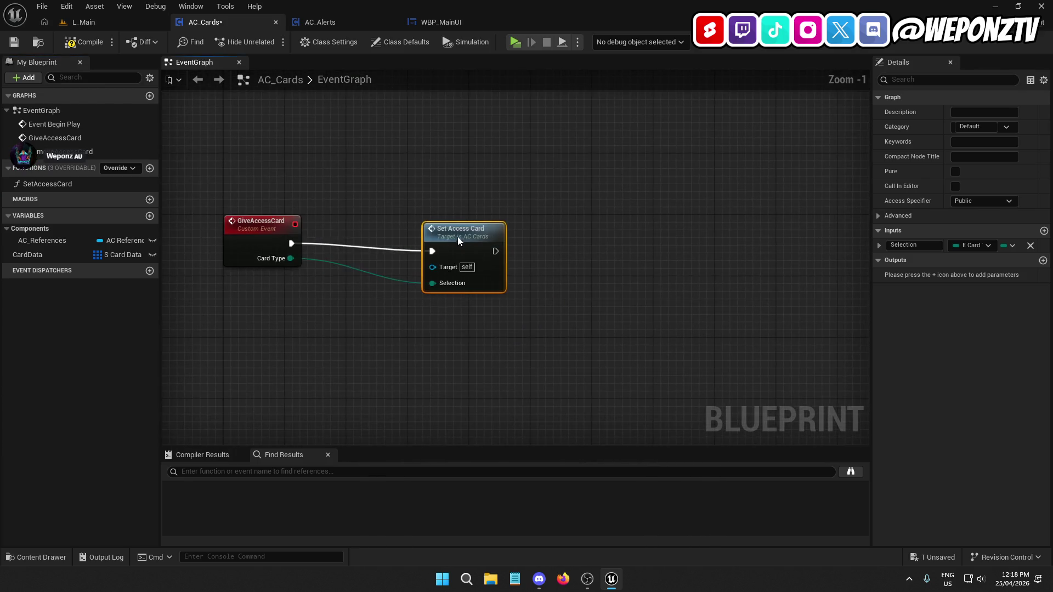
pyautogui.moveTo(461, 241); pyautogui.dragTo(445, 234)
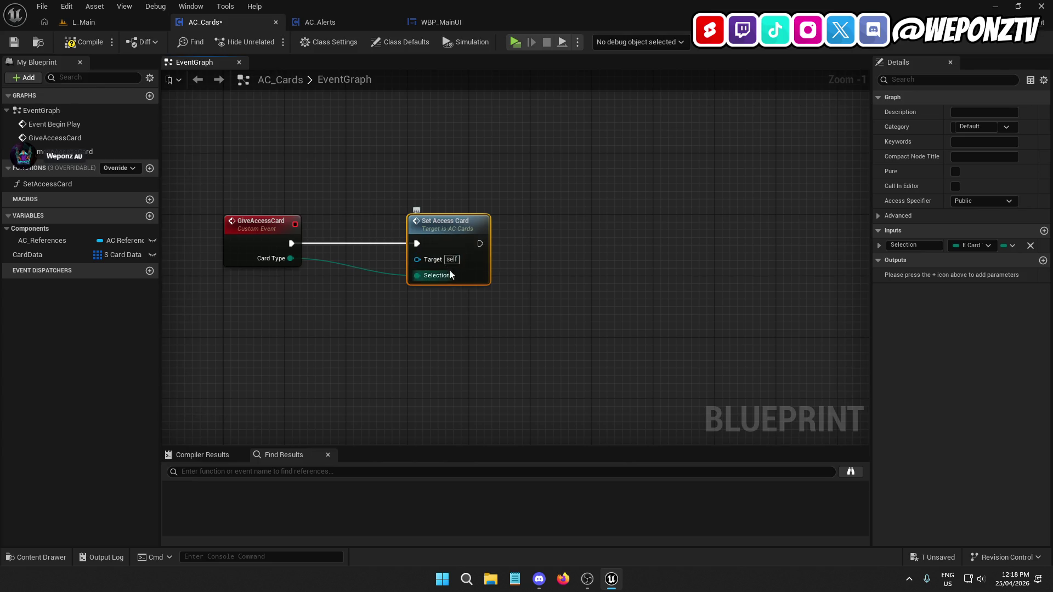
# Rename the function's Selection input to CardType
pyautogui.click(913, 245)
pyautogui.write('Ca')
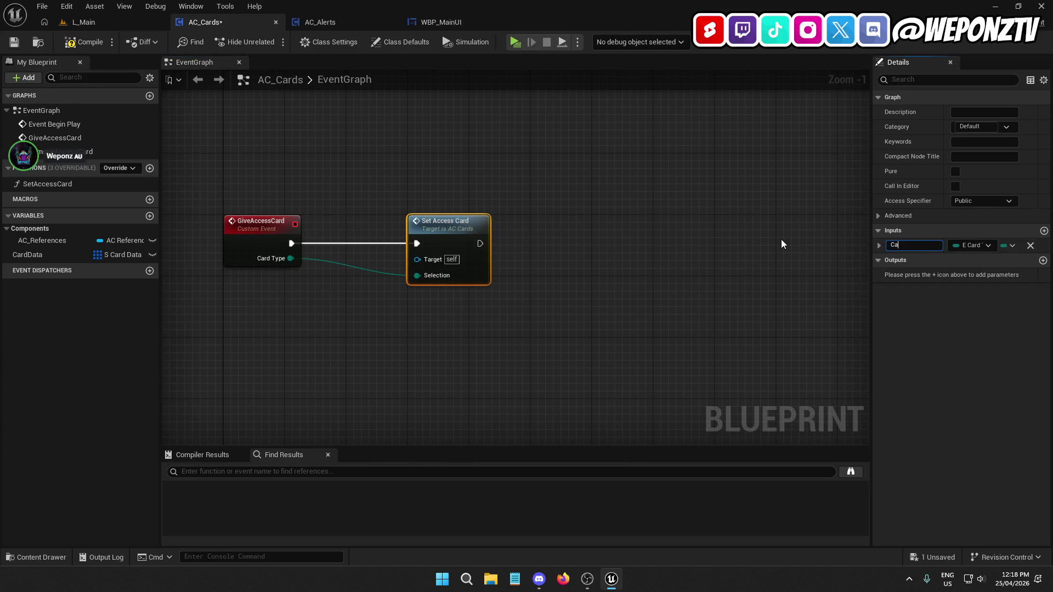
pyautogui.write('rdType')
pyautogui.press('Return')
pyautogui.moveTo(458, 281)
pyautogui.mouseDown()
pyautogui.moveTo(409, 235)
pyautogui.moveTo(374, 231)
pyautogui.mouseUp()
pyautogui.scroll(-2, 462, 242)
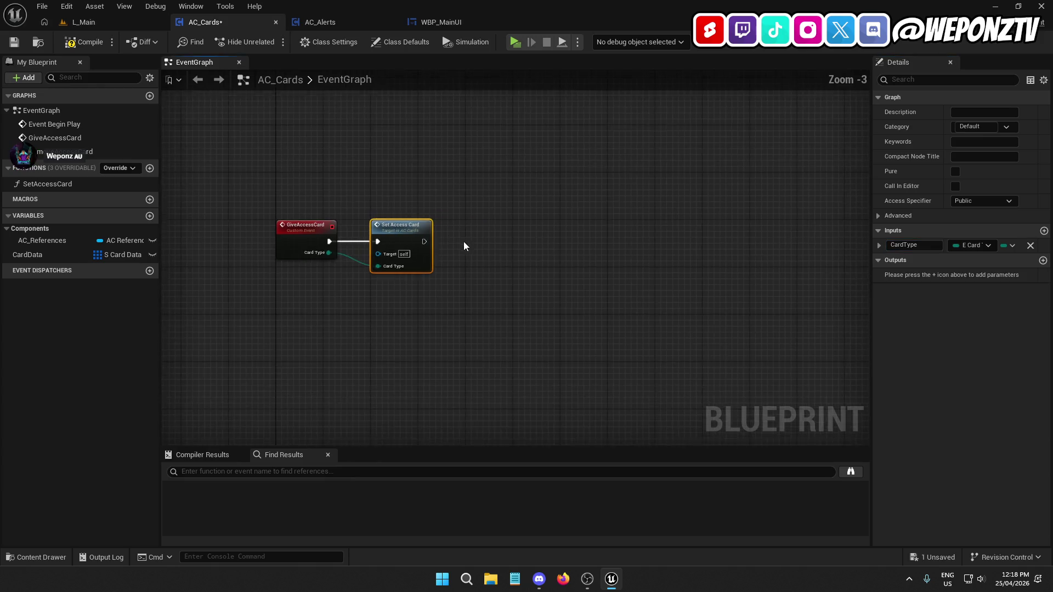
pyautogui.scroll(-4, 489, 315)
# Delete the leftover GET and Set members nodes and stack GiveAccessCard above RemoveAccessCard
pyautogui.moveTo(544, 259); pyautogui.dragTo(456, 180)
pyautogui.press('Delete')
pyautogui.moveTo(484, 360)
pyautogui.mouseDown()
pyautogui.moveTo(409, 310)
pyautogui.moveTo(433, 205)
pyautogui.mouseUp()
pyautogui.scroll(4, 438, 210)
pyautogui.moveTo(429, 254)
pyautogui.mouseDown()
pyautogui.moveTo(491, 284)
pyautogui.moveTo(510, 340)
pyautogui.mouseUp()
pyautogui.moveTo(540, 216)
pyautogui.mouseDown()
pyautogui.moveTo(437, 160)
pyautogui.moveTo(402, 161)
pyautogui.moveTo(396, 208)
pyautogui.mouseUp()
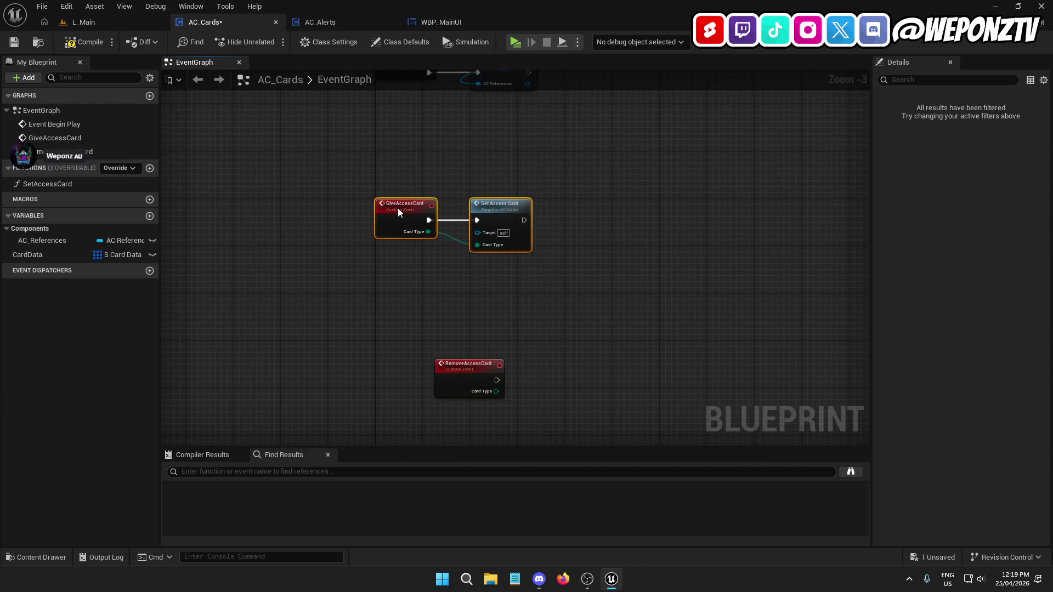
pyautogui.moveTo(461, 364); pyautogui.dragTo(408, 356)
pyautogui.moveTo(515, 303); pyautogui.dragTo(495, 391)
# Open the SetAccessCard graph and move its switch logic beside the function entry
pyautogui.doubleClick(70, 181)
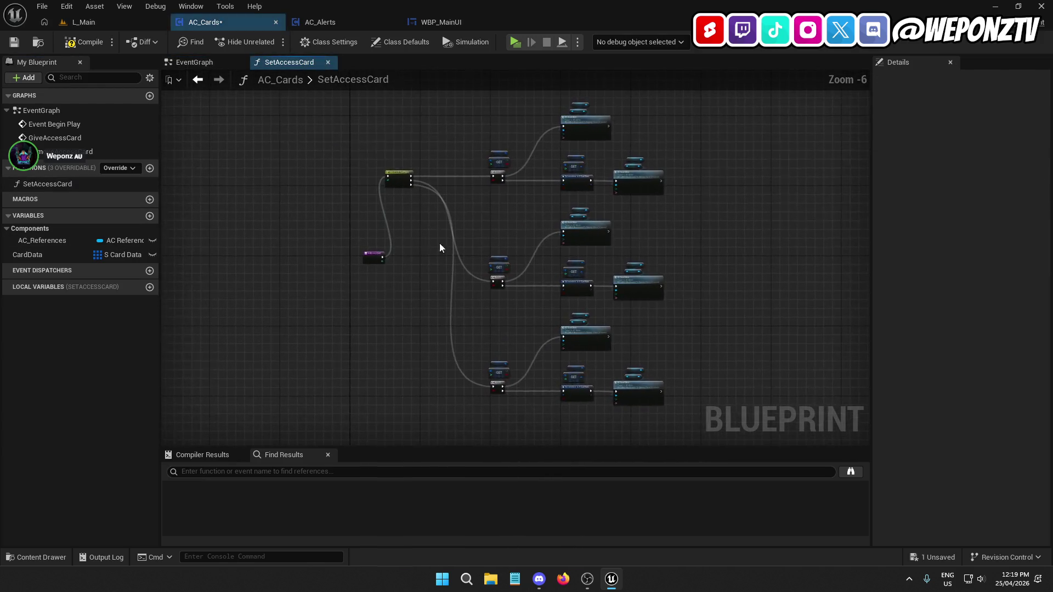
pyautogui.scroll(-3, 709, 379)
pyautogui.moveTo(719, 399); pyautogui.dragTo(482, 167)
pyautogui.scroll(6, 483, 255)
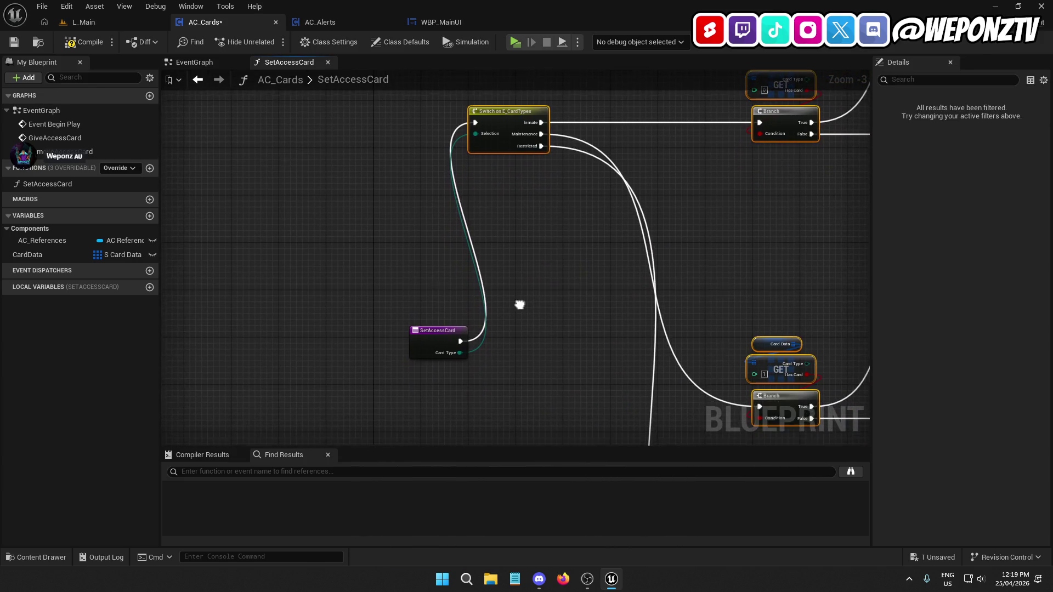
pyautogui.moveTo(513, 119)
pyautogui.mouseDown()
pyautogui.moveTo(556, 289)
pyautogui.moveTo(553, 337)
pyautogui.mouseUp()
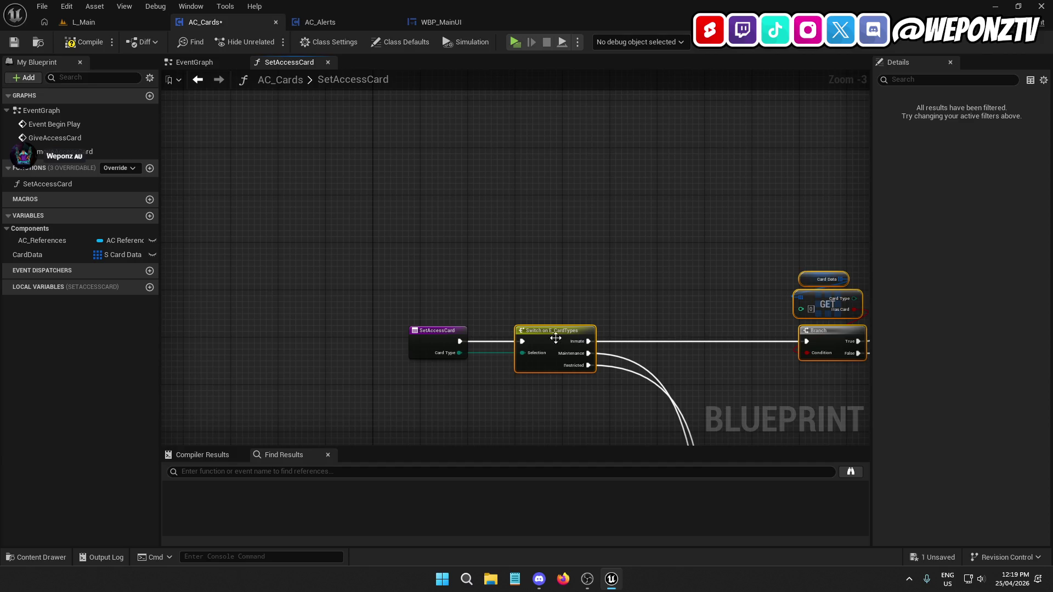
pyautogui.scroll(-6, 570, 258)
pyautogui.moveTo(756, 384)
pyautogui.mouseDown()
pyautogui.moveTo(526, 192)
pyautogui.moveTo(502, 230)
pyautogui.moveTo(518, 371)
pyautogui.moveTo(497, 167)
pyautogui.mouseUp()
pyautogui.scroll(10, 499, 170)
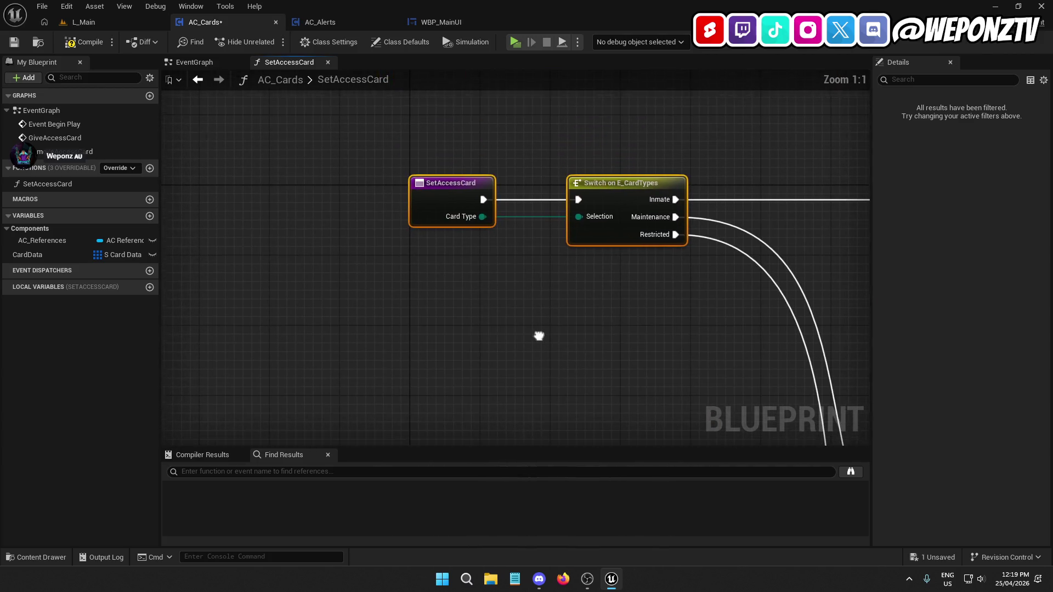
pyautogui.click(617, 351)
# Center the function logic in view and save AC_Cards
pyautogui.scroll(-5, 510, 328)
pyautogui.moveTo(510, 327)
pyautogui.mouseDown()
pyautogui.moveTo(531, 235)
pyautogui.moveTo(293, 199)
pyautogui.moveTo(253, 261)
pyautogui.moveTo(340, 171)
pyautogui.moveTo(526, 155)
pyautogui.moveTo(634, 301)
pyautogui.moveTo(659, 283)
pyautogui.mouseUp()
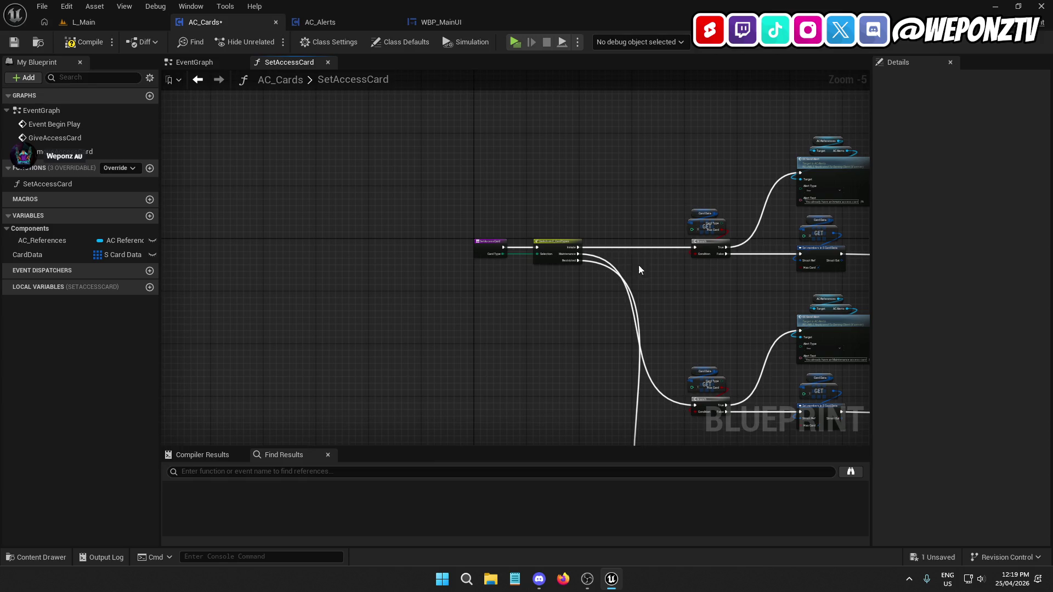
pyautogui.click(13, 41)
pyautogui.rightClick(60, 184)
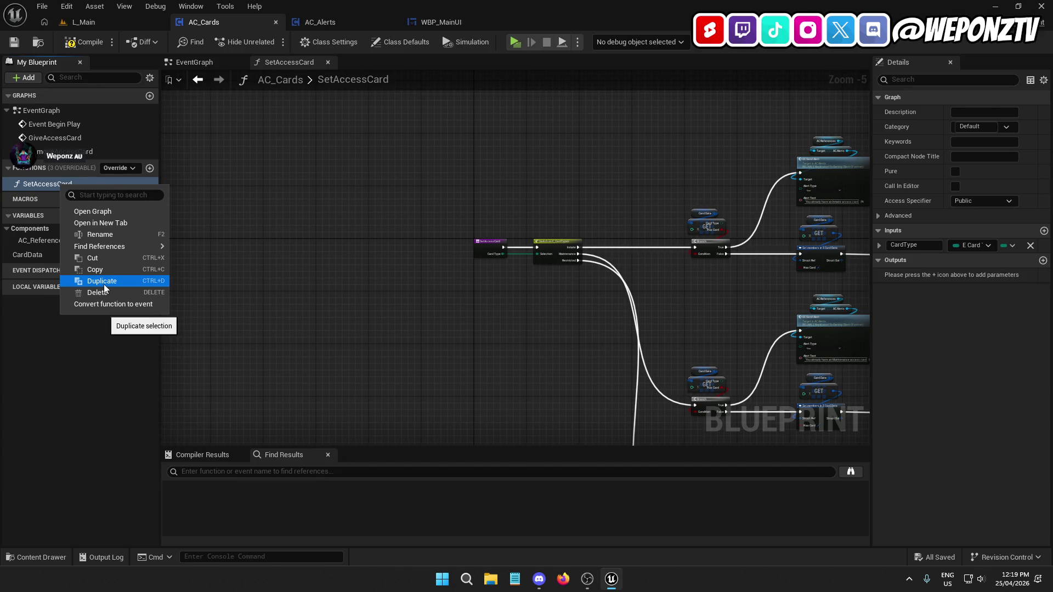
# Duplicate SetAccessCard and rename the copy from TakeAccessCard_0 to TakeAccessCard
pyautogui.click(104, 283)
pyautogui.moveTo(38, 199); pyautogui.dragTo(12, 198)
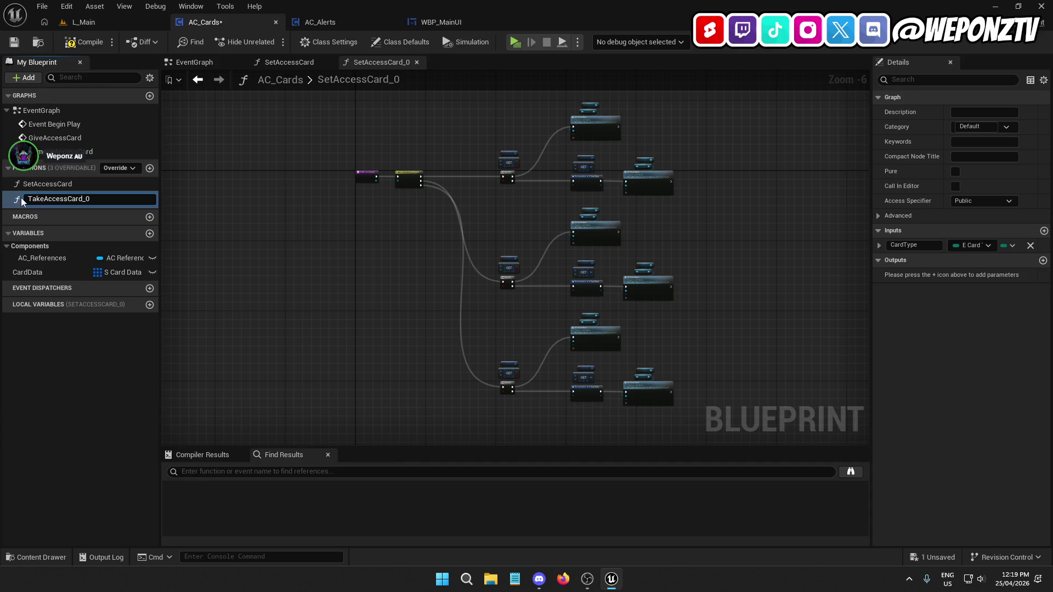
pyautogui.moveTo(82, 198); pyautogui.dragTo(110, 206)
pyautogui.press('BackSpace')
pyautogui.press('Return')
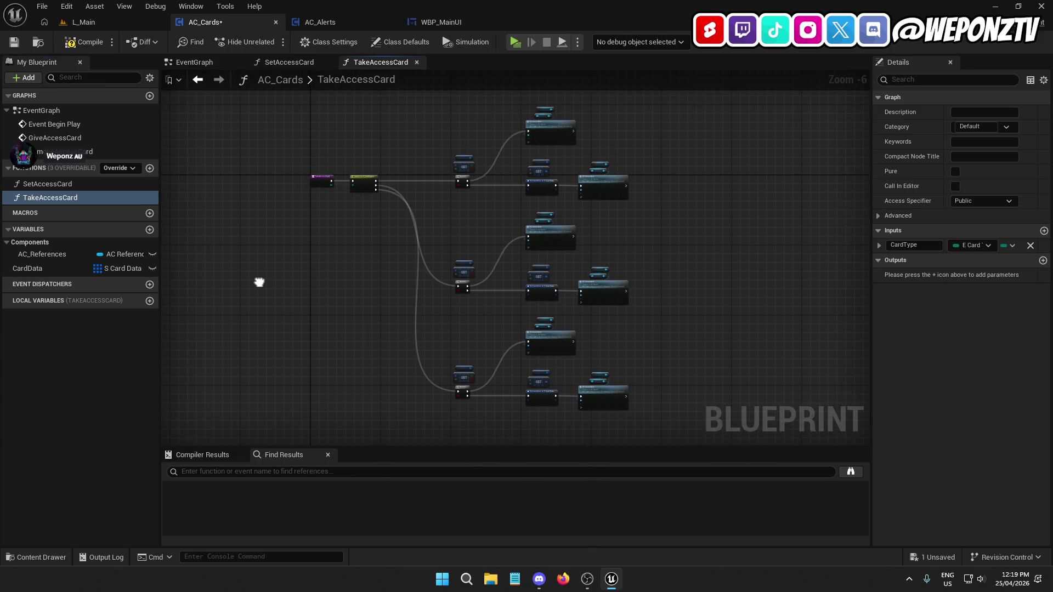
# Untick Has Card on the TakeAccessCard Set members node
pyautogui.scroll(5, 433, 186)
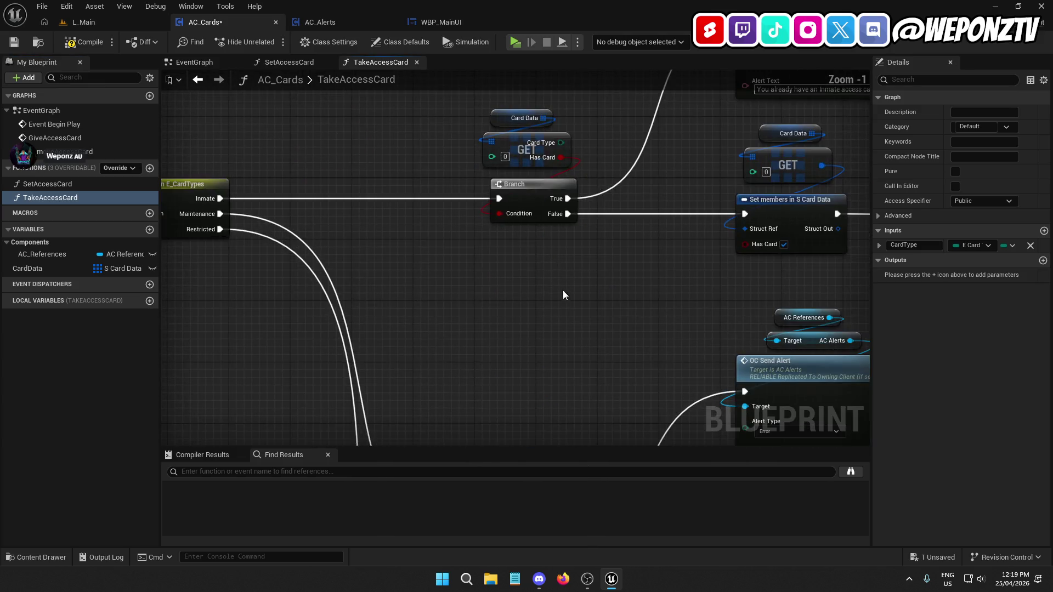
pyautogui.scroll(-5, 468, 222)
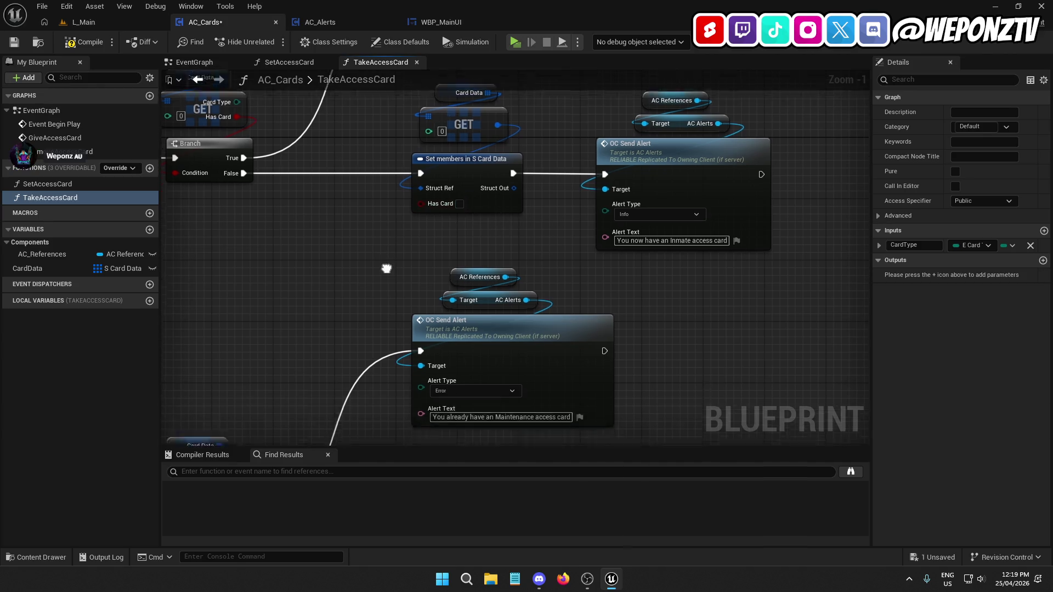
pyautogui.scroll(-5, 366, 380)
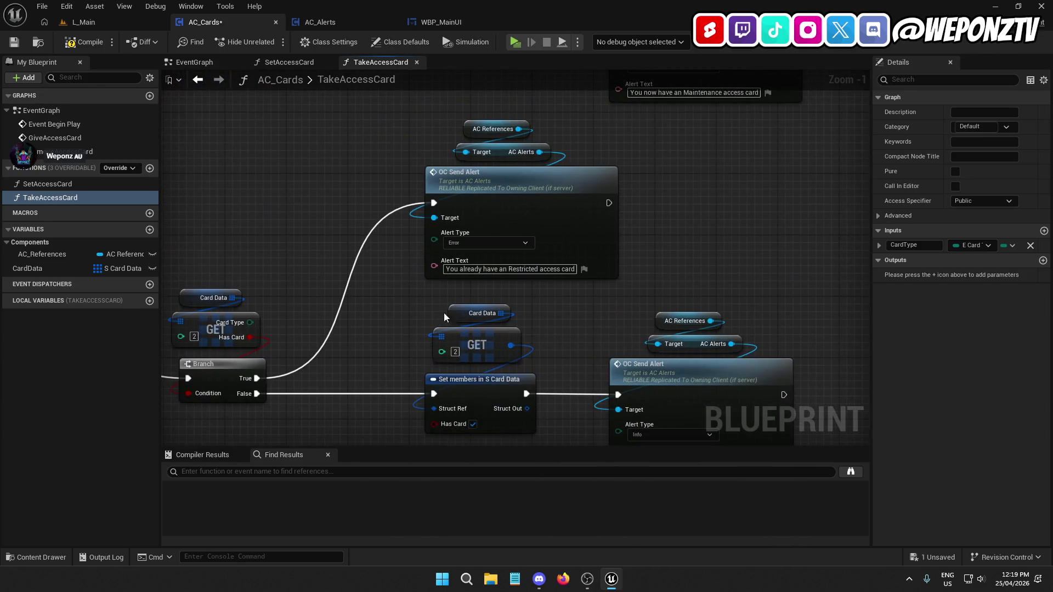
pyautogui.click(473, 424)
pyautogui.scroll(8, 388, 213)
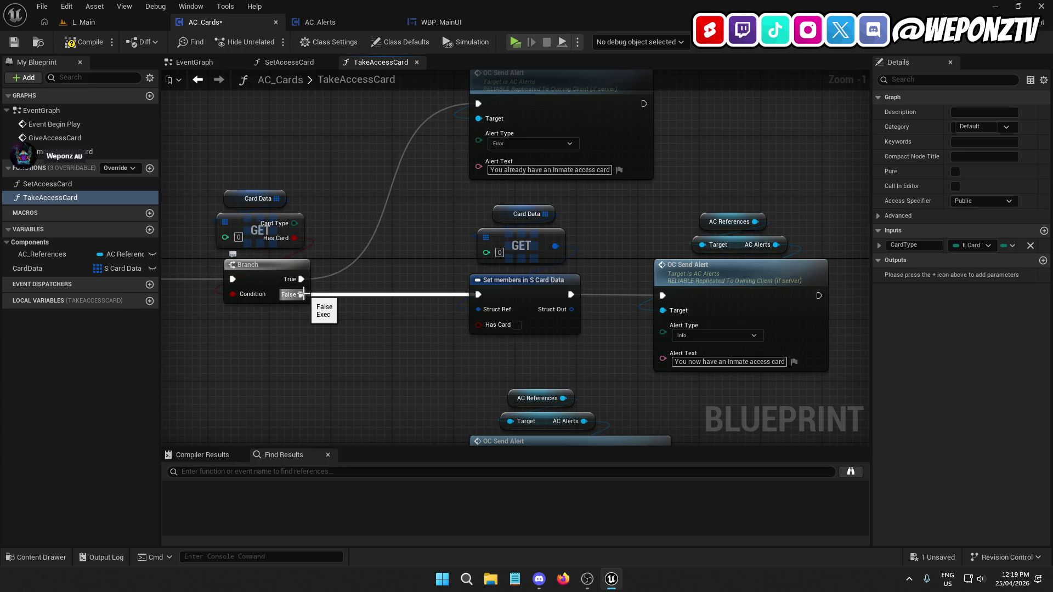
# Swap the Inmate branch outputs and change its error text to "You don't have…"
pyautogui.moveTo(301, 295)
pyautogui.mouseDown()
pyautogui.moveTo(462, 164)
pyautogui.moveTo(465, 115)
pyautogui.moveTo(478, 104)
pyautogui.mouseUp()
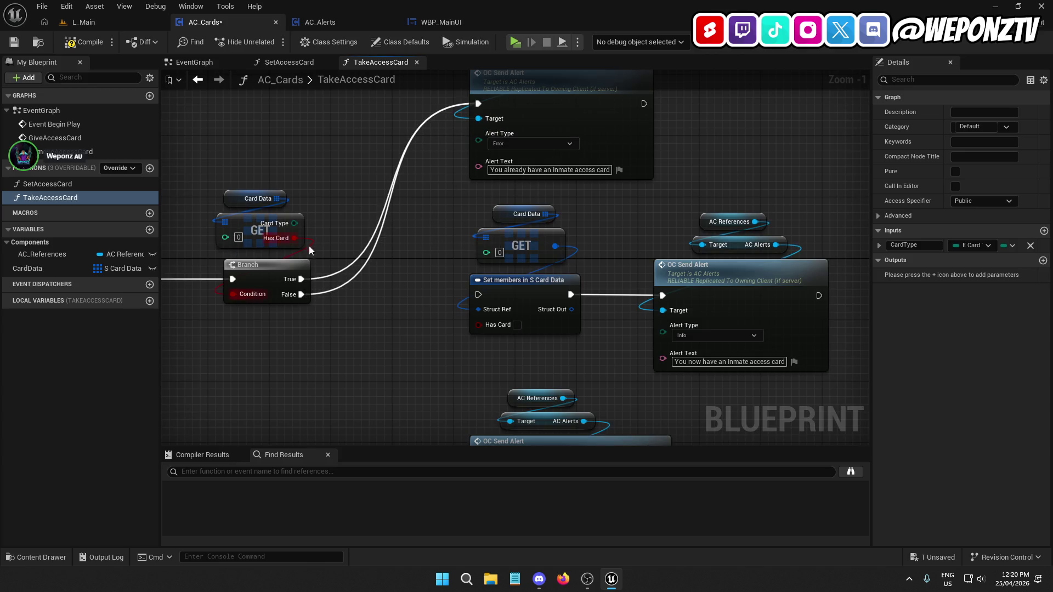
pyautogui.moveTo(301, 280)
pyautogui.mouseDown()
pyautogui.moveTo(376, 311)
pyautogui.moveTo(478, 295)
pyautogui.mouseUp()
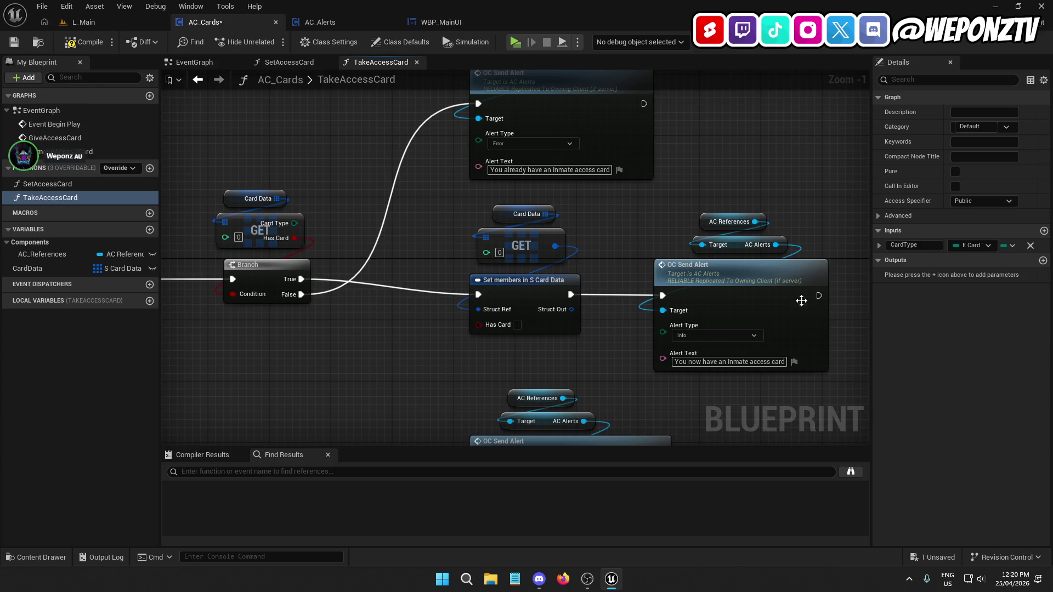
pyautogui.moveTo(836, 378); pyautogui.dragTo(450, 202)
pyautogui.moveTo(504, 280); pyautogui.dragTo(488, 264)
pyautogui.click(444, 216)
pyautogui.moveTo(444, 216); pyautogui.dragTo(424, 279)
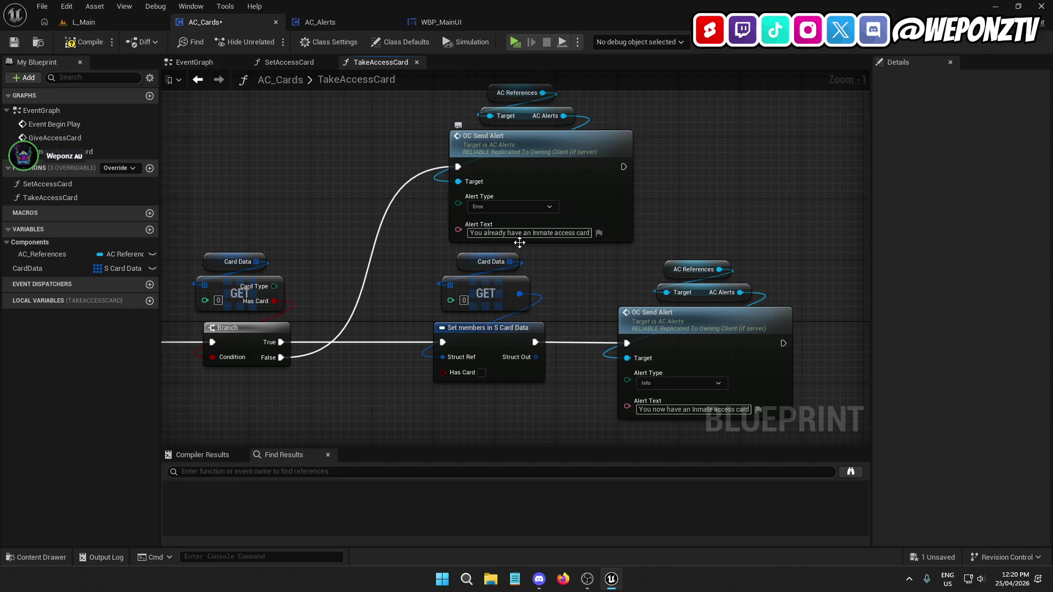
pyautogui.write("don't")
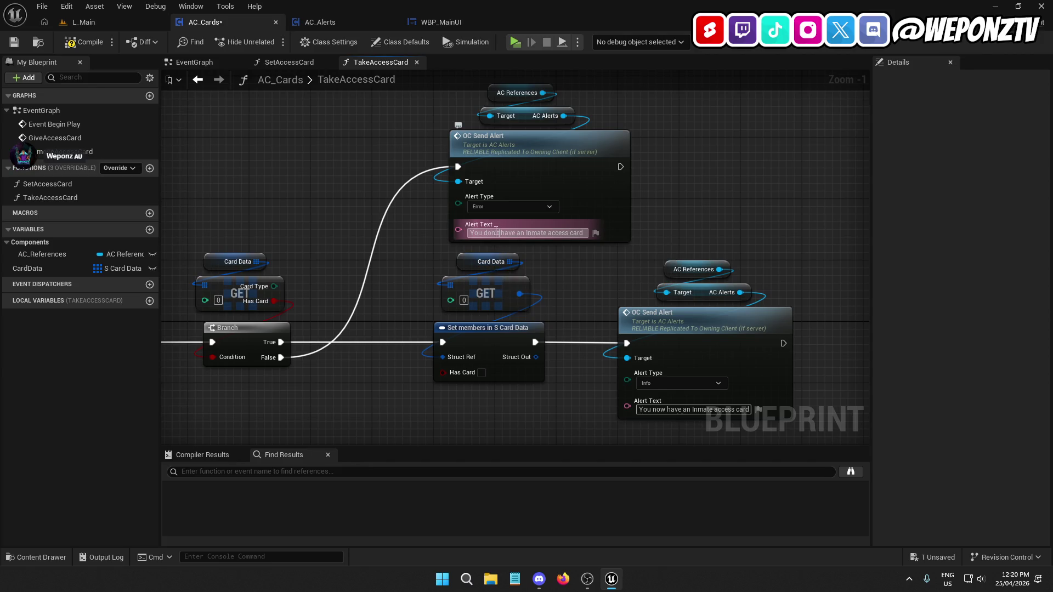
# Rewire the Maintenance branch outputs and change its error text to "don't have"
pyautogui.moveTo(597, 400); pyautogui.dragTo(445, 259)
pyautogui.moveTo(320, 380)
pyautogui.mouseDown()
pyautogui.moveTo(447, 404)
pyautogui.moveTo(501, 388)
pyautogui.moveTo(336, 388)
pyautogui.moveTo(497, 190)
pyautogui.mouseUp()
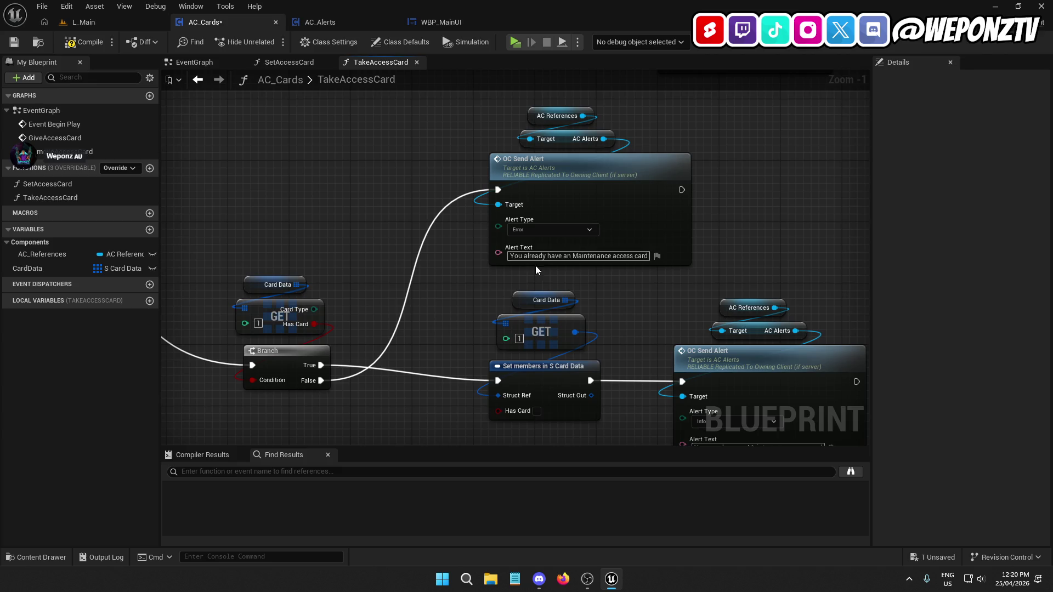
pyautogui.doubleClick(531, 256)
pyautogui.write("don't")
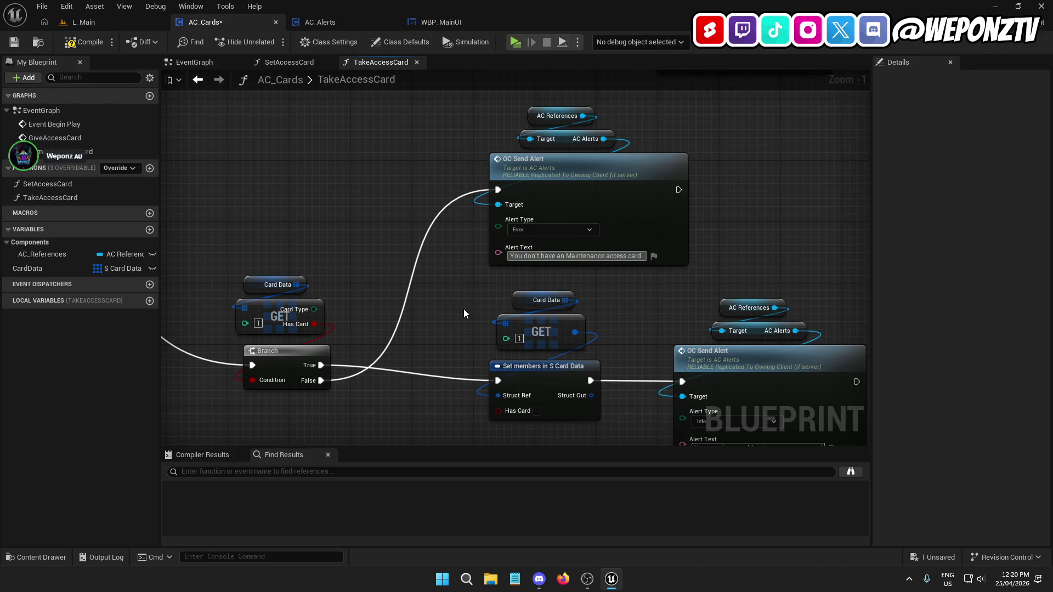
pyautogui.moveTo(832, 310)
pyautogui.mouseDown()
pyautogui.moveTo(631, 257)
pyautogui.moveTo(437, 228)
pyautogui.mouseUp()
pyautogui.moveTo(490, 262); pyautogui.dragTo(474, 246)
pyautogui.moveTo(550, 251)
pyautogui.mouseDown()
pyautogui.moveTo(479, 411)
pyautogui.moveTo(557, 308)
pyautogui.moveTo(643, 150)
pyautogui.moveTo(672, 309)
pyautogui.mouseUp()
# Swap the Restricted branch outputs and change its error text to "don't have"
pyautogui.moveTo(383, 334); pyautogui.dragTo(558, 350)
pyautogui.moveTo(382, 349)
pyautogui.mouseDown()
pyautogui.moveTo(501, 266)
pyautogui.moveTo(558, 159)
pyautogui.mouseUp()
pyautogui.doubleClick(596, 225)
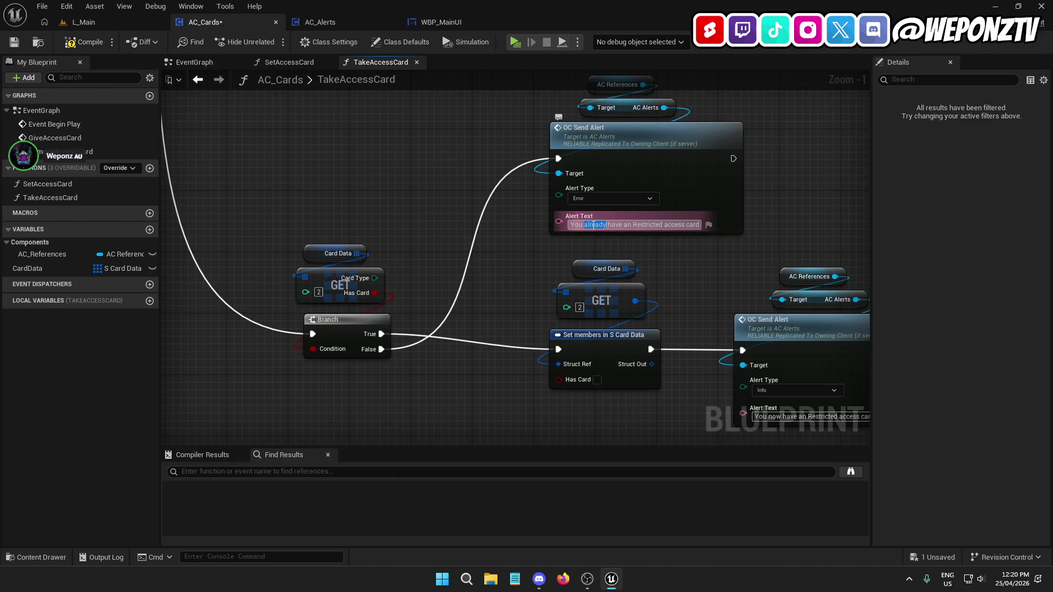
pyautogui.write("don't")
pyautogui.click(521, 283)
pyautogui.moveTo(520, 283)
pyautogui.mouseDown()
pyautogui.moveTo(463, 437)
pyautogui.moveTo(451, 432)
pyautogui.moveTo(500, 213)
pyautogui.mouseUp()
pyautogui.moveTo(789, 372)
pyautogui.mouseDown()
pyautogui.moveTo(475, 216)
pyautogui.moveTo(485, 164)
pyautogui.mouseUp()
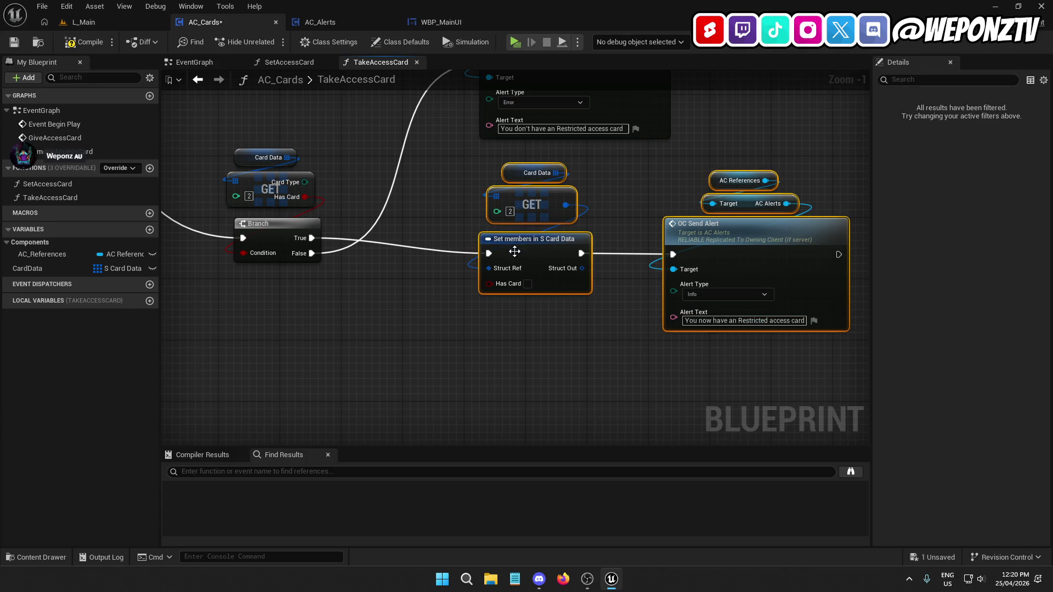
pyautogui.moveTo(524, 242); pyautogui.dragTo(509, 227)
pyautogui.click(523, 308)
# Reword the Inmate info alert to "Your Inmate access card has been removed"
pyautogui.moveTo(543, 353); pyautogui.dragTo(435, 432)
pyautogui.moveTo(411, 165); pyautogui.dragTo(373, 428)
pyautogui.moveTo(384, 246)
pyautogui.mouseDown()
pyautogui.moveTo(502, 335)
pyautogui.moveTo(584, 324)
pyautogui.moveTo(560, 392)
pyautogui.moveTo(570, 226)
pyautogui.moveTo(579, 411)
pyautogui.moveTo(526, 312)
pyautogui.mouseUp()
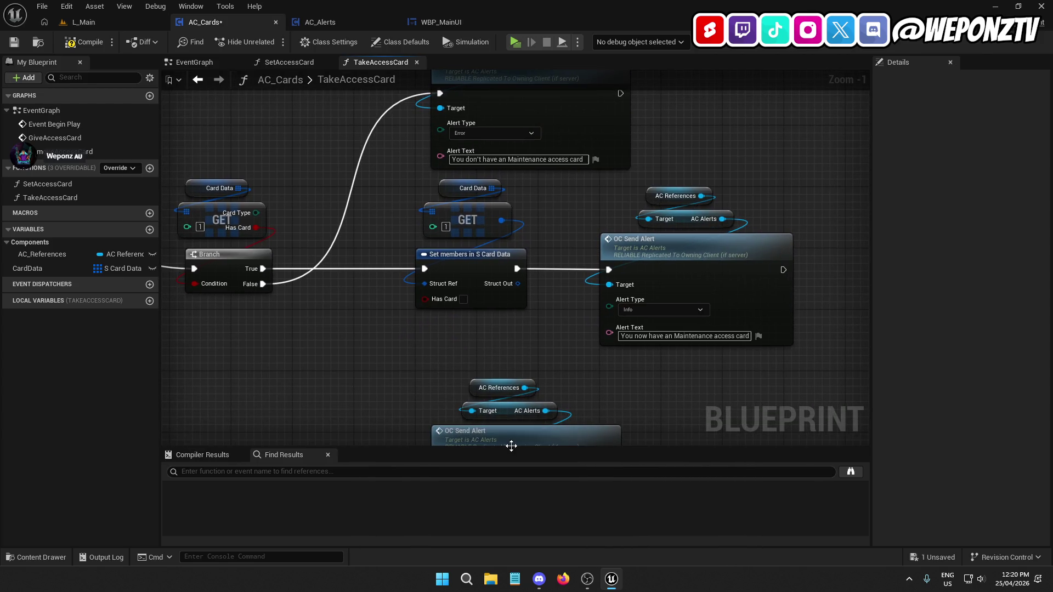
pyautogui.rightClick(630, 331)
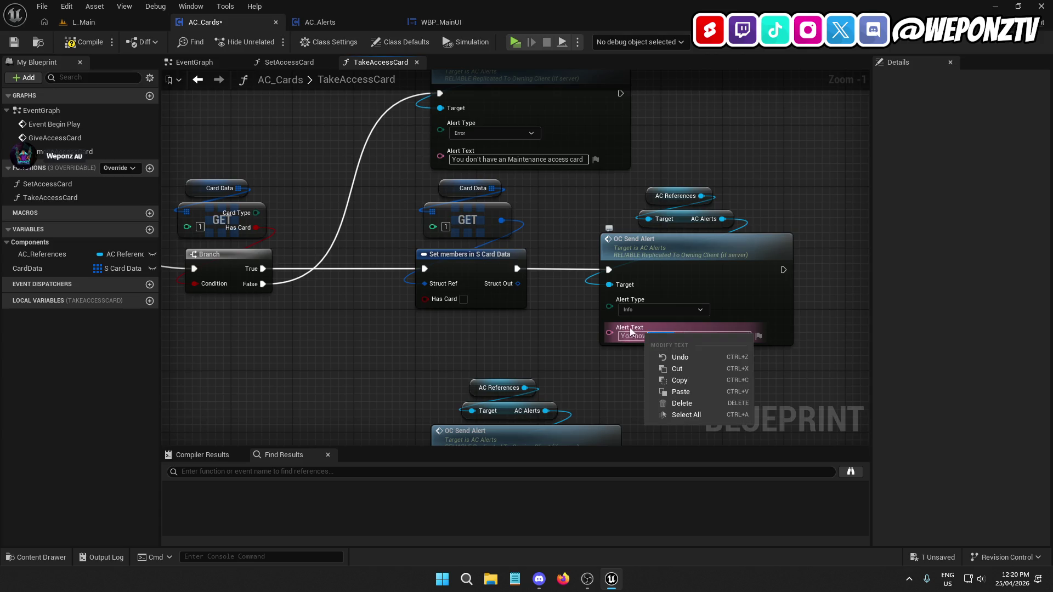
pyautogui.click(678, 311)
pyautogui.click(688, 345)
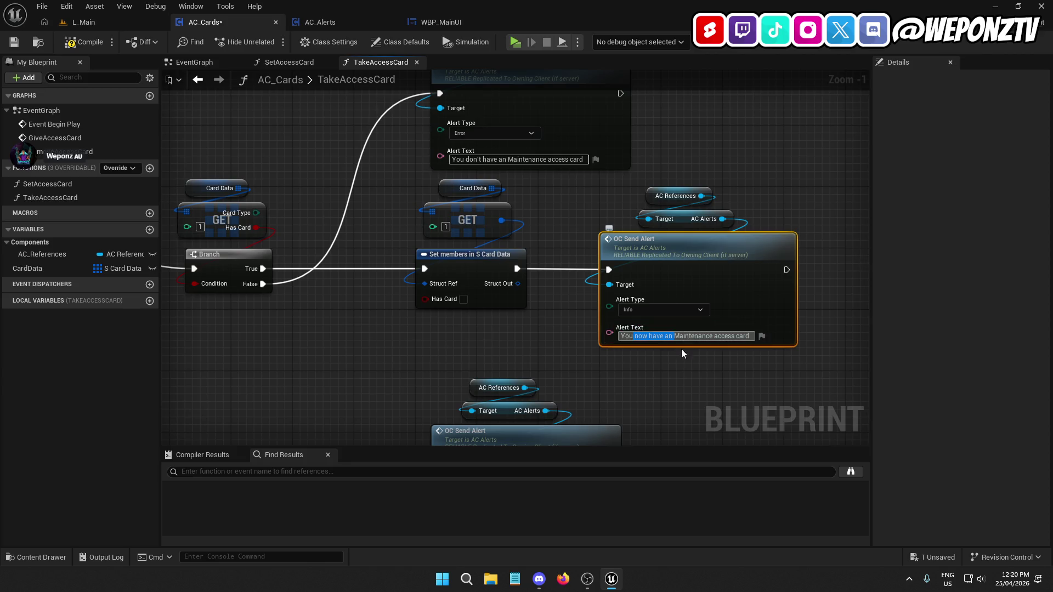
pyautogui.moveTo(717, 149)
pyautogui.mouseDown()
pyautogui.moveTo(685, 329)
pyautogui.moveTo(650, 350)
pyautogui.mouseUp()
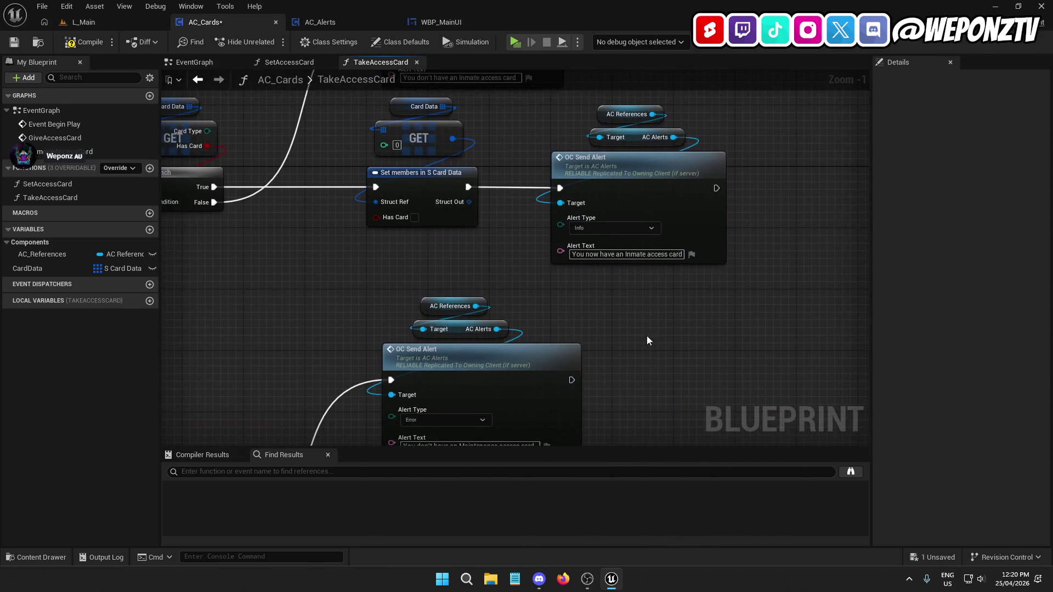
pyautogui.moveTo(624, 253); pyautogui.dragTo(577, 254)
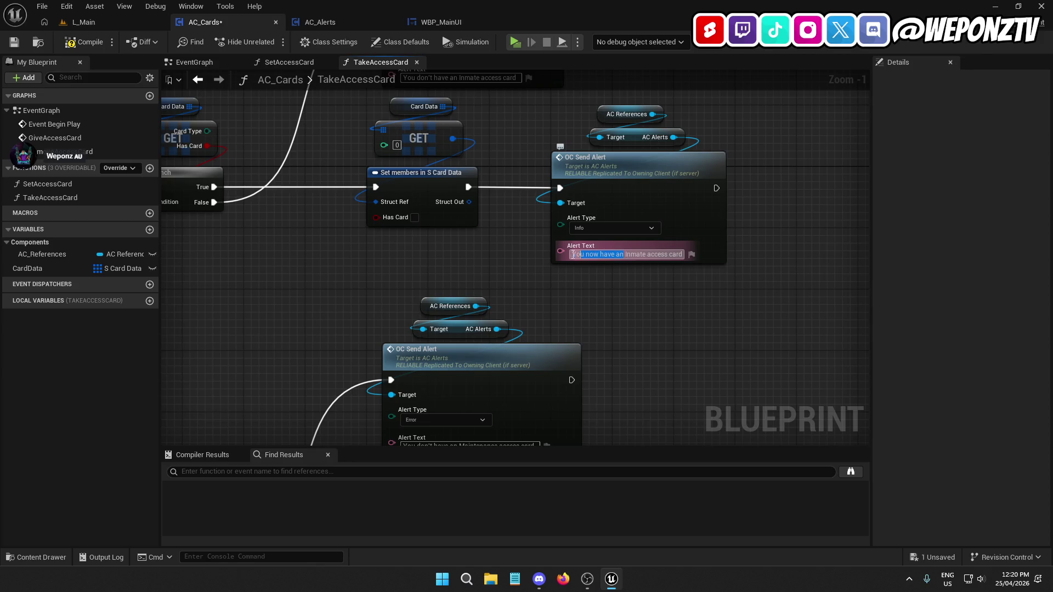
pyautogui.write('Your')
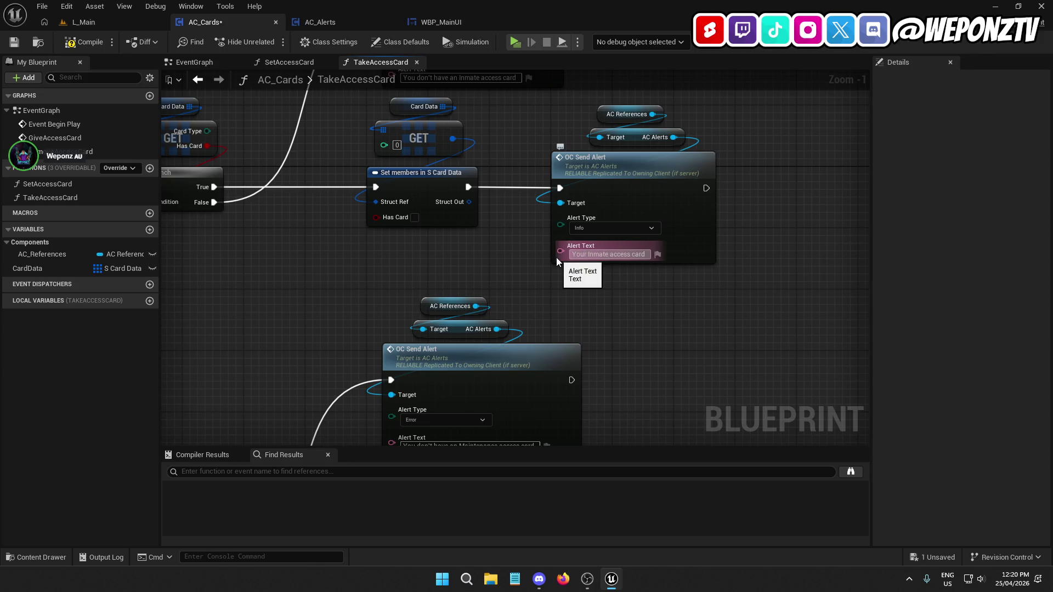
pyautogui.click(645, 253)
pyautogui.write('has been rem')
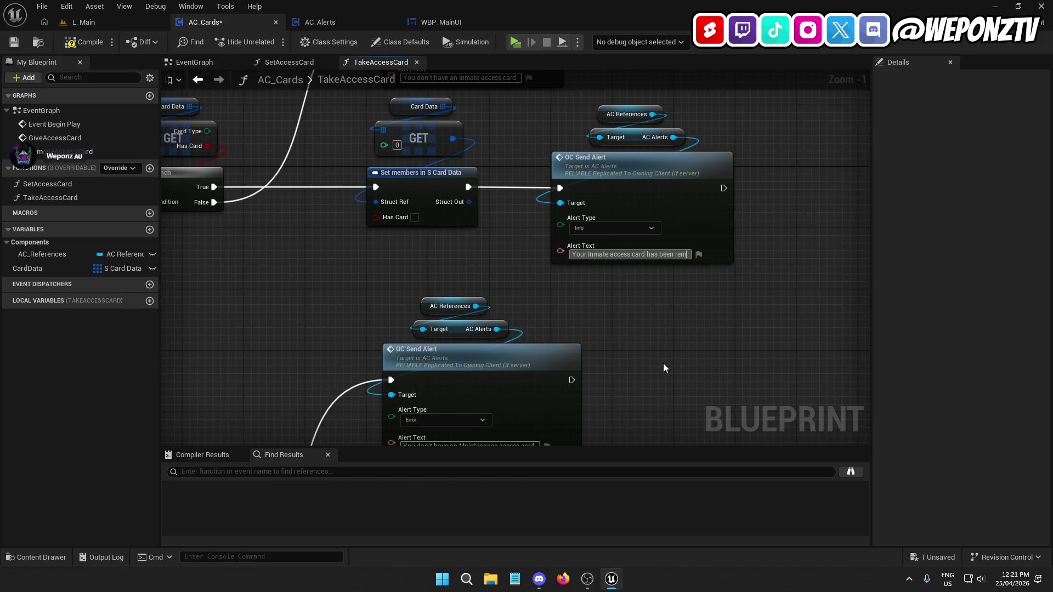
pyautogui.write('oved')
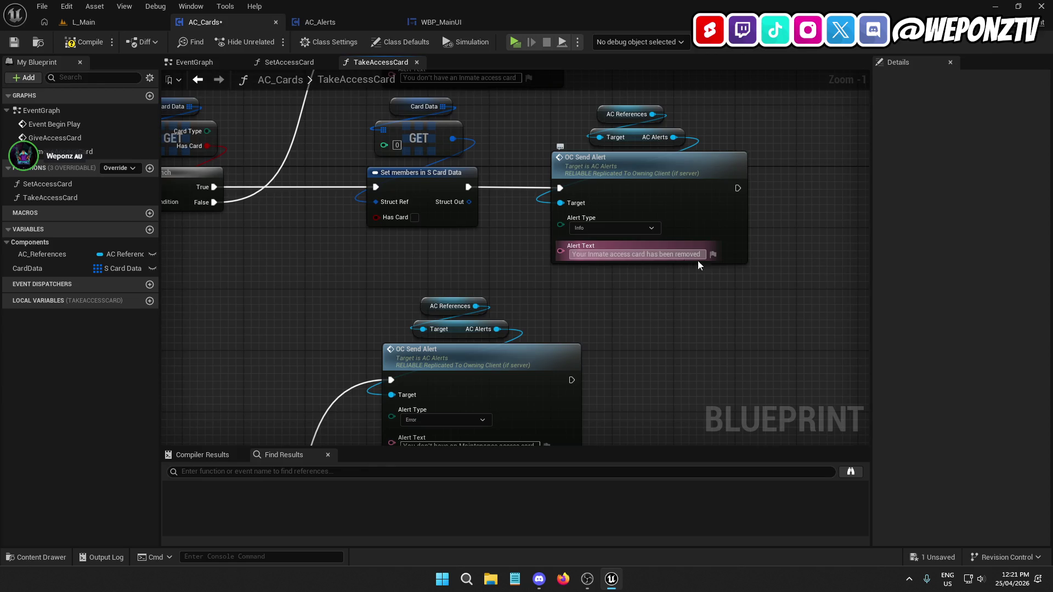
# Set the Maintenance info alert to "Your Maintenance access card has been removed"
pyautogui.scroll(-5, 697, 338)
pyautogui.click(662, 330)
pyautogui.click(658, 354)
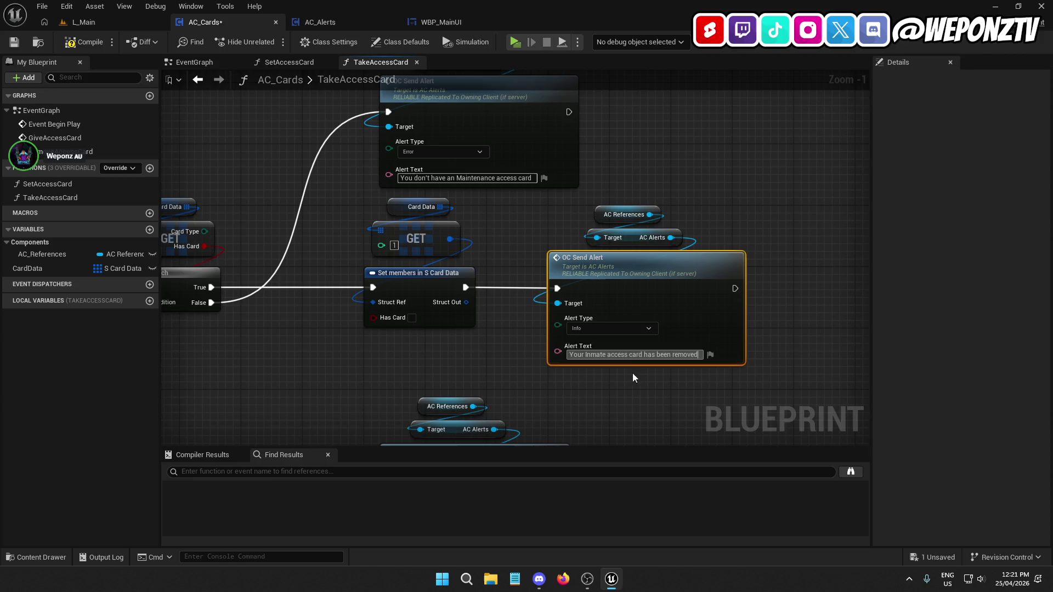
pyautogui.doubleClick(595, 354)
pyautogui.write('Maintenance')
pyautogui.moveTo(651, 413); pyautogui.dragTo(600, 223)
# Set the Restricted info alert to "Your Restricted access card has been removed"
pyautogui.moveTo(599, 307); pyautogui.dragTo(595, 86)
pyautogui.click(569, 329)
pyautogui.write('Your Inmate access card has been removed')
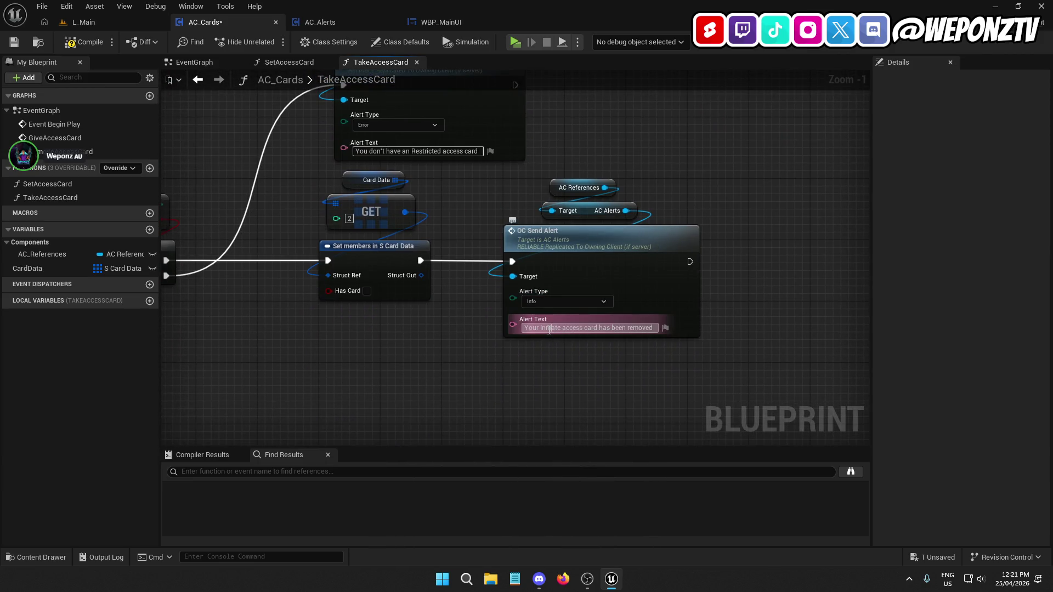
pyautogui.doubleClick(548, 328)
pyautogui.write('Restricted')
pyautogui.click(436, 342)
pyautogui.scroll(-5, 436, 342)
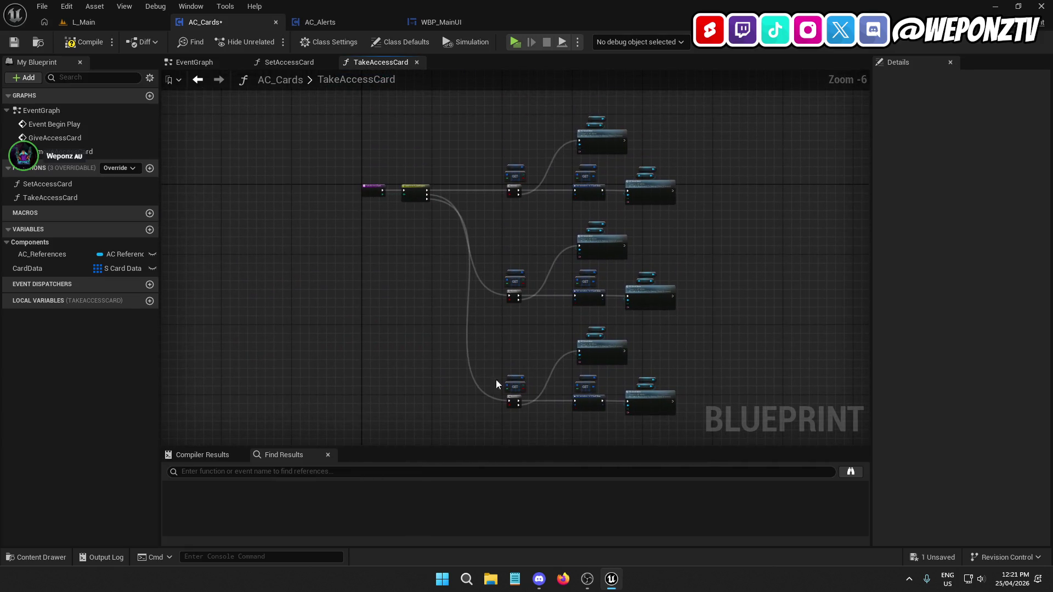
# Save AC_Cards, then add a Take Access Card call fed by RemoveAccessCard's Card Type
pyautogui.click(14, 42)
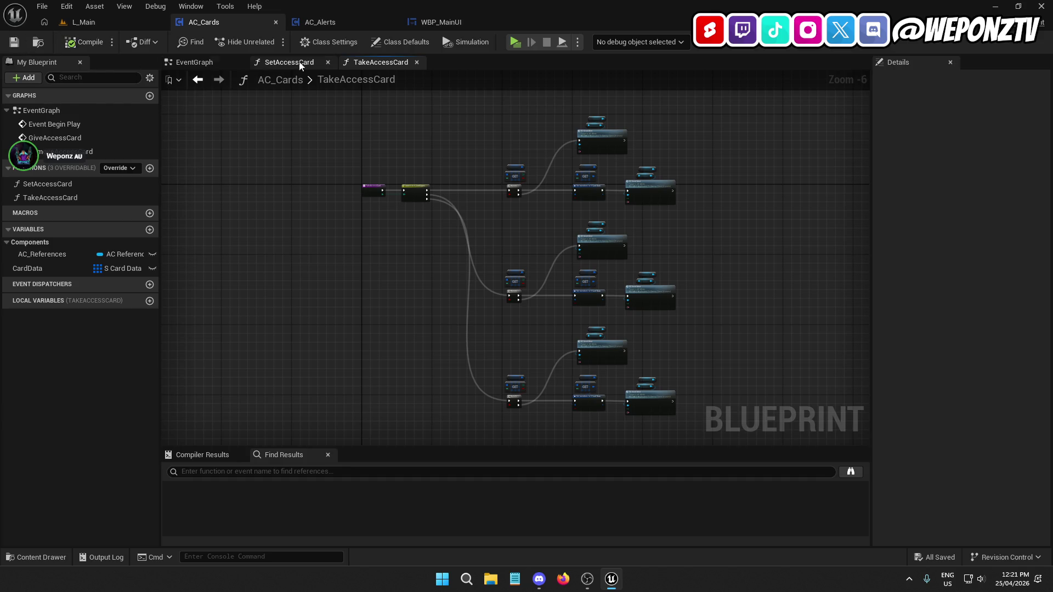
pyautogui.click(291, 62)
pyautogui.click(328, 62)
pyautogui.click(327, 61)
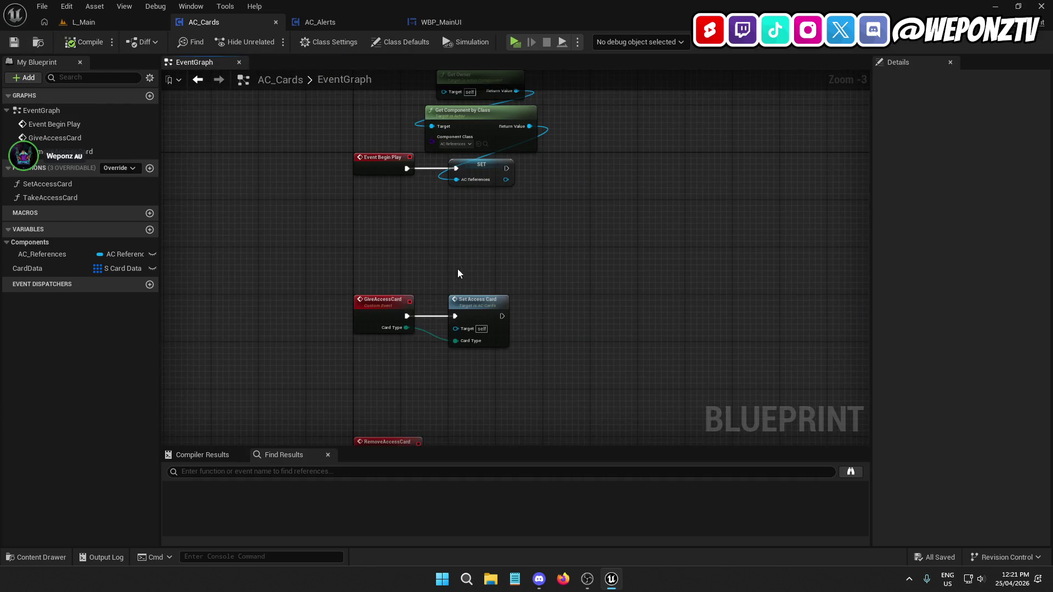
pyautogui.moveTo(54, 197)
pyautogui.mouseDown()
pyautogui.moveTo(121, 197)
pyautogui.moveTo(266, 255)
pyautogui.moveTo(480, 285)
pyautogui.moveTo(427, 304)
pyautogui.mouseUp()
pyautogui.moveTo(515, 296); pyautogui.dragTo(498, 294)
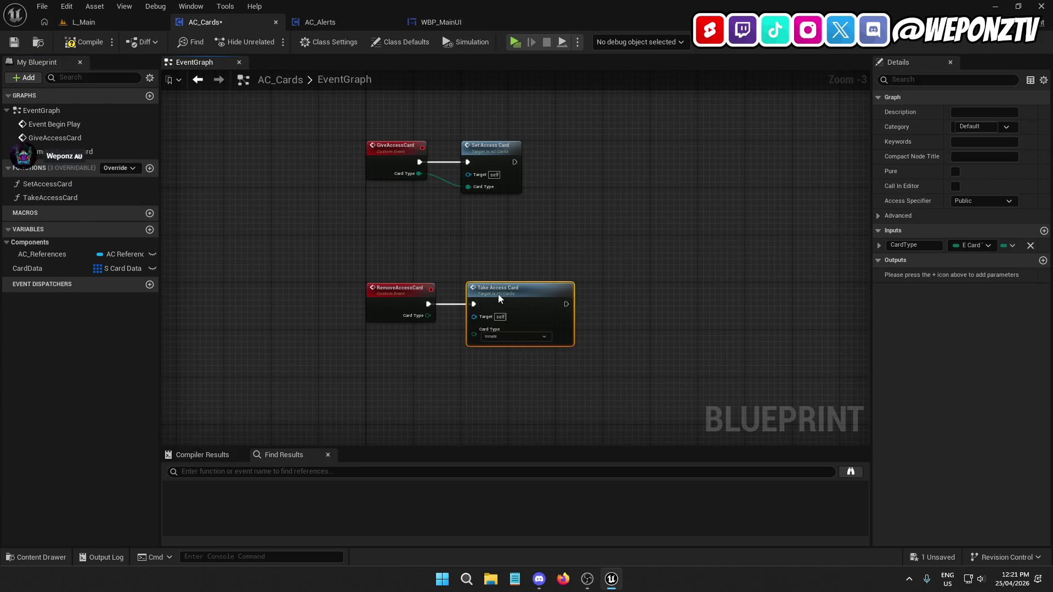
pyautogui.click(436, 363)
pyautogui.moveTo(462, 338); pyautogui.dragTo(427, 316)
pyautogui.moveTo(586, 177); pyautogui.dragTo(532, 145)
pyautogui.moveTo(359, 219); pyautogui.dragTo(398, 272)
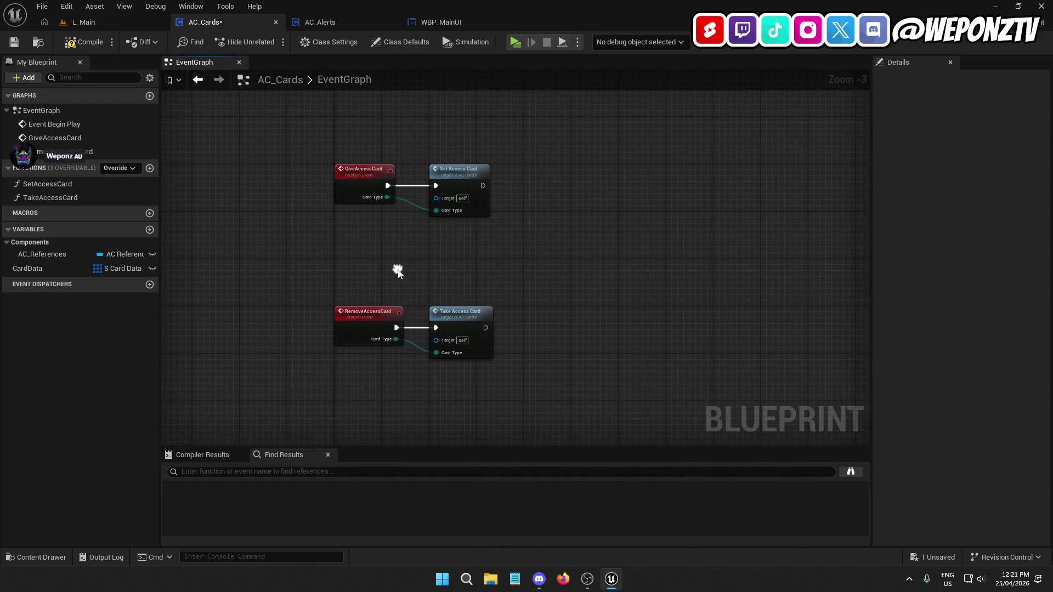
pyautogui.click(439, 175)
# Rename the SetAccessCard function to GiveCard
pyautogui.click(53, 185)
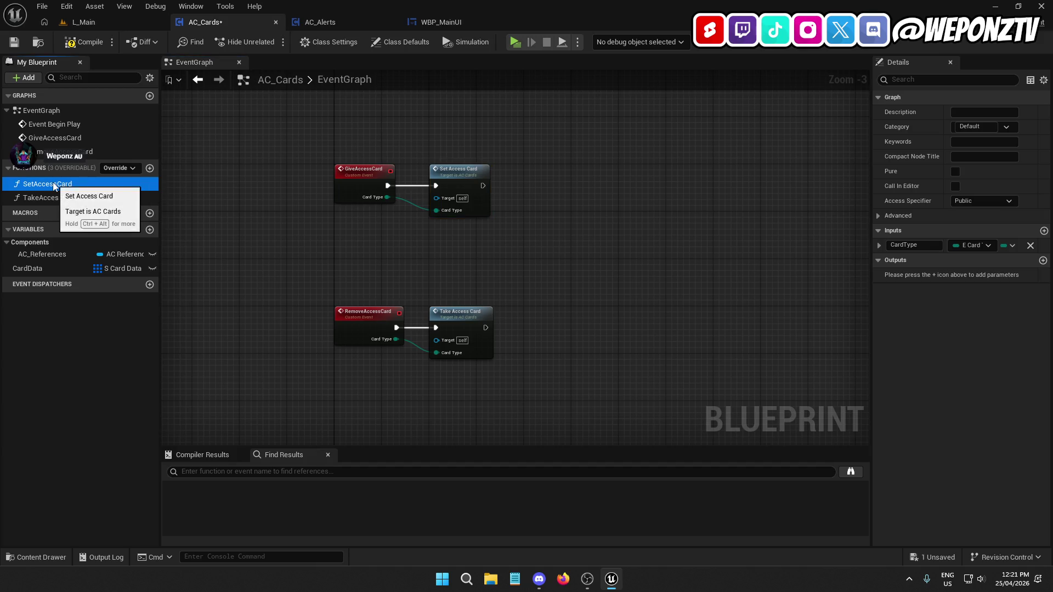
pyautogui.click(53, 185)
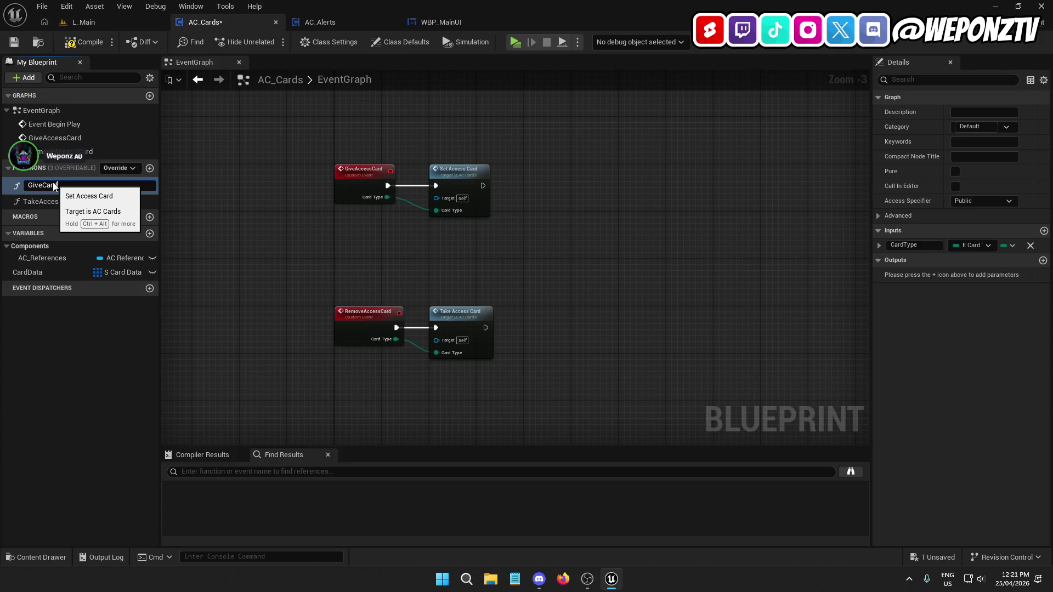
pyautogui.write('Card')
pyautogui.press('Return')
# Rename the TakeAccessCard function to RemoveCard and close its graph
pyautogui.doubleClick(51, 199)
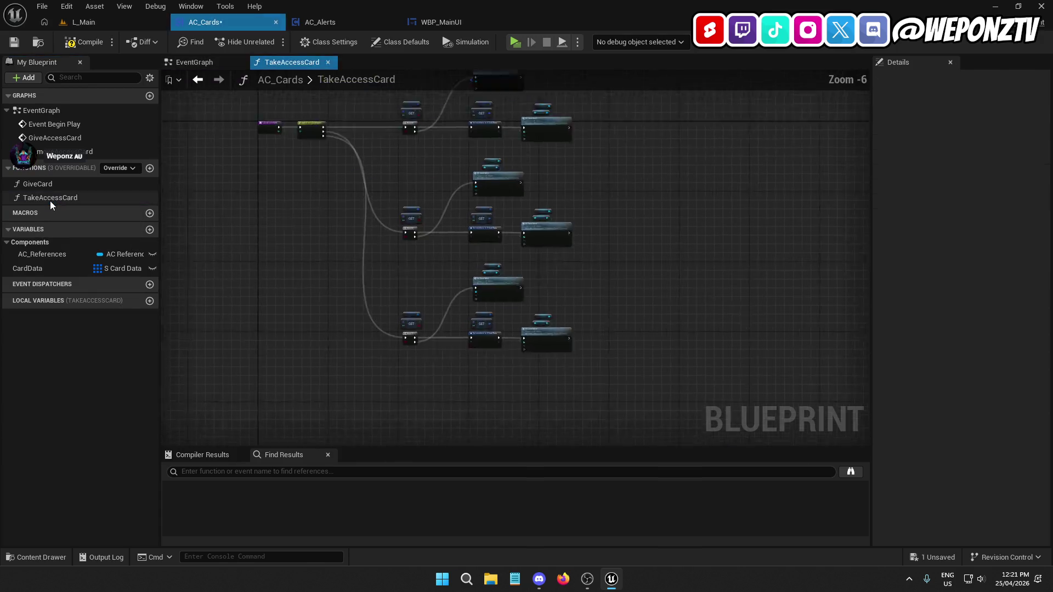
pyautogui.click(54, 199)
pyautogui.write('RemoveCar')
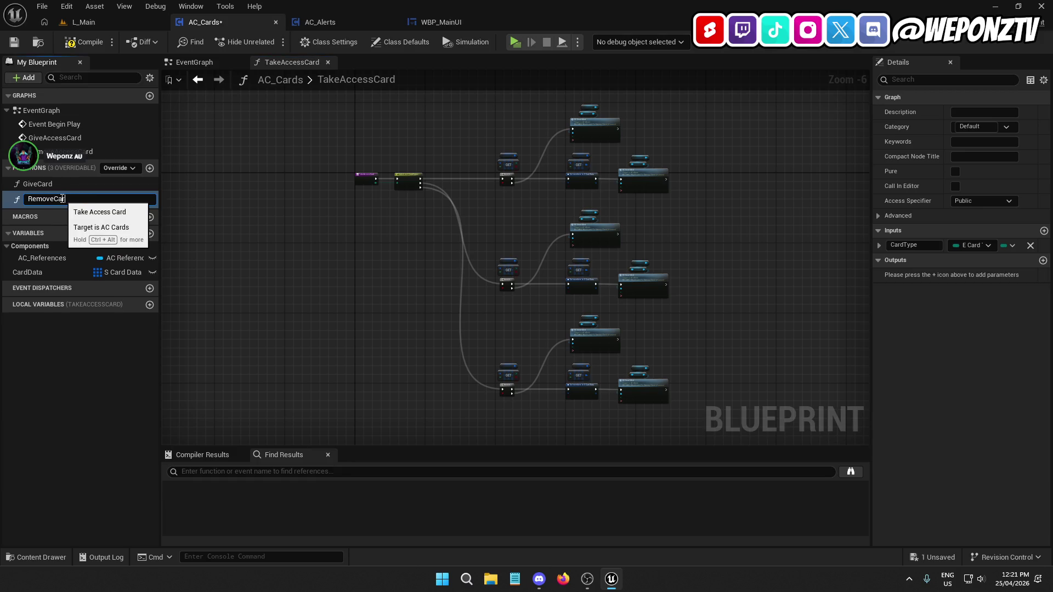
pyautogui.write('d')
pyautogui.press('Return')
pyautogui.moveTo(388, 285); pyautogui.dragTo(283, 287)
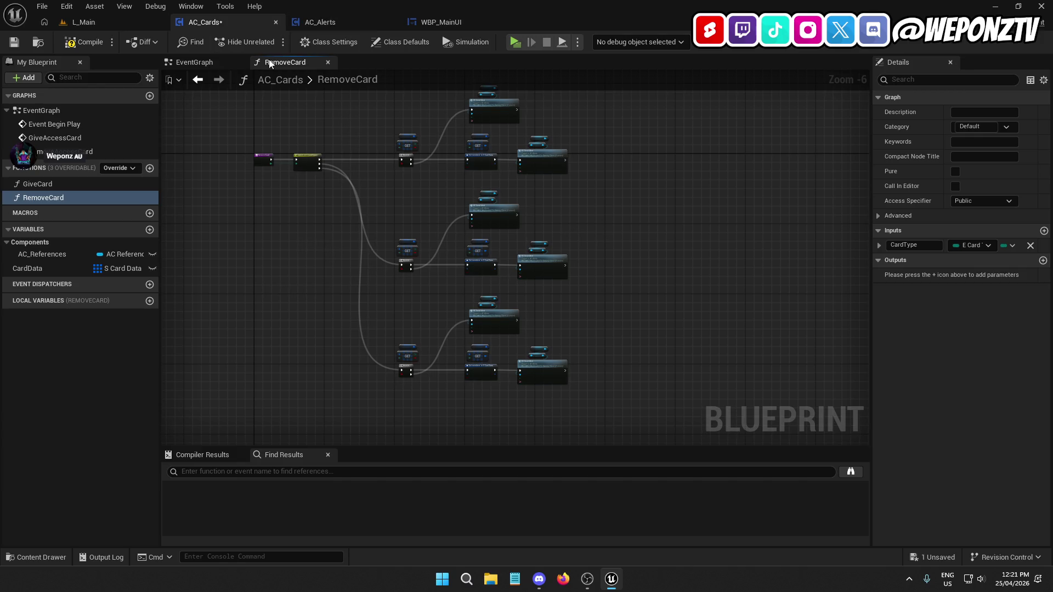
pyautogui.click(328, 61)
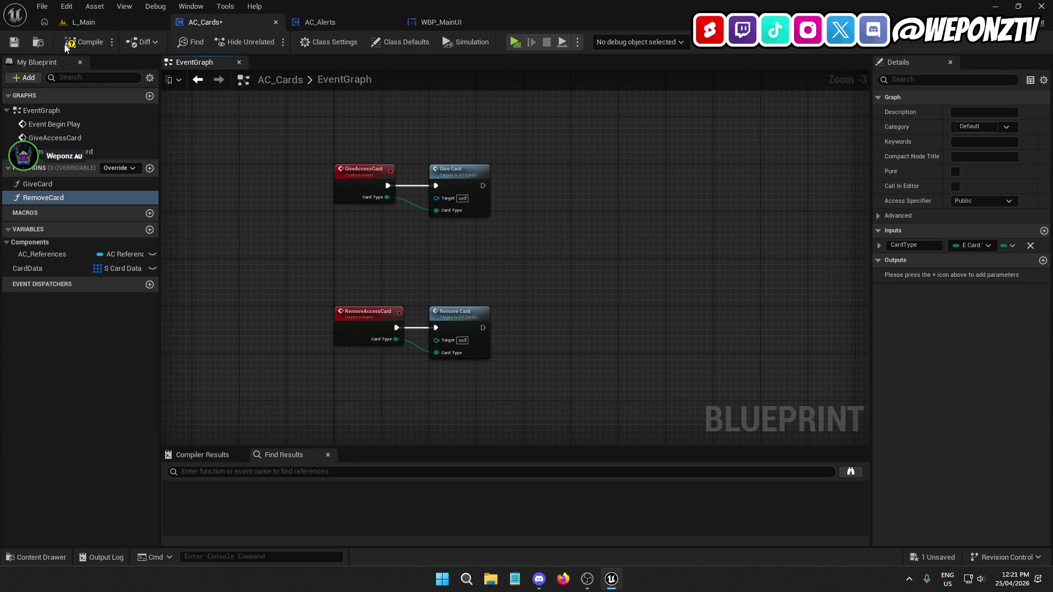
pyautogui.moveTo(275, 173)
pyautogui.mouseDown()
pyautogui.moveTo(289, 341)
pyautogui.moveTo(279, 308)
pyautogui.mouseUp()
pyautogui.moveTo(606, 118)
pyautogui.mouseDown()
pyautogui.moveTo(457, 206)
pyautogui.moveTo(428, 236)
pyautogui.moveTo(417, 226)
pyautogui.mouseUp()
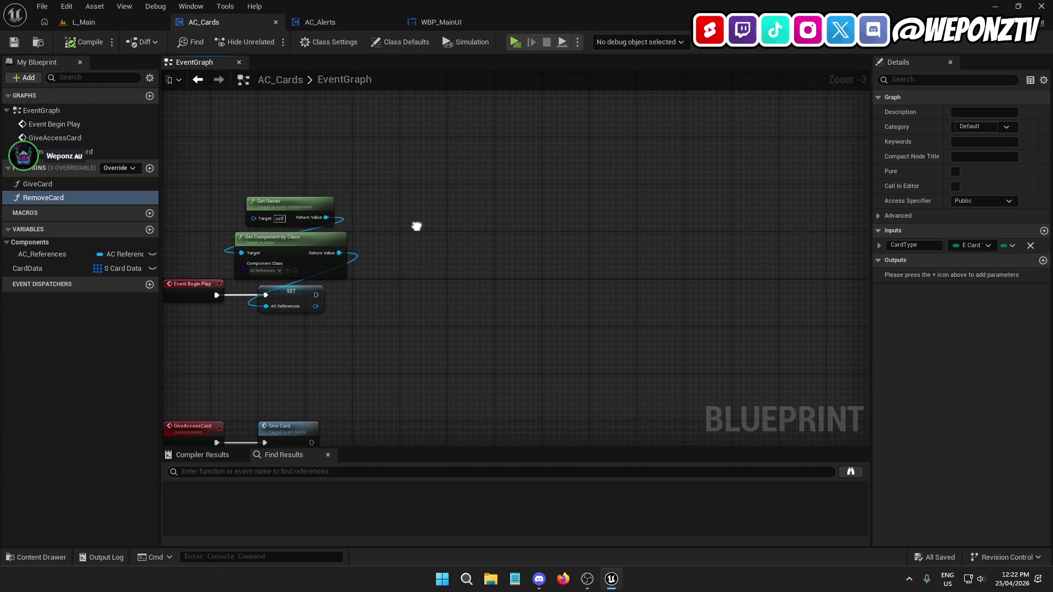
# Add a Game Instance node and pull a Get Class to Spawn node from it
pyautogui.rightClick(437, 230)
pyautogui.write('gamein')
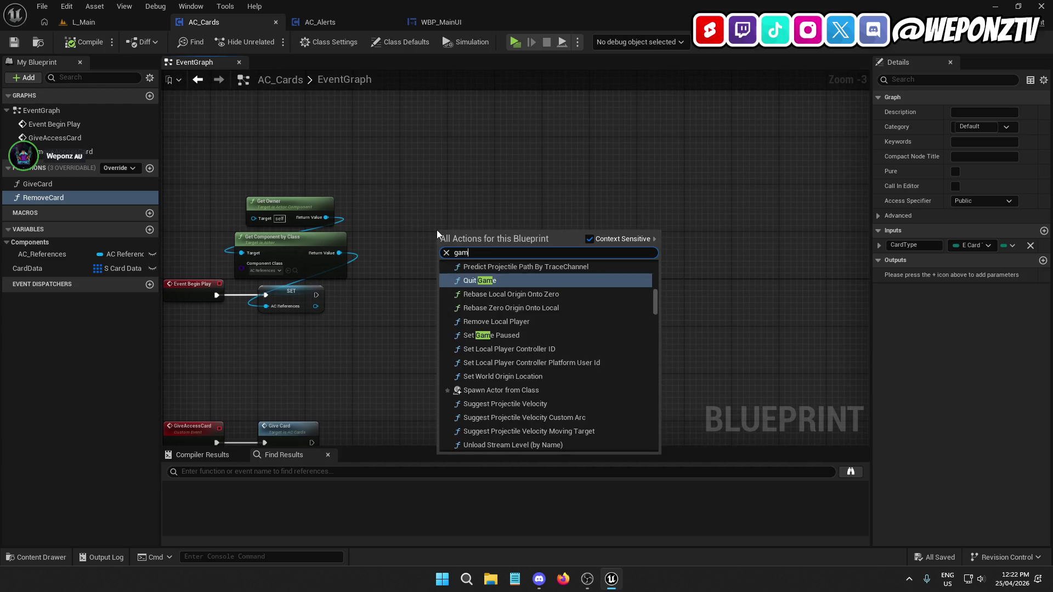
pyautogui.click(509, 279)
pyautogui.moveTo(457, 242)
pyautogui.mouseDown()
pyautogui.moveTo(427, 267)
pyautogui.moveTo(318, 299)
pyautogui.mouseUp()
pyautogui.click(413, 290)
pyautogui.moveTo(448, 267)
pyautogui.mouseDown()
pyautogui.moveTo(466, 202)
pyautogui.moveTo(445, 253)
pyautogui.mouseUp()
pyautogui.write('clas')
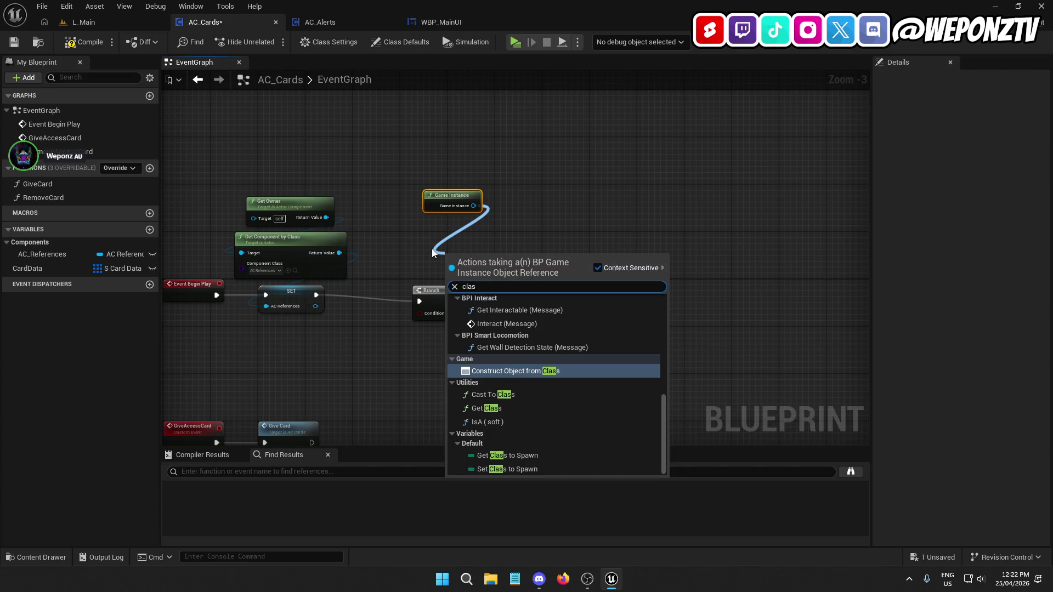
pyautogui.click(540, 453)
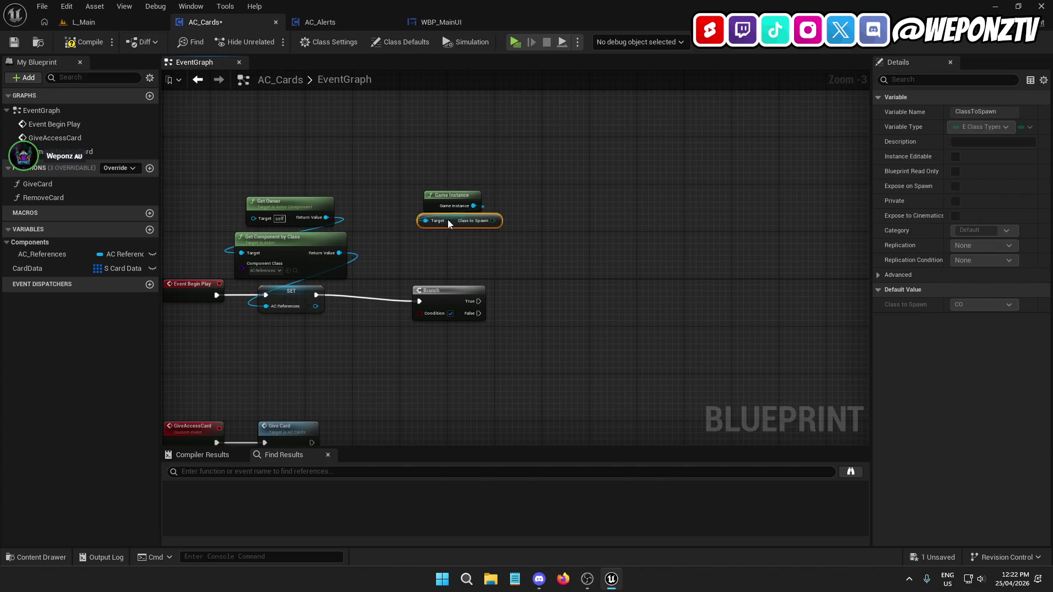
pyautogui.moveTo(444, 234)
pyautogui.mouseDown()
pyautogui.moveTo(443, 219)
pyautogui.moveTo(444, 233)
pyautogui.mouseUp()
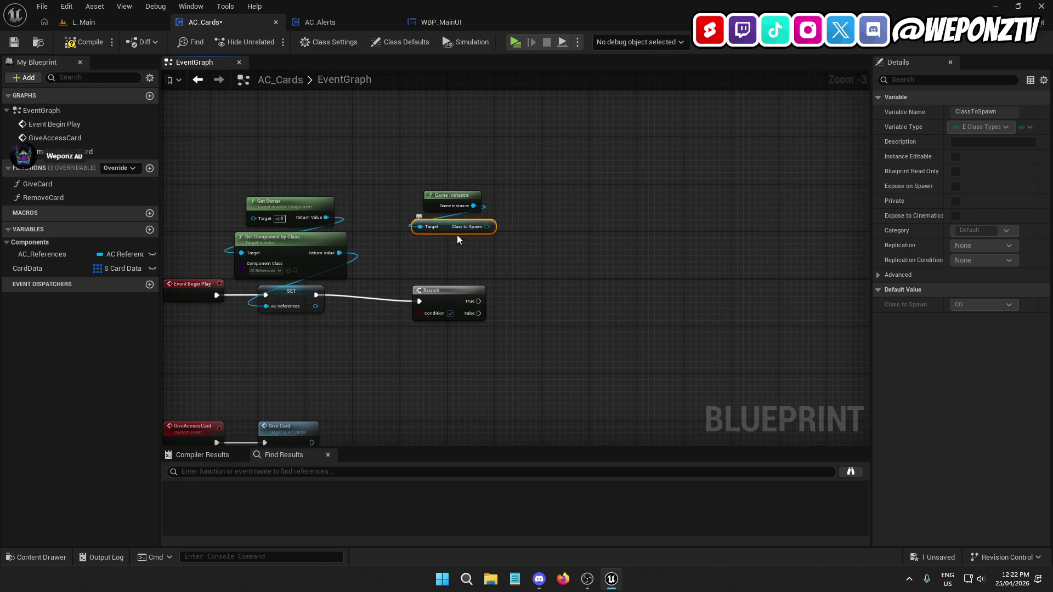
pyautogui.scroll(3, 464, 245)
# Wire Class to Spawn into a Switch on E_ClassTypes that replaces the deleted Branch
pyautogui.rightClick(498, 217)
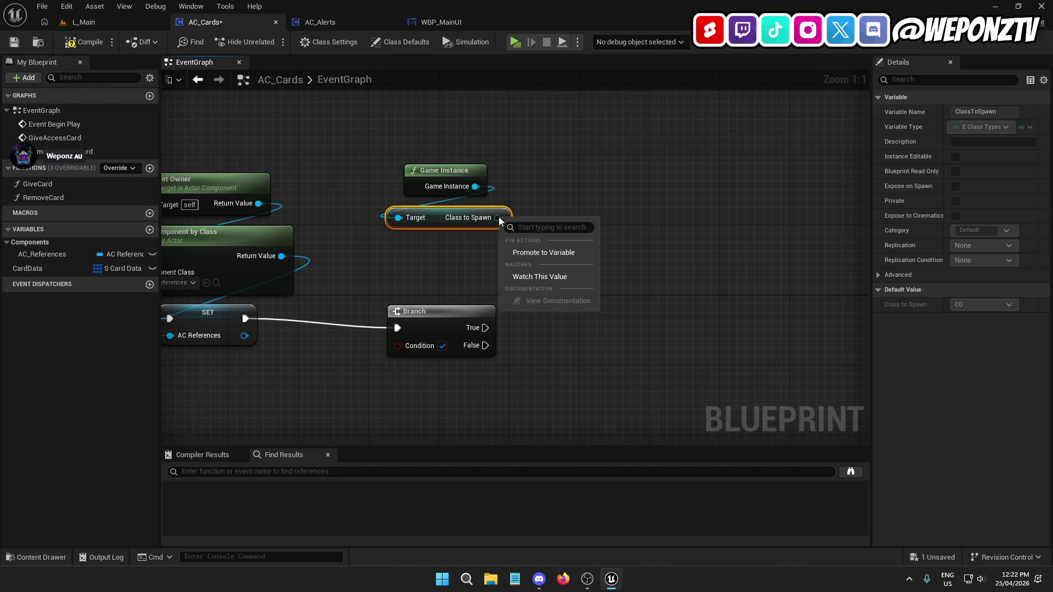
pyautogui.moveTo(496, 217); pyautogui.dragTo(474, 274)
pyautogui.write('sw')
pyautogui.click(590, 353)
pyautogui.click(433, 317)
pyautogui.press('Delete')
pyautogui.moveTo(518, 281)
pyautogui.mouseDown()
pyautogui.moveTo(422, 310)
pyautogui.moveTo(232, 331)
pyautogui.moveTo(244, 317)
pyautogui.mouseUp()
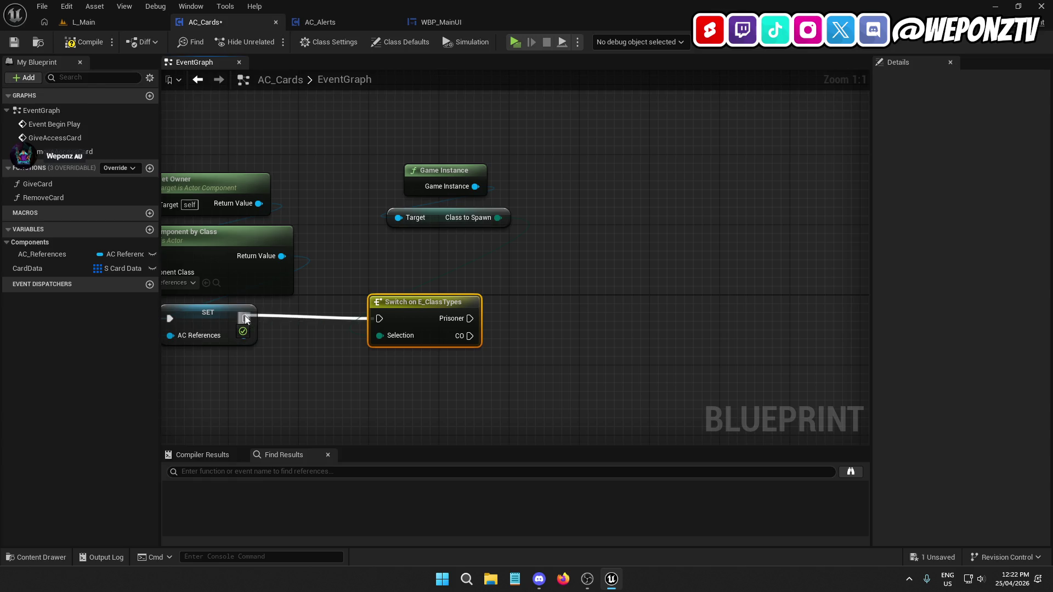
pyautogui.moveTo(504, 156)
pyautogui.mouseDown()
pyautogui.moveTo(478, 232)
pyautogui.moveTo(445, 218)
pyautogui.moveTo(412, 284)
pyautogui.mouseUp()
pyautogui.click(413, 296)
# Add a Give Access Card node wired to the Switch's Prisoner case
pyautogui.moveTo(476, 403); pyautogui.dragTo(446, 255)
pyautogui.rightClick(546, 191)
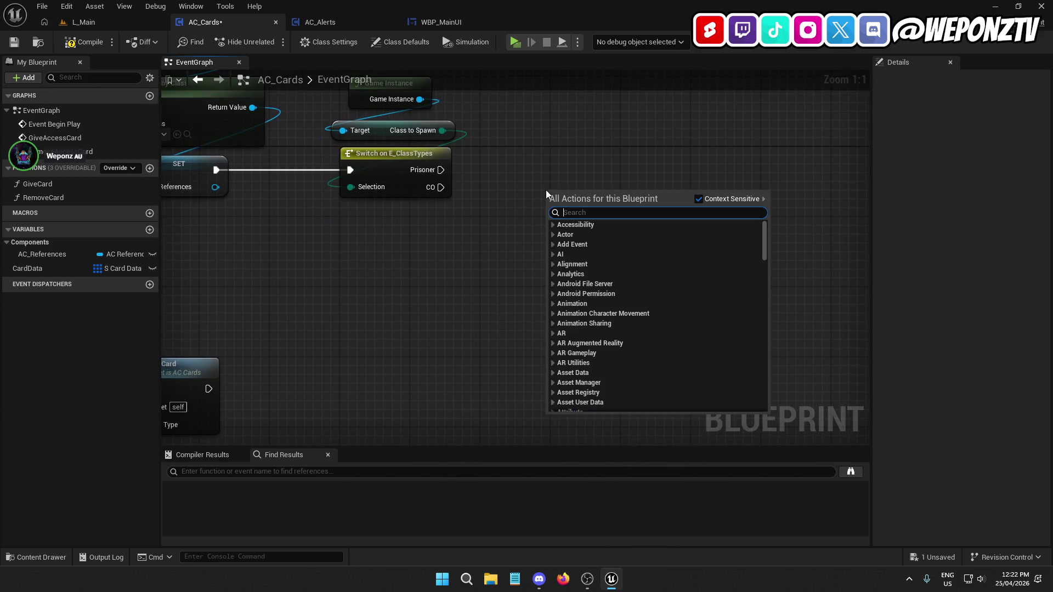
pyautogui.write('givea')
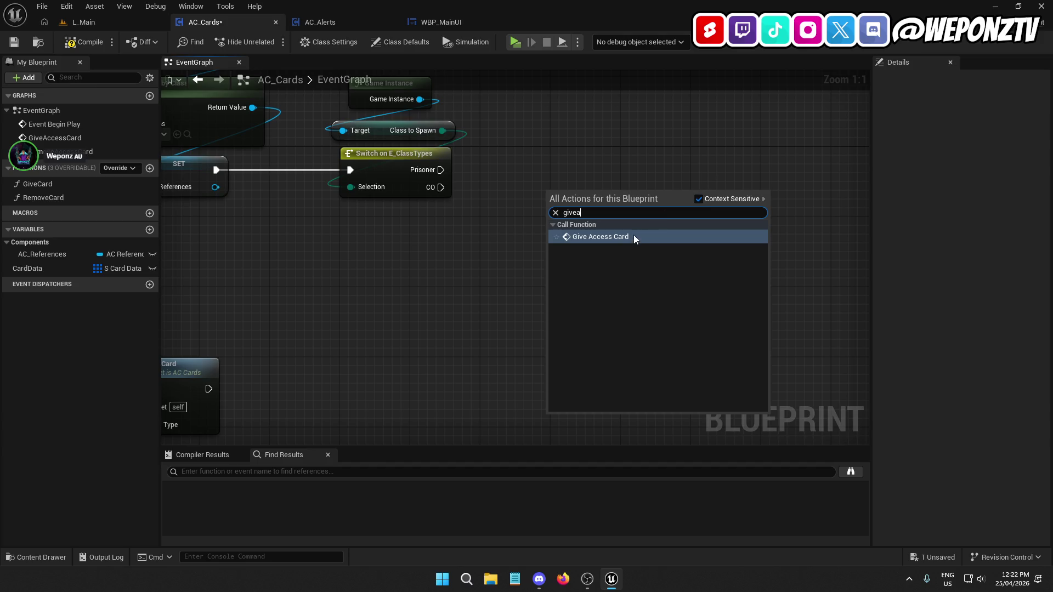
pyautogui.click(633, 237)
pyautogui.moveTo(610, 190); pyautogui.dragTo(692, 153)
pyautogui.moveTo(633, 177); pyautogui.dragTo(439, 170)
pyautogui.moveTo(679, 156); pyautogui.dragTo(607, 156)
pyautogui.click(566, 262)
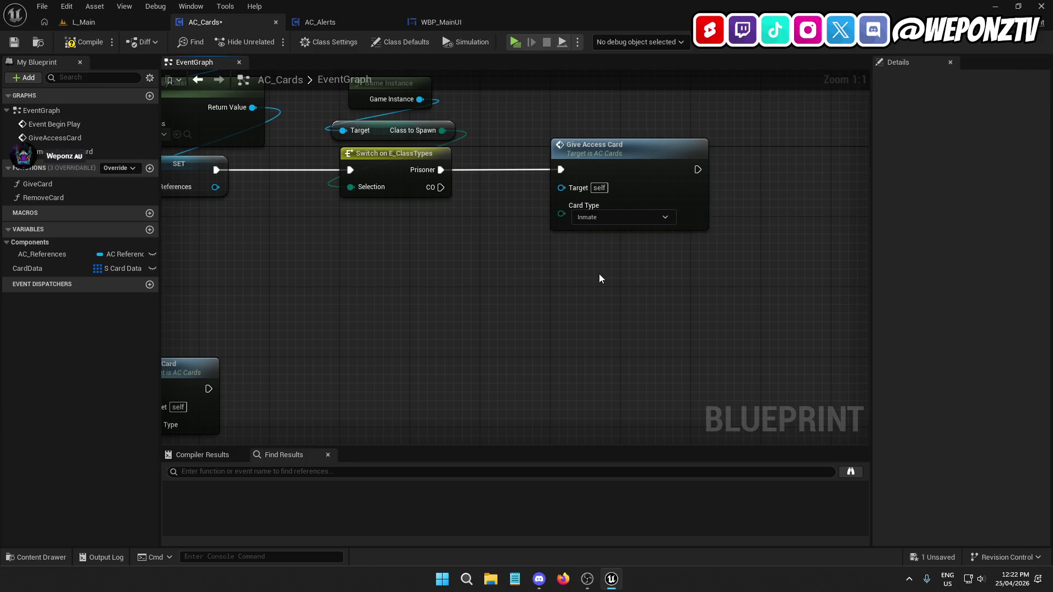
# Duplicate it for the CO case, keeping Inmate on the first and Restricted on the copy
pyautogui.click(640, 207)
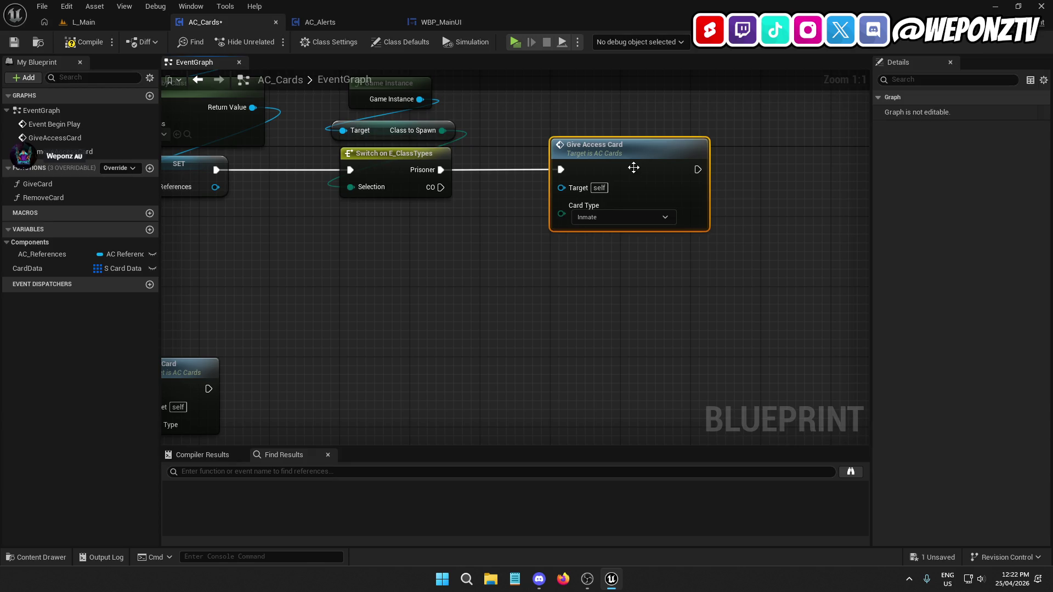
pyautogui.hotkey('ctrl', 'v')
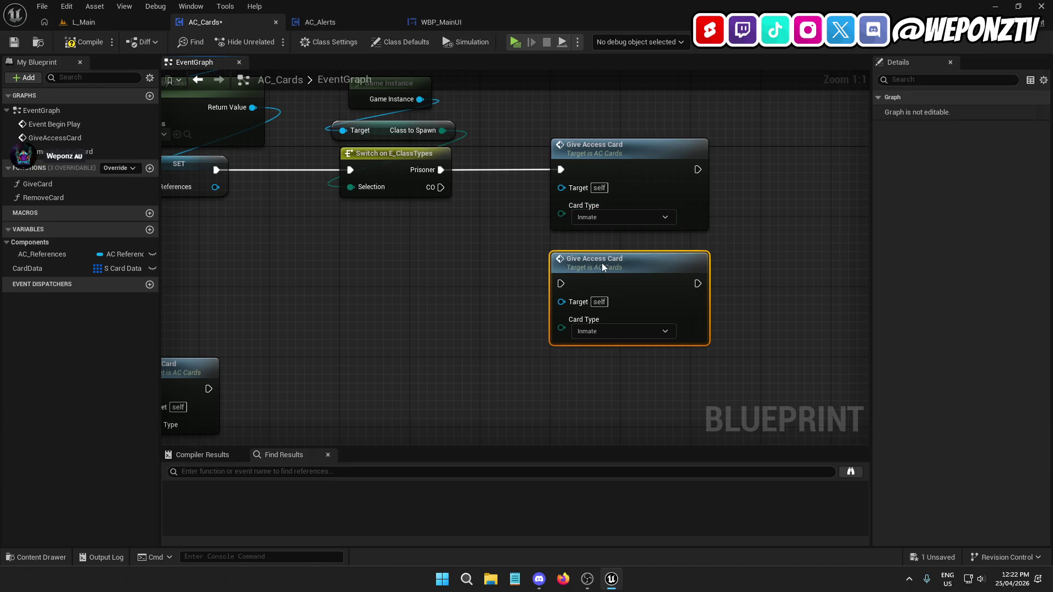
pyautogui.moveTo(559, 274); pyautogui.dragTo(440, 187)
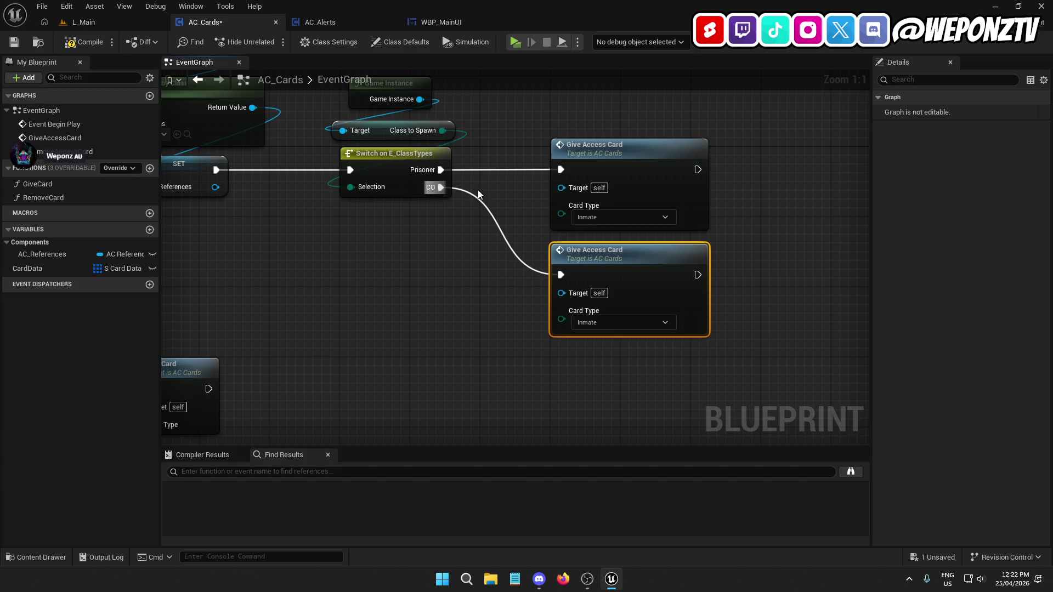
pyautogui.click(598, 217)
pyautogui.click(600, 245)
pyautogui.click(618, 215)
pyautogui.click(603, 234)
pyautogui.click(642, 322)
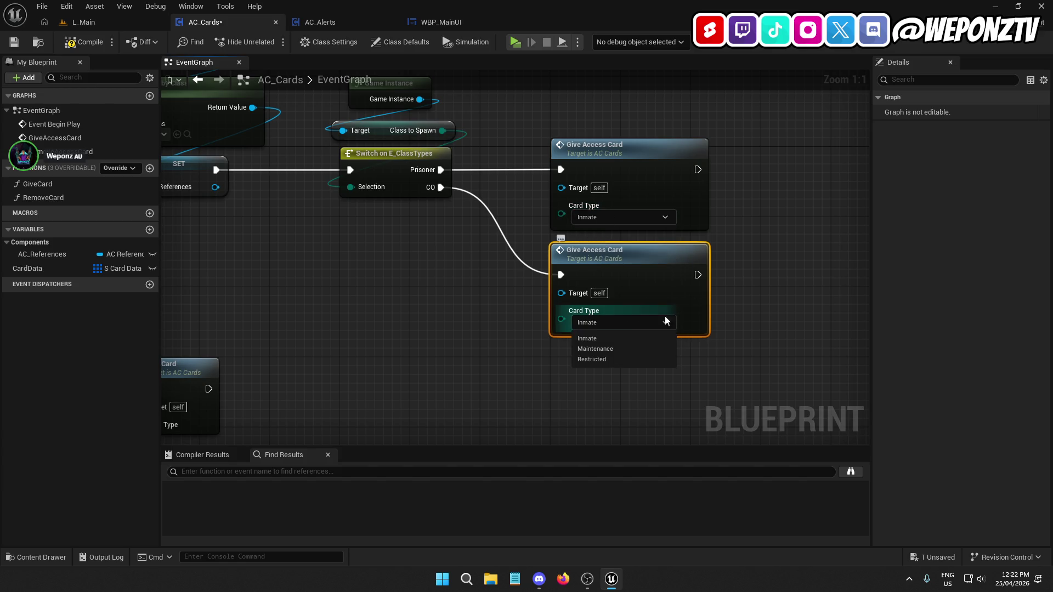
pyautogui.click(591, 359)
# Compile and save AC_Cards, then return to the L_Main level
pyautogui.scroll(-12, 597, 337)
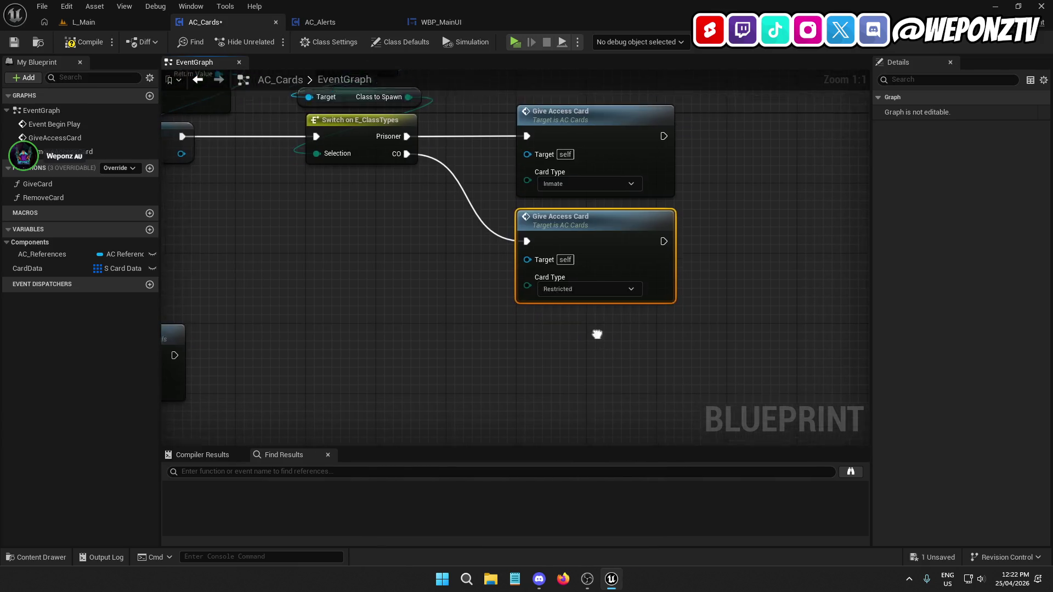
pyautogui.scroll(6, 466, 324)
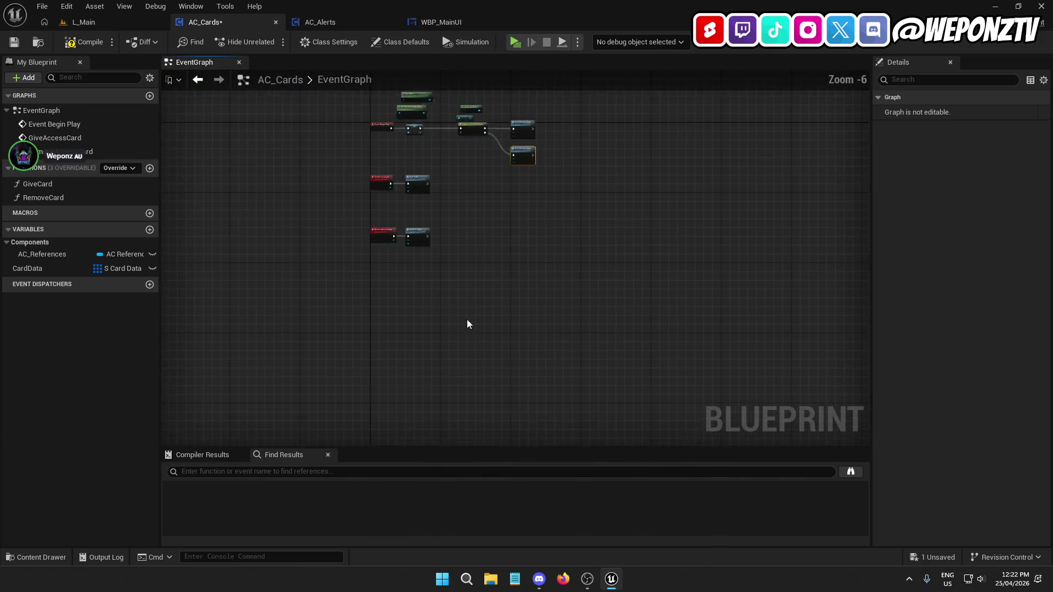
pyautogui.moveTo(462, 239)
pyautogui.mouseDown()
pyautogui.moveTo(361, 174)
pyautogui.moveTo(342, 129)
pyautogui.moveTo(387, 240)
pyautogui.mouseUp()
pyautogui.scroll(5, 346, 139)
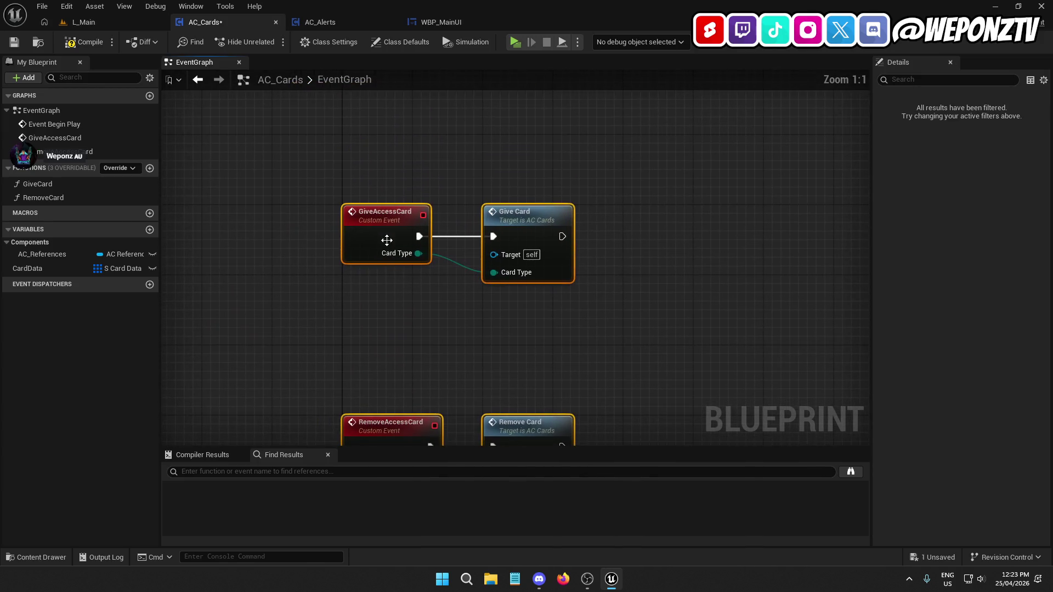
pyautogui.click(436, 168)
pyautogui.scroll(-3, 587, 202)
pyautogui.moveTo(587, 202)
pyautogui.mouseDown()
pyautogui.moveTo(562, 196)
pyautogui.moveTo(364, 258)
pyautogui.moveTo(343, 349)
pyautogui.mouseUp()
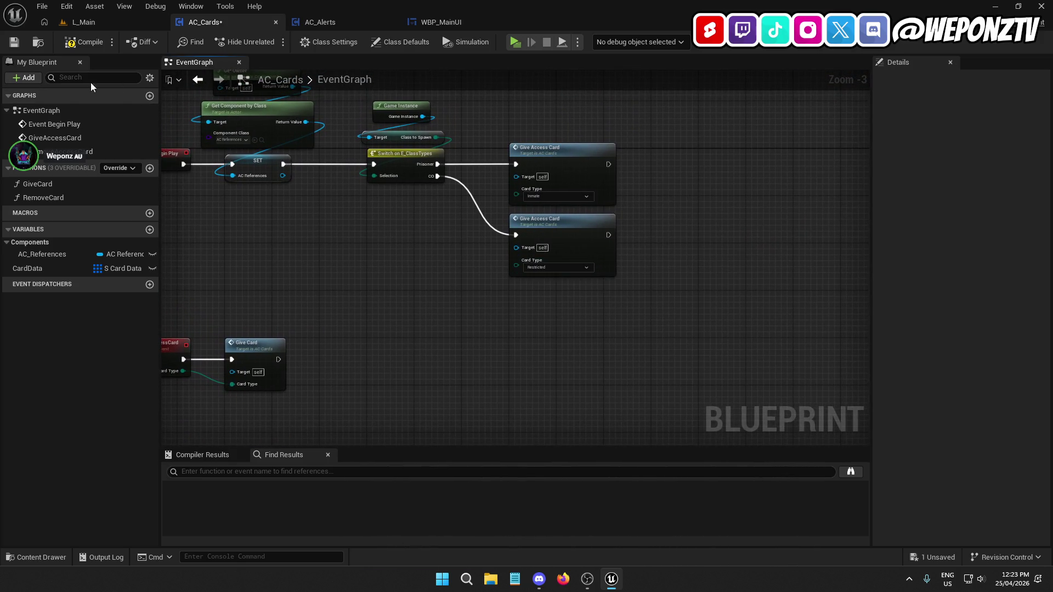
pyautogui.click(75, 43)
pyautogui.click(15, 42)
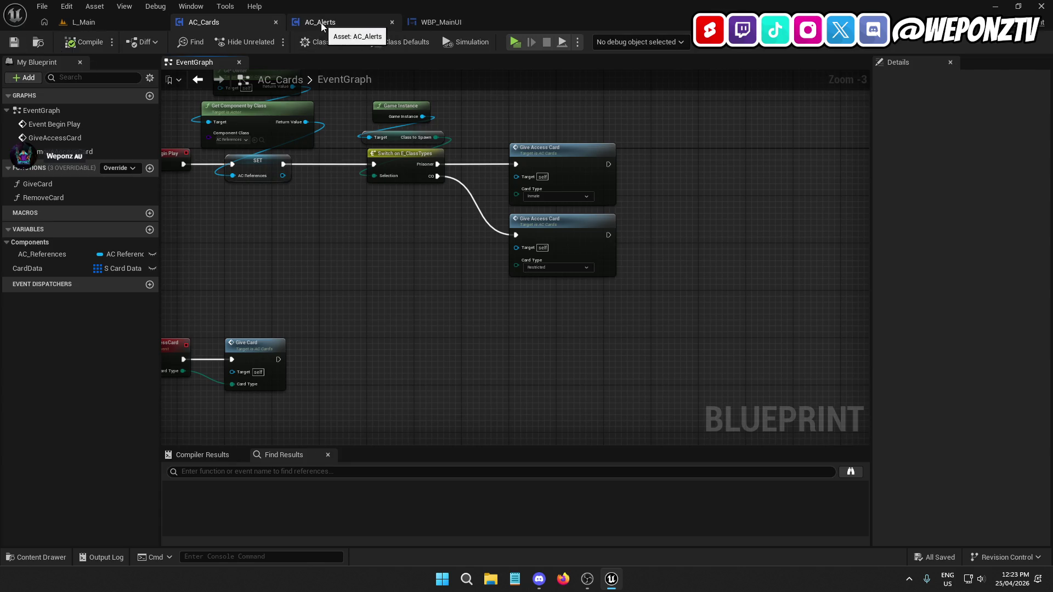
pyautogui.click(129, 29)
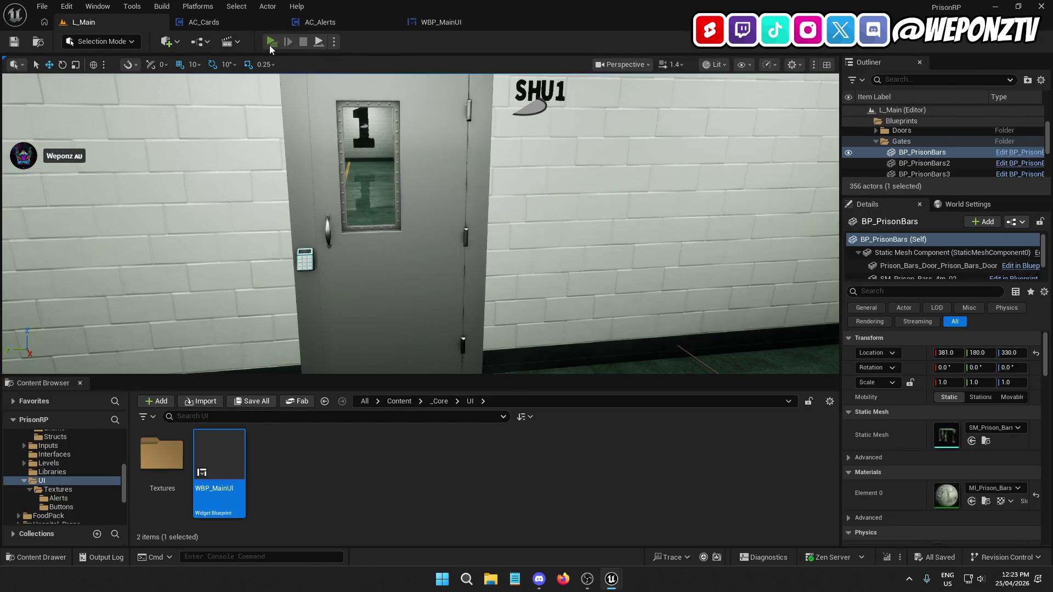
# Run a quick play preview of the level and stop it
pyautogui.click(270, 43)
pyautogui.press('Escape')
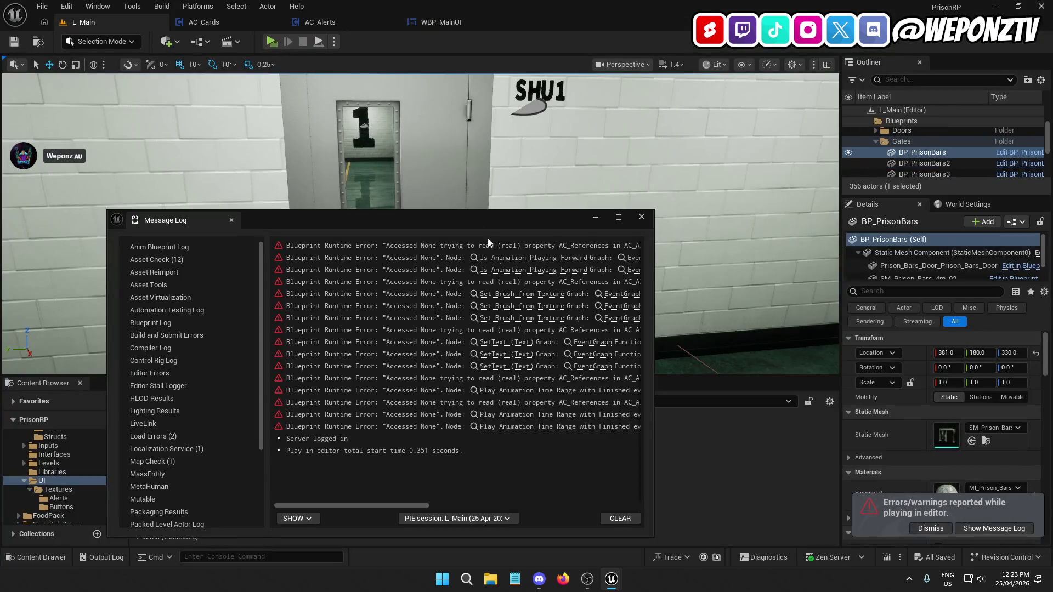
pyautogui.moveTo(399, 506)
pyautogui.mouseDown()
pyautogui.moveTo(518, 521)
pyautogui.moveTo(603, 550)
pyautogui.moveTo(416, 538)
pyautogui.moveTo(449, 544)
pyautogui.moveTo(511, 518)
pyautogui.mouseUp()
# Open AC_Alerts from the first Accessed None error, review its graph, and close the Message Log
pyautogui.click(510, 246)
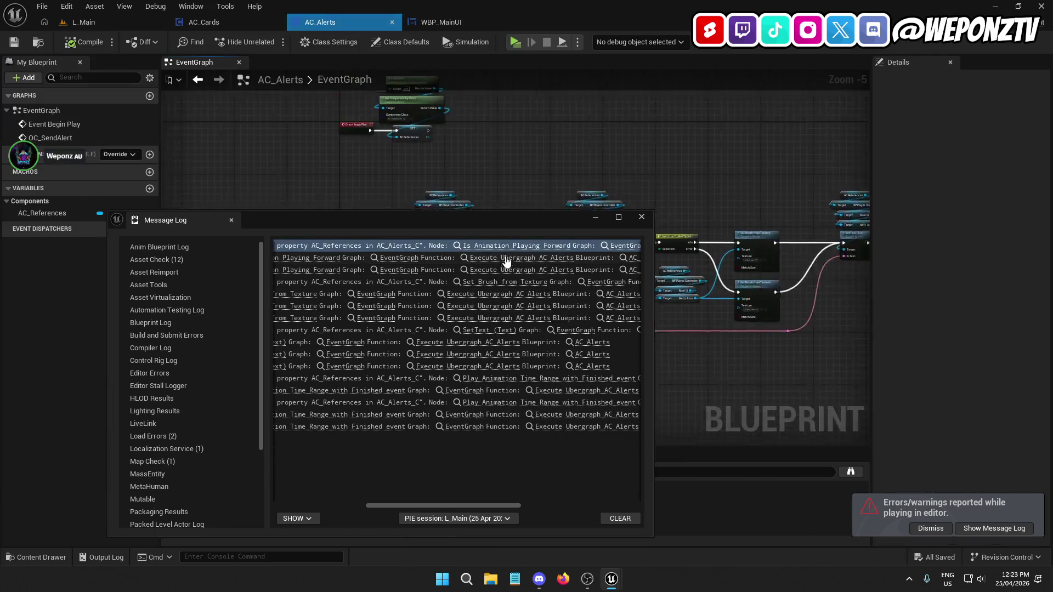
pyautogui.click(590, 218)
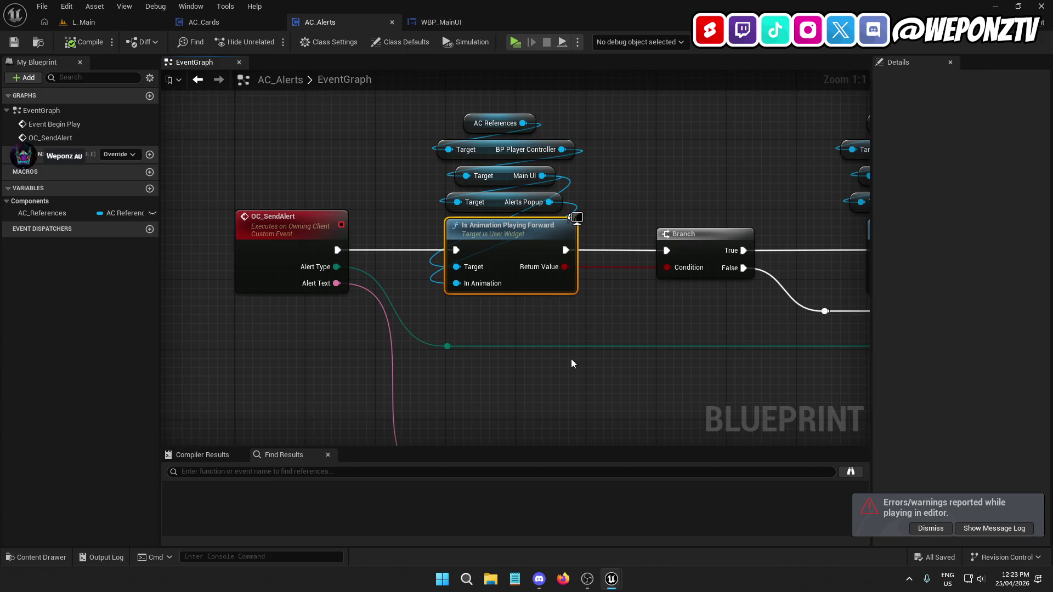
pyautogui.scroll(-3, 613, 307)
pyautogui.moveTo(615, 285)
pyautogui.mouseDown()
pyautogui.moveTo(493, 445)
pyautogui.moveTo(479, 259)
pyautogui.moveTo(441, 364)
pyautogui.moveTo(447, 382)
pyautogui.mouseUp()
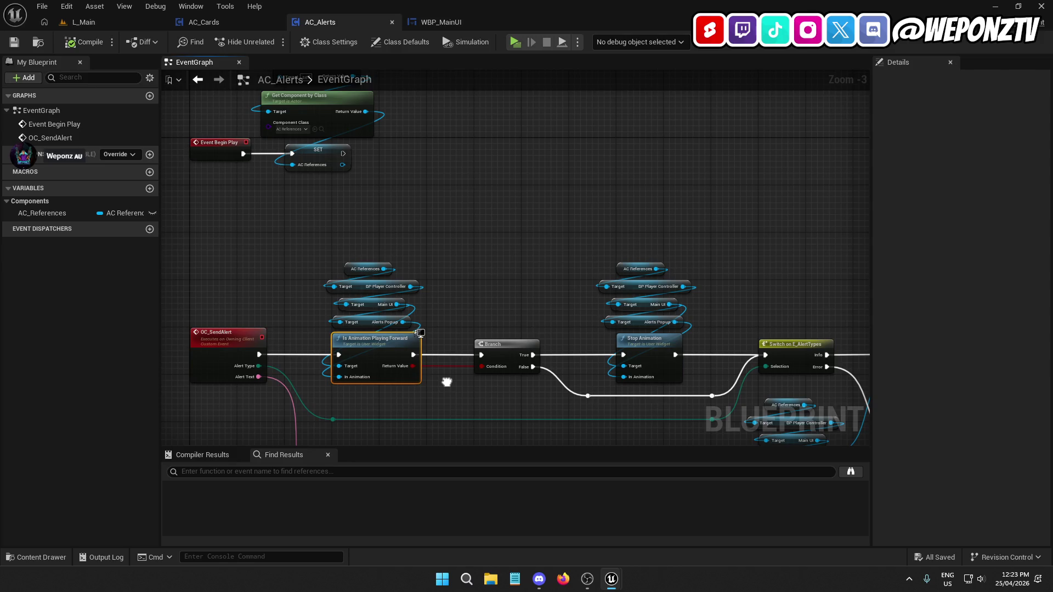
pyautogui.moveTo(447, 382)
pyautogui.mouseDown()
pyautogui.moveTo(599, 123)
pyautogui.moveTo(522, 228)
pyautogui.moveTo(85, 261)
pyautogui.moveTo(196, 239)
pyautogui.mouseUp()
pyautogui.moveTo(611, 578)
pyautogui.click(664, 522)
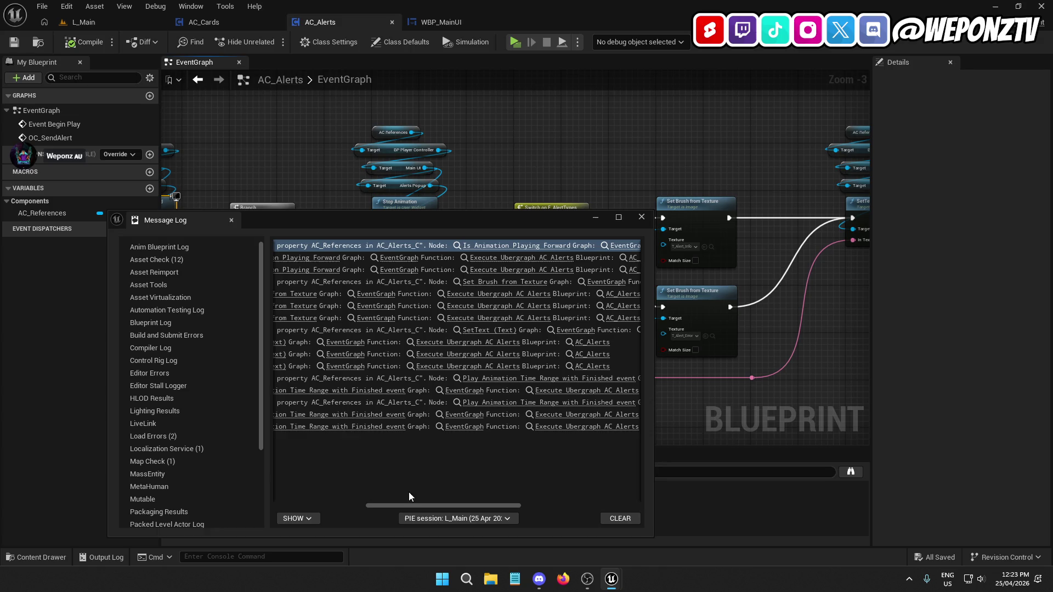
pyautogui.moveTo(389, 508); pyautogui.dragTo(322, 508)
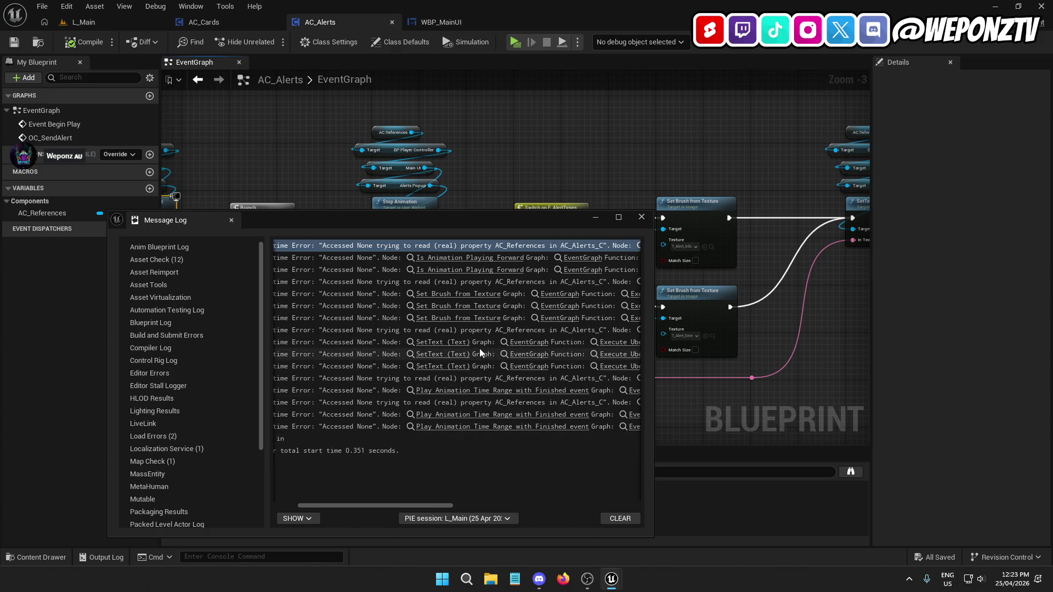
pyautogui.click(641, 216)
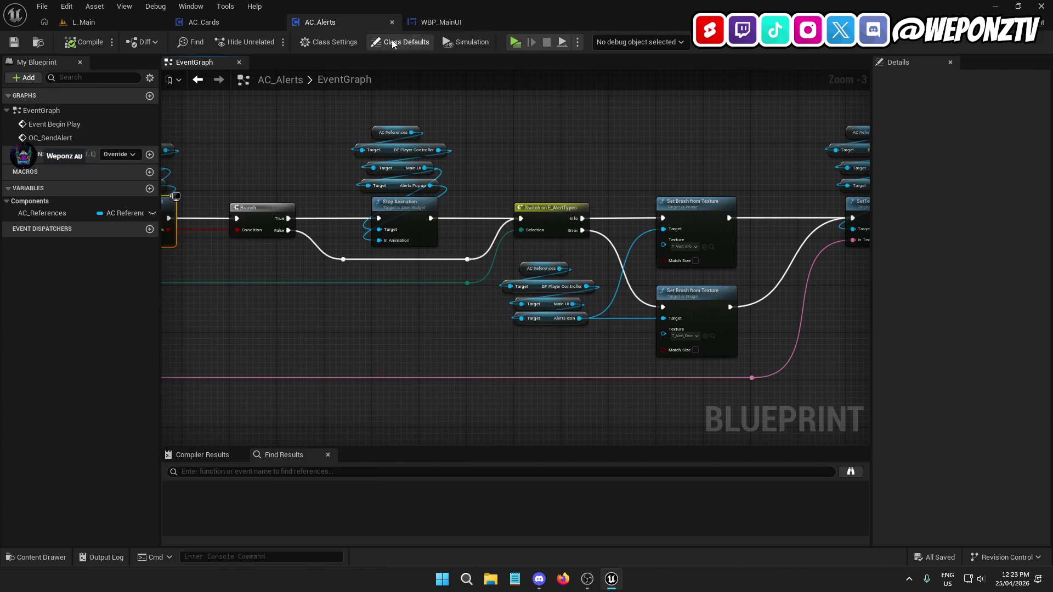
pyautogui.click(117, 21)
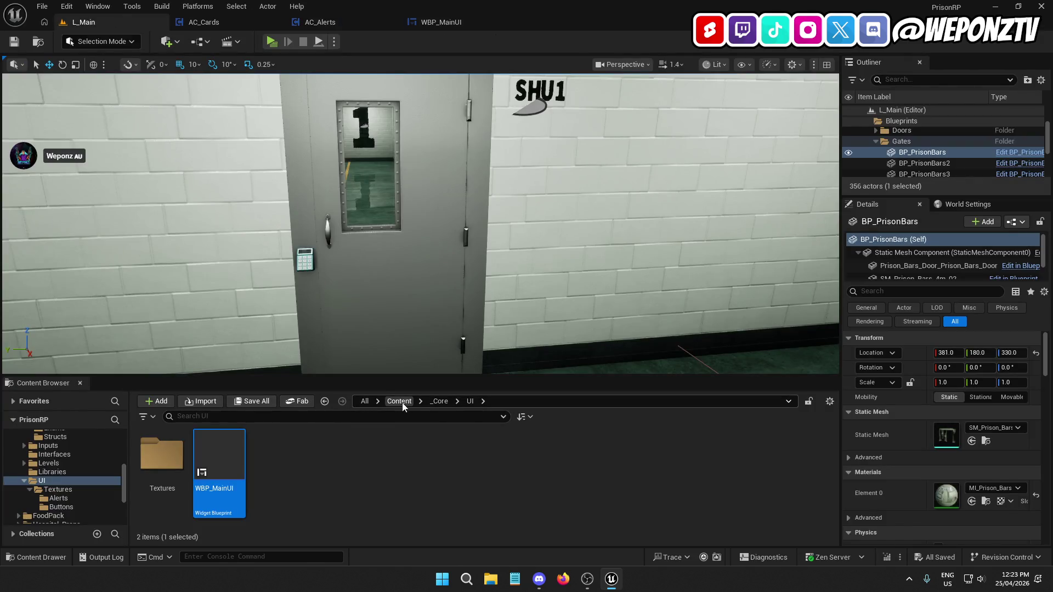
# Browse to the Components > Player folder and select AC_References
pyautogui.click(438, 401)
pyautogui.doubleClick(340, 457)
pyautogui.doubleClick(174, 458)
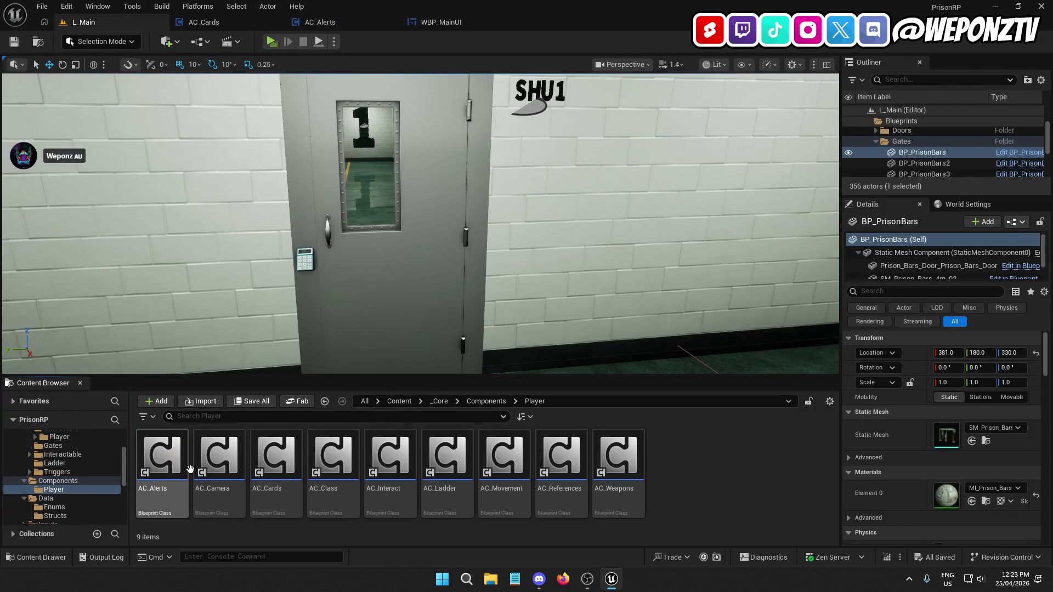
pyautogui.click(560, 466)
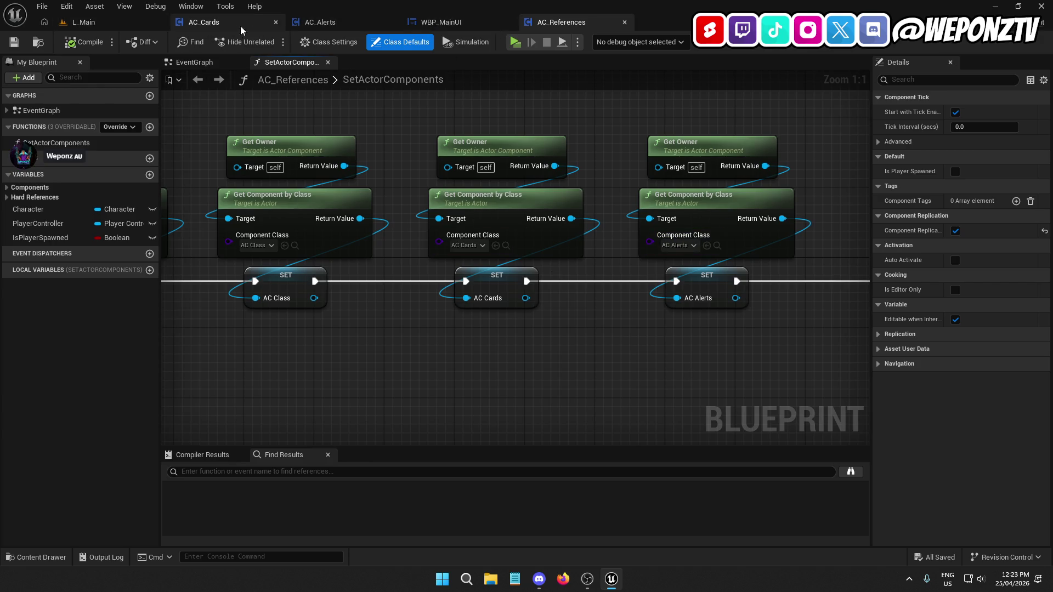
# Look over the AC_Alerts and AC_Cards event graphs
pyautogui.click(356, 21)
pyautogui.moveTo(379, 149); pyautogui.dragTo(627, 347)
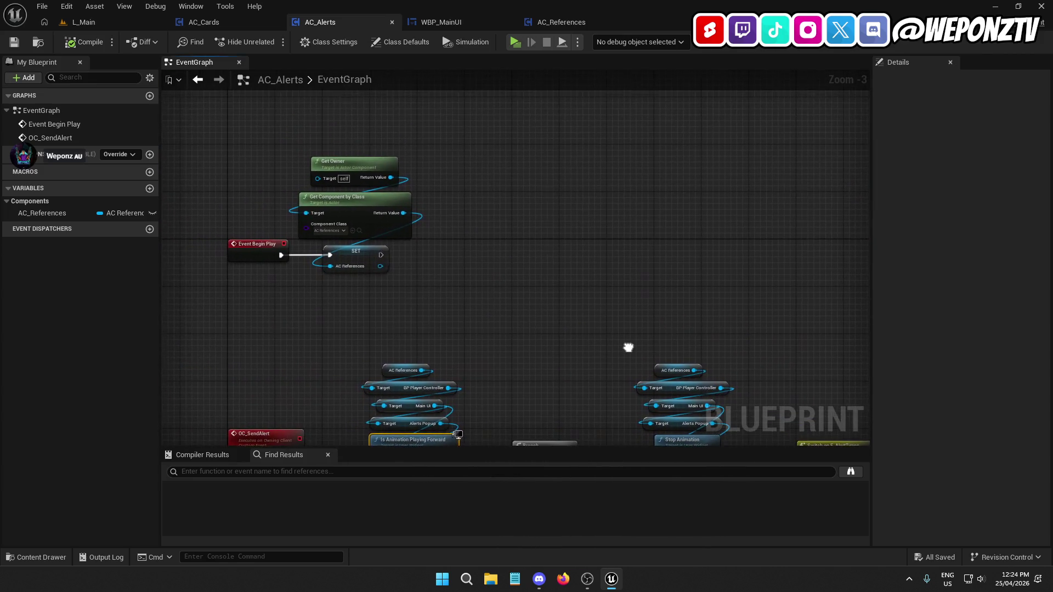
pyautogui.click(239, 20)
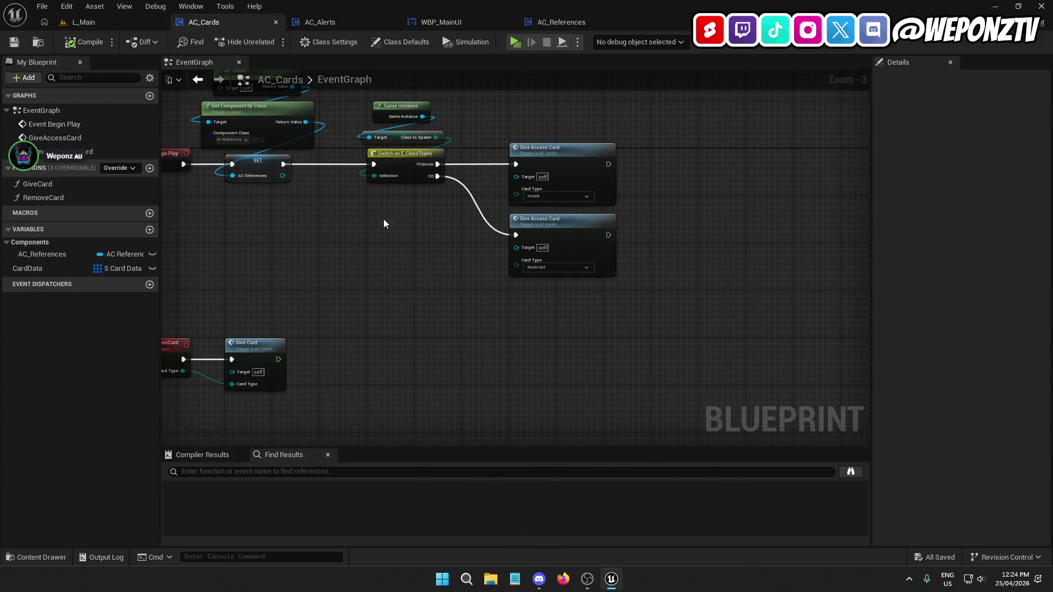
pyautogui.moveTo(376, 208); pyautogui.dragTo(522, 271)
pyautogui.moveTo(458, 325); pyautogui.dragTo(426, 268)
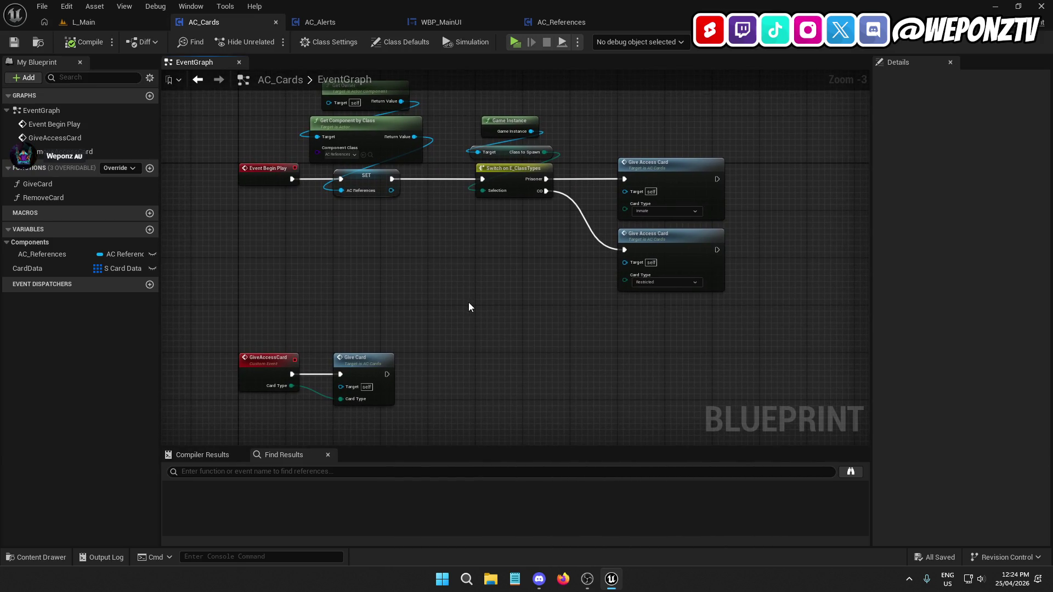
# Open BP_PlayerCharacter from _Core/Blueprints/Characters/Player and inspect its AC_Alerts component
pyautogui.click(97, 20)
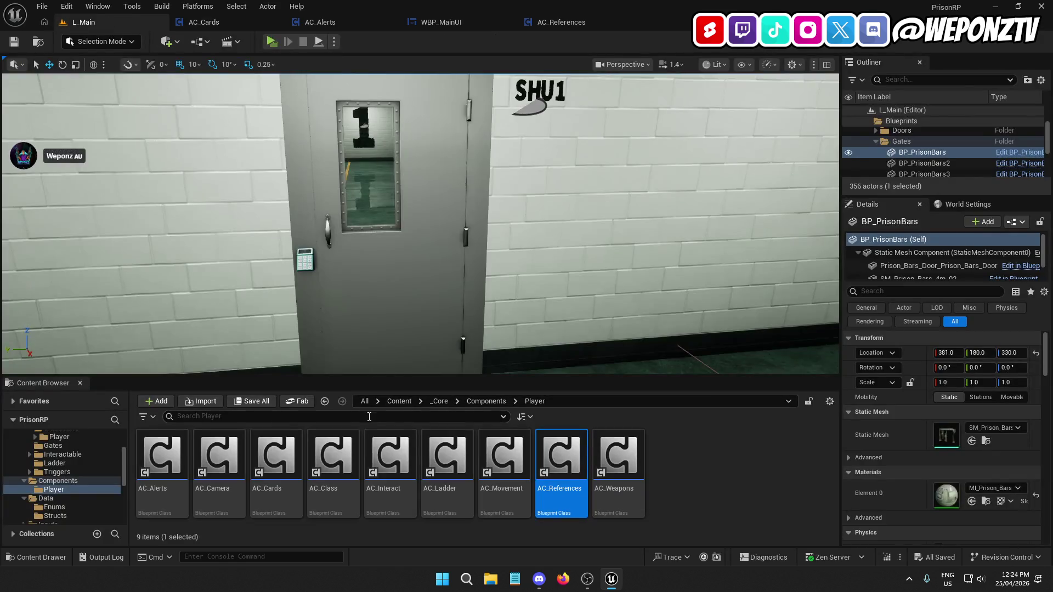
pyautogui.click(421, 408)
pyautogui.press('Escape')
pyautogui.click(445, 403)
pyautogui.doubleClick(277, 455)
pyautogui.click(271, 474)
pyautogui.doubleClick(272, 474)
pyautogui.doubleClick(162, 455)
pyautogui.click(210, 465)
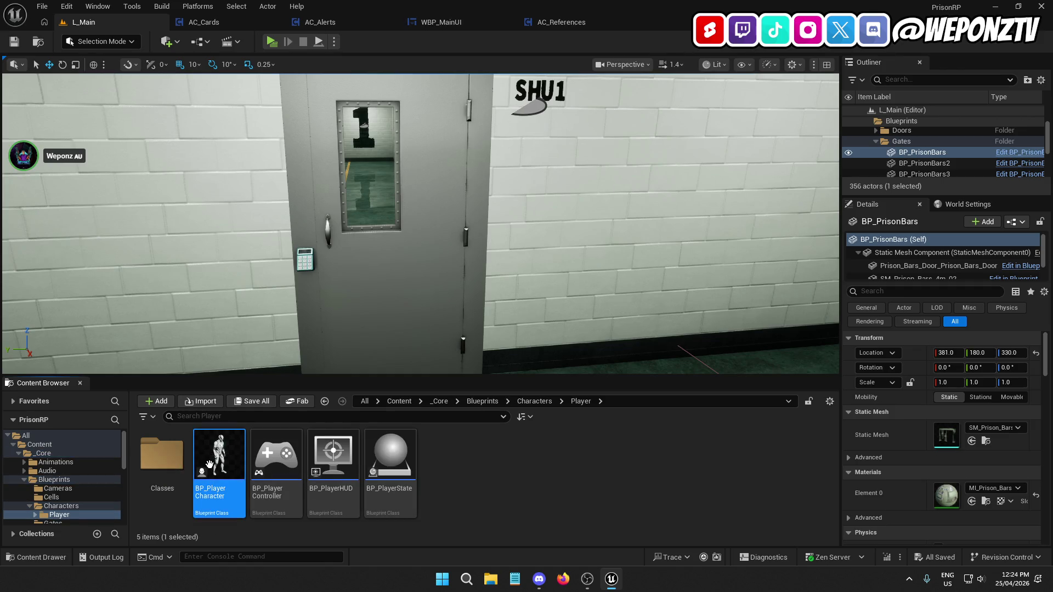
pyautogui.doubleClick(211, 468)
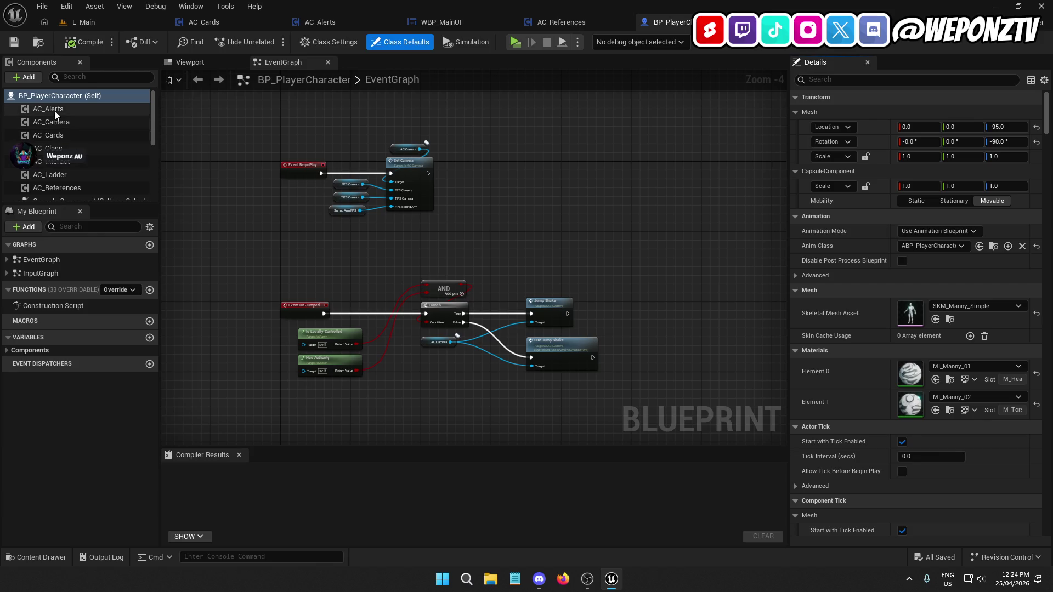
pyautogui.click(71, 135)
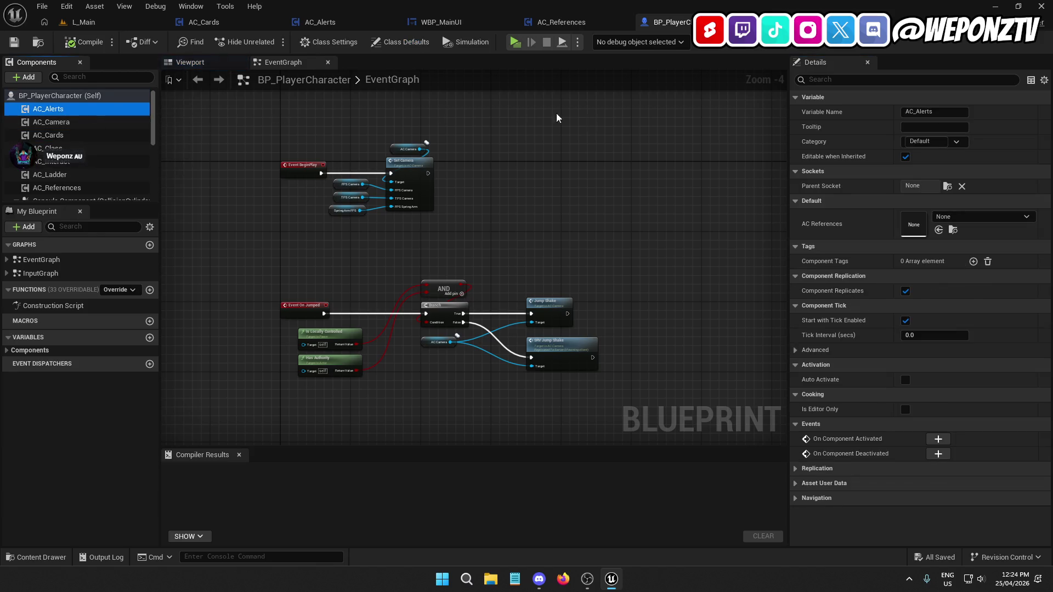
# In AC_Cards, move the Switch and both Give Access Card nodes right, leaving room after SET
pyautogui.click(561, 22)
pyautogui.click(448, 21)
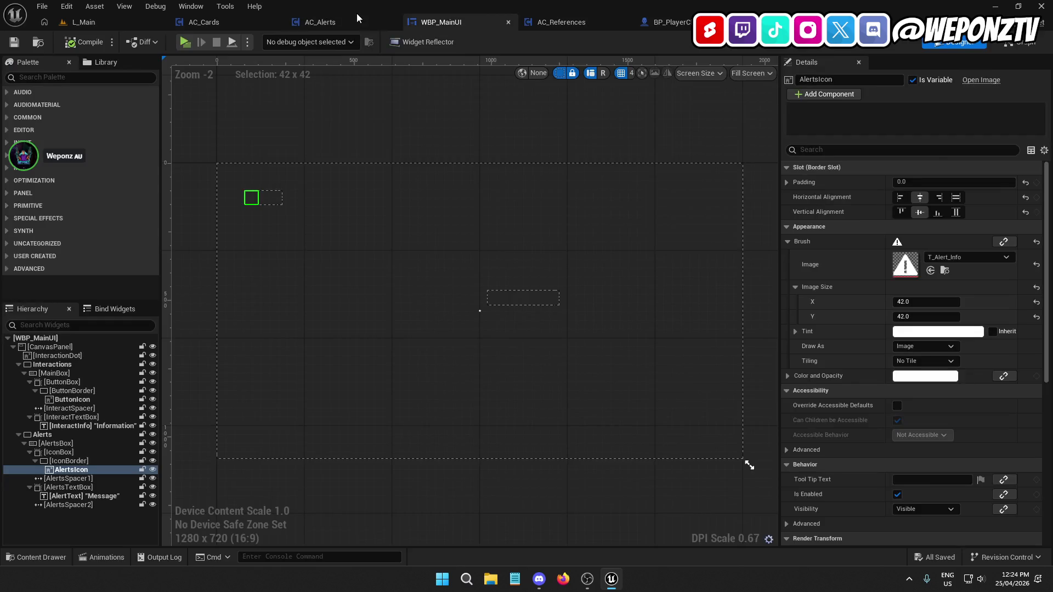
pyautogui.click(349, 23)
pyautogui.click(225, 21)
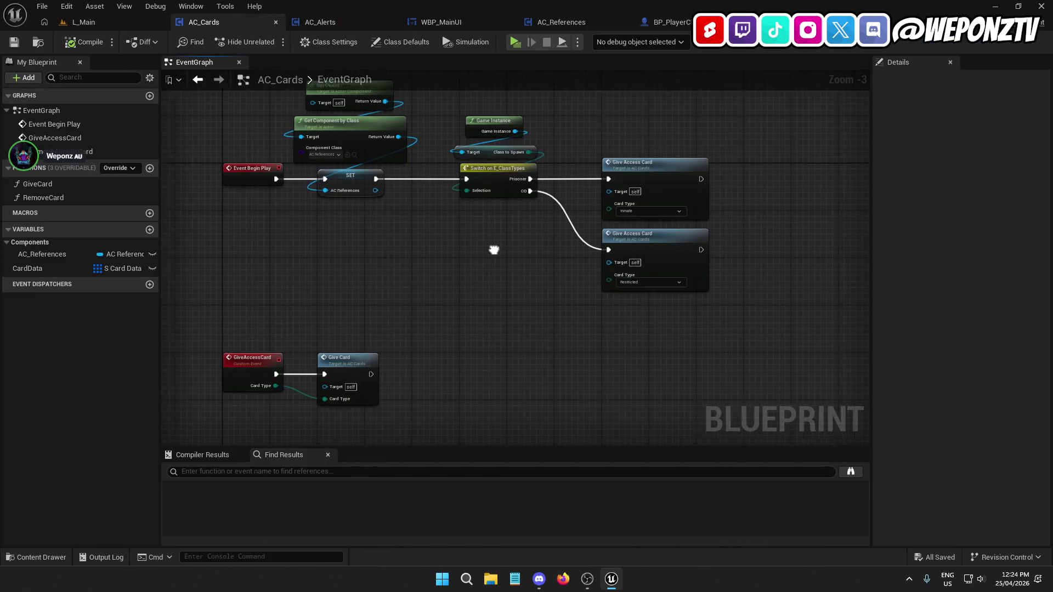
pyautogui.moveTo(500, 247); pyautogui.dragTo(387, 264)
pyautogui.moveTo(630, 315); pyautogui.dragTo(359, 145)
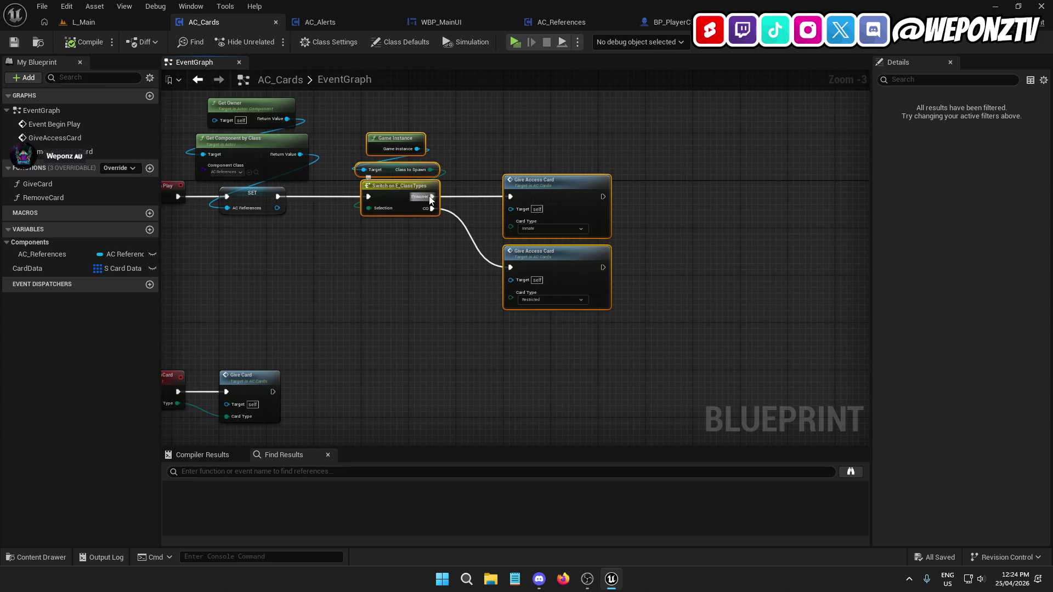
pyautogui.moveTo(399, 192); pyautogui.dragTo(491, 191)
pyautogui.click(433, 296)
# Insert a 0.2-second Delay after SET, respace the nodes, save AC_Cards, and return to L_Main
pyautogui.moveTo(278, 197); pyautogui.dragTo(327, 208)
pyautogui.write('DELAY')
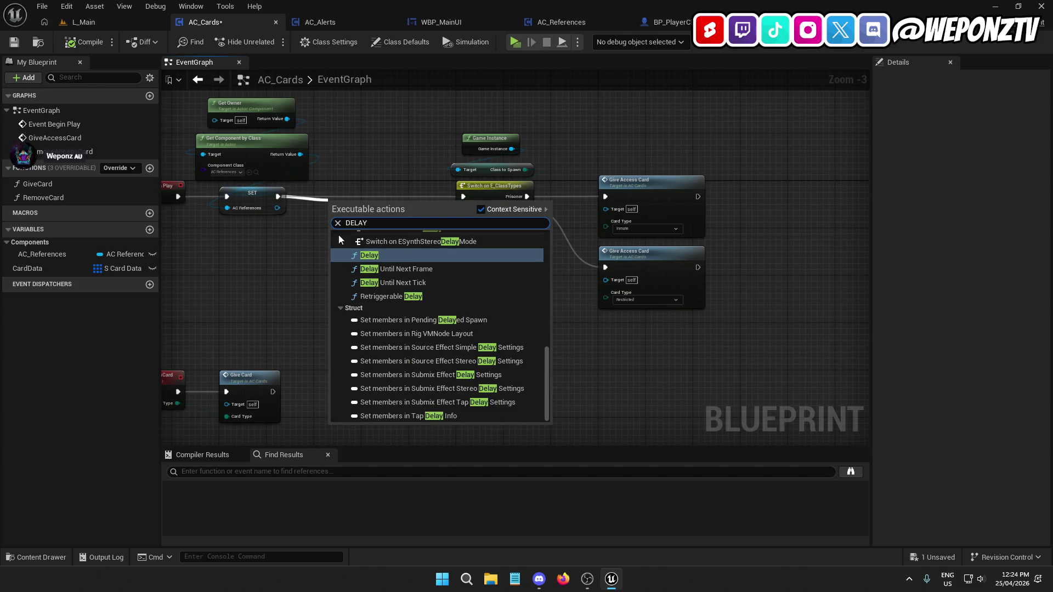
pyautogui.click(402, 261)
pyautogui.moveTo(335, 183); pyautogui.dragTo(323, 183)
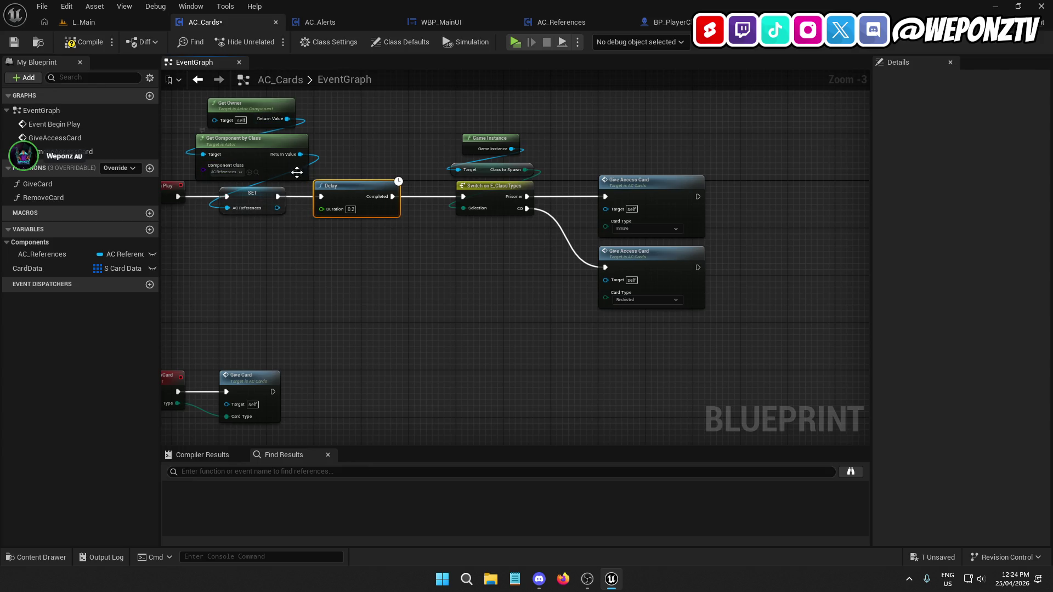
pyautogui.click(447, 288)
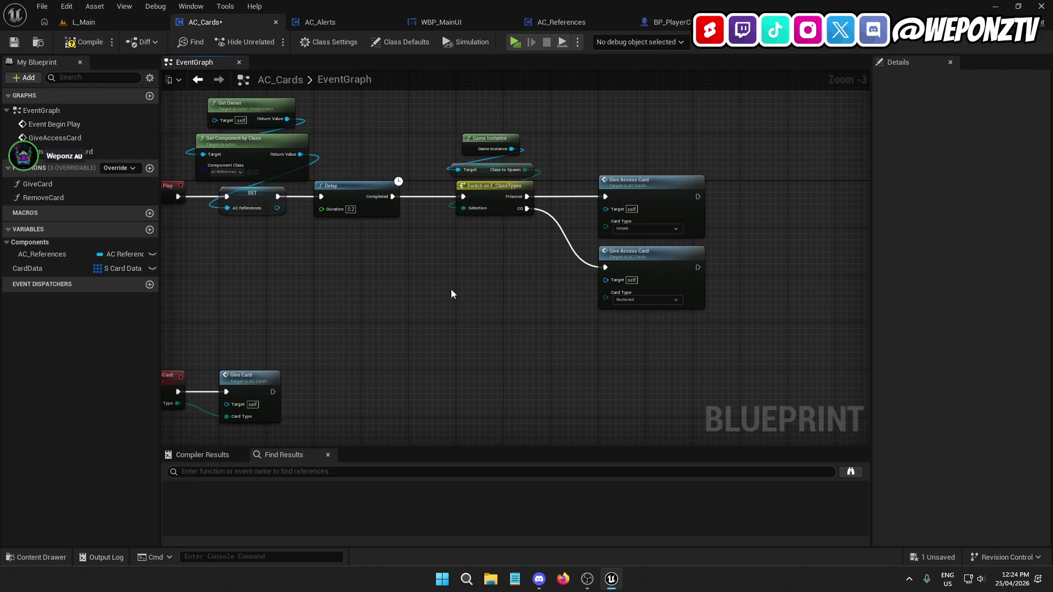
pyautogui.moveTo(657, 327); pyautogui.dragTo(340, 131)
pyautogui.moveTo(356, 200); pyautogui.dragTo(404, 201)
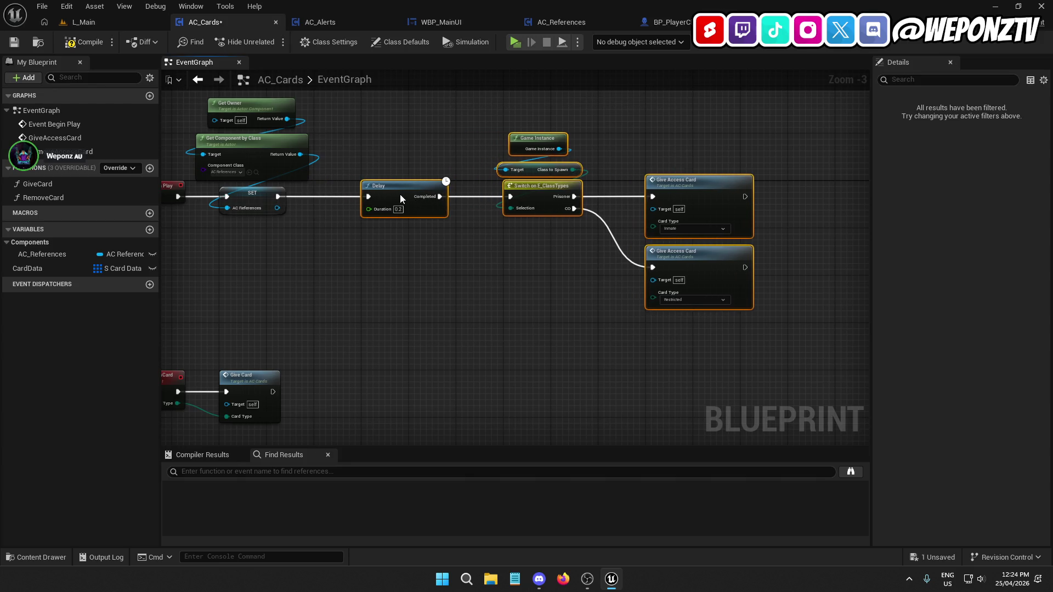
pyautogui.click(14, 42)
pyautogui.click(82, 22)
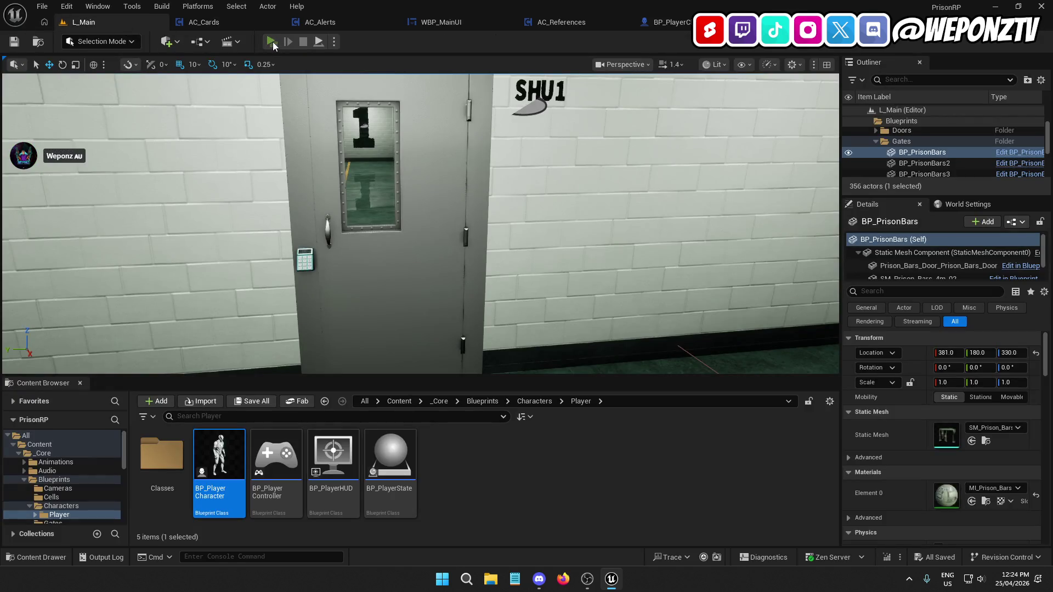
# Play-test, walking forward until the Restricted access card alert appears, then show the desktop
pyautogui.click(272, 42)
pyautogui.press('w')
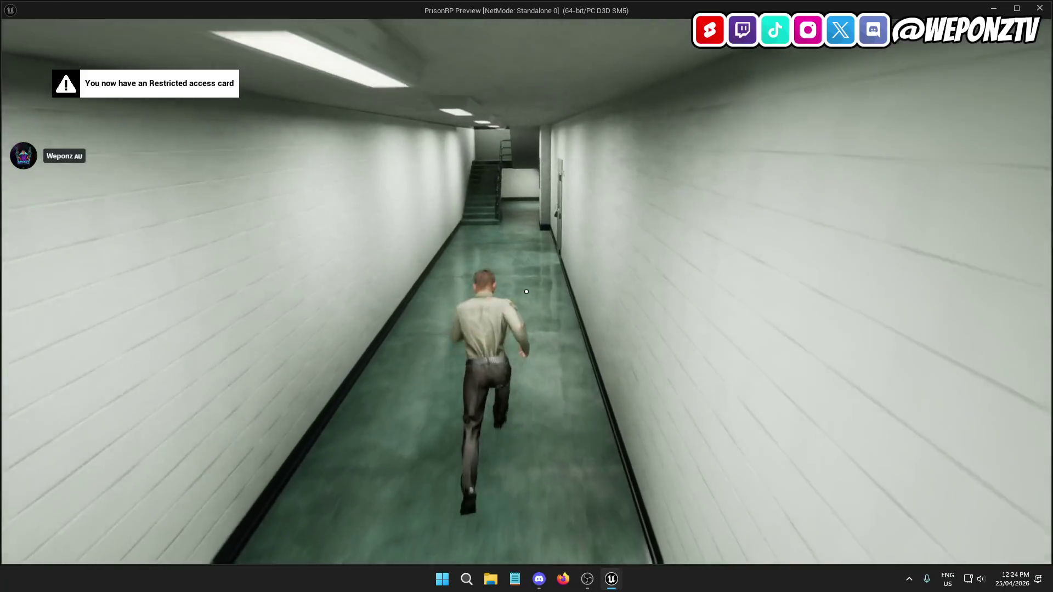
pyautogui.hotkey('alt', 'Tab')
pyautogui.press('super+d')
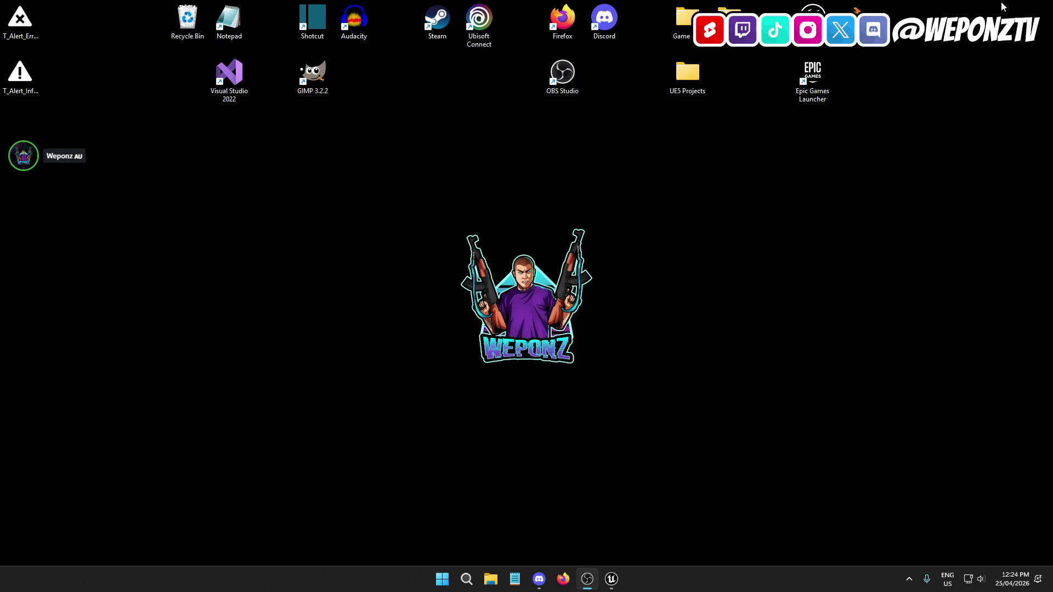
# Restore Unreal, open Firefox over it, go to pixabay.com and open its Sound Effects section
pyautogui.click(612, 587)
pyautogui.click(563, 579)
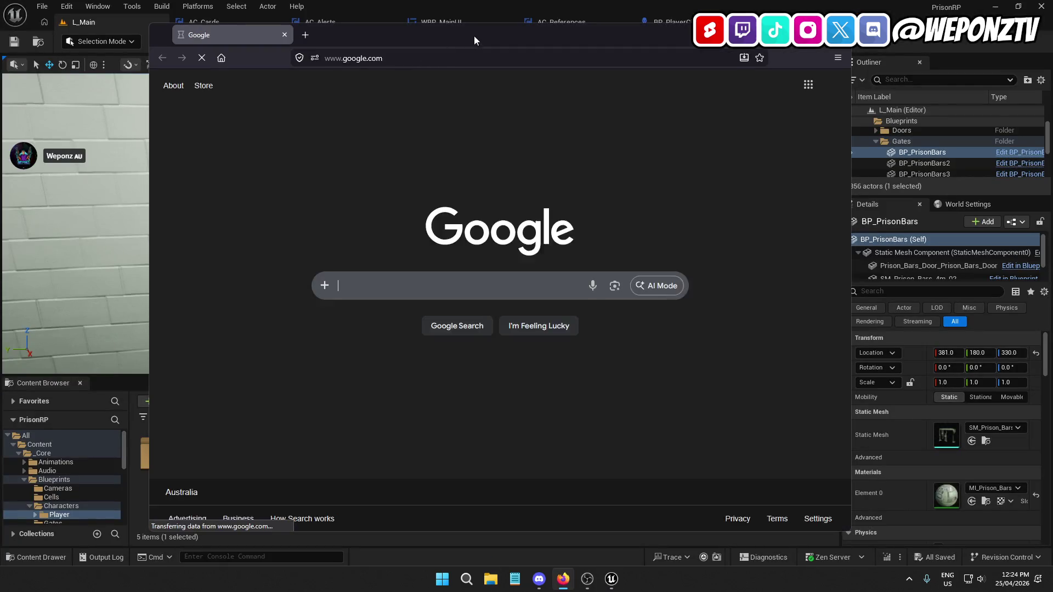
pyautogui.moveTo(474, 35); pyautogui.dragTo(432, 68)
pyautogui.click(414, 91)
pyautogui.write('PIXA')
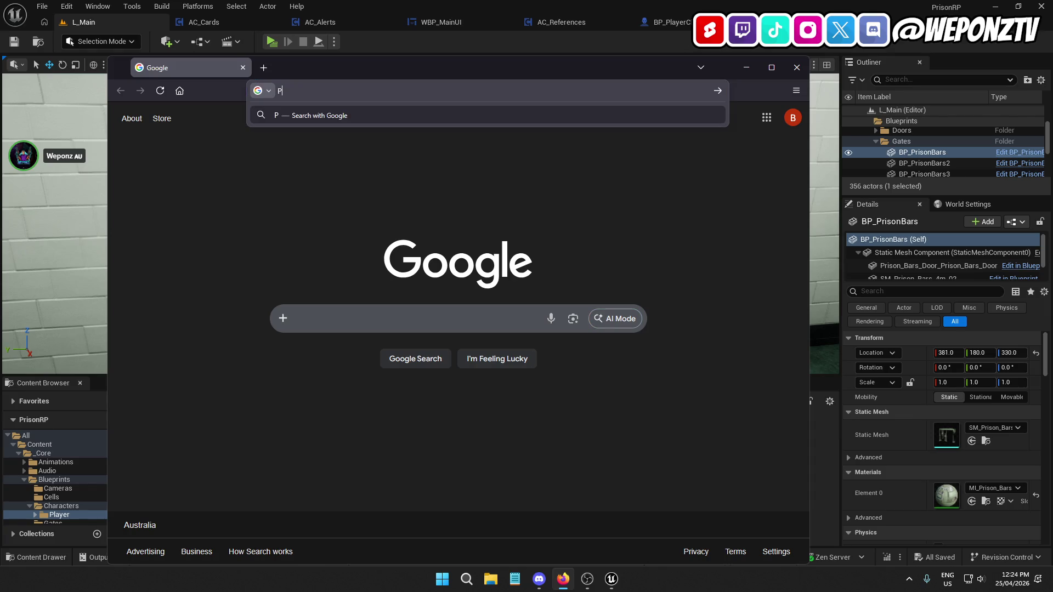
pyautogui.write('BA')
pyautogui.press('BackSpace')
pyautogui.press('BackSpace')
pyautogui.press('BackSpace')
pyautogui.write('pixabay.com')
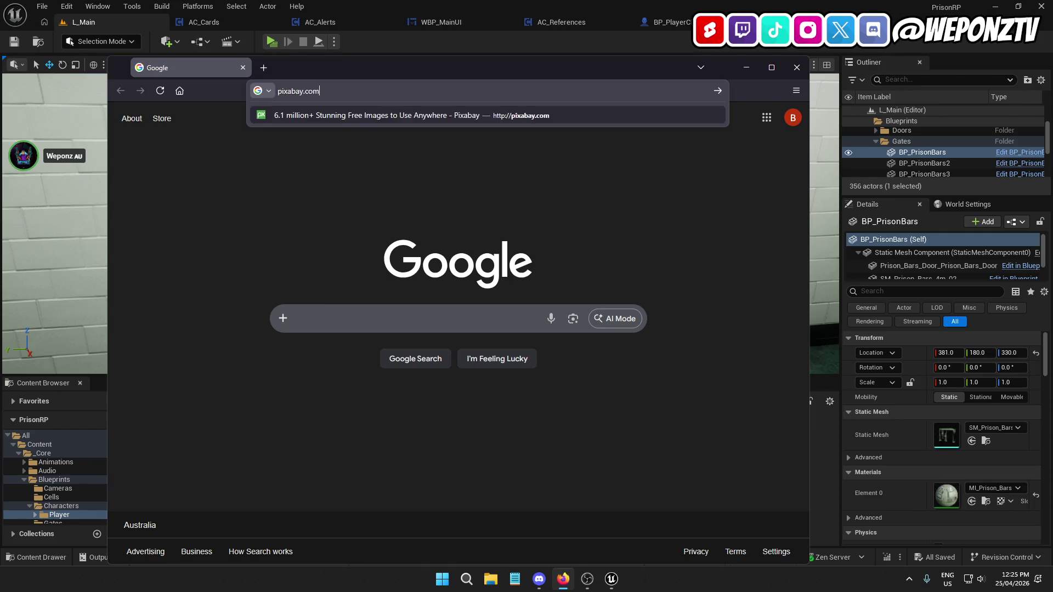
pyautogui.press('Return')
pyautogui.click(552, 244)
# Search Pixabay for 'notification' and preview New Notification 09, 036, 010, 059 and 056
pyautogui.click(343, 279)
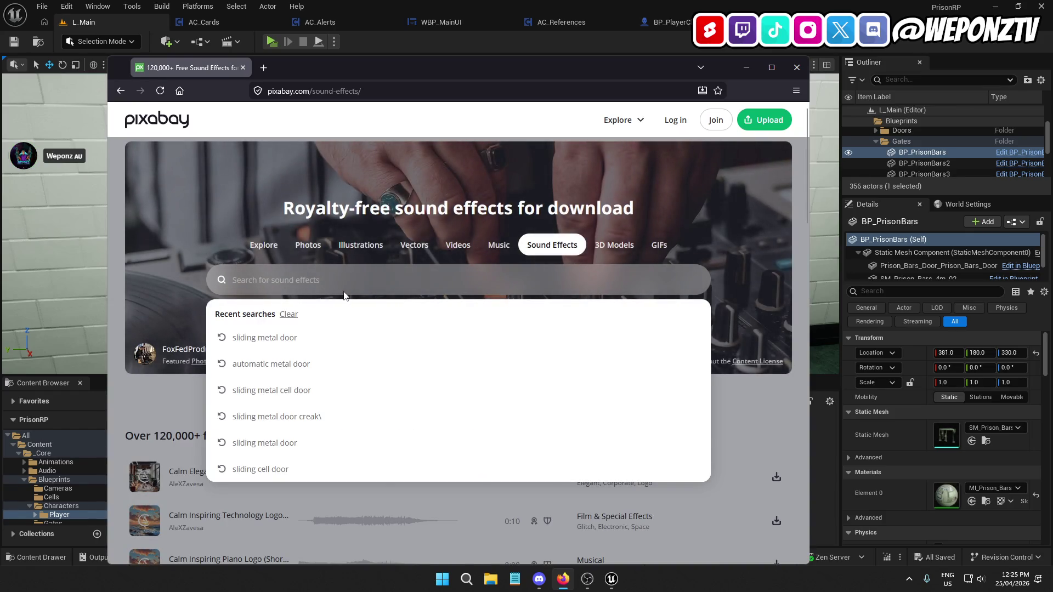
pyautogui.write('no')
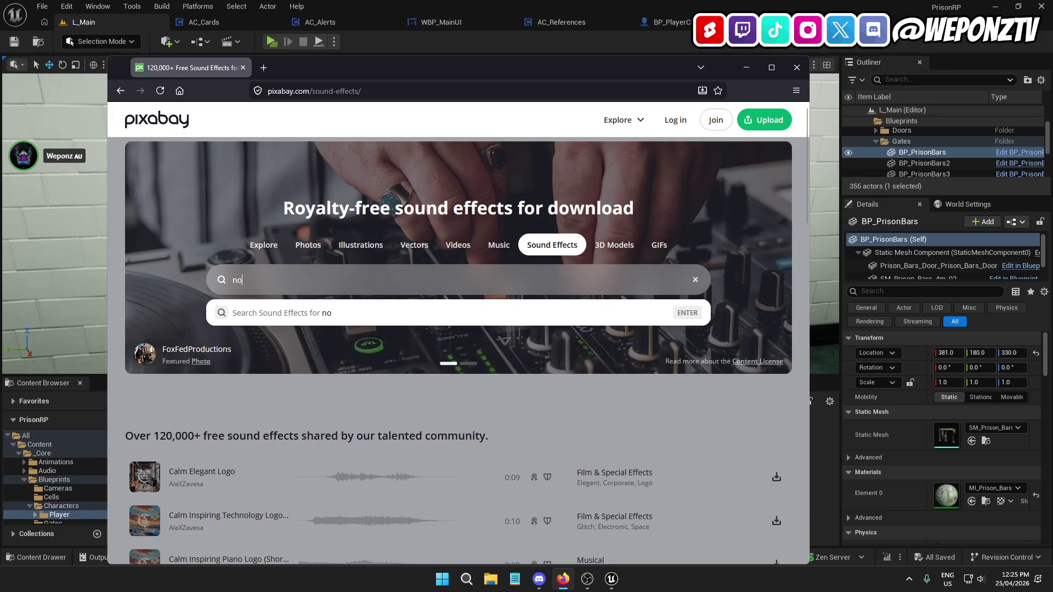
pyautogui.write('tification')
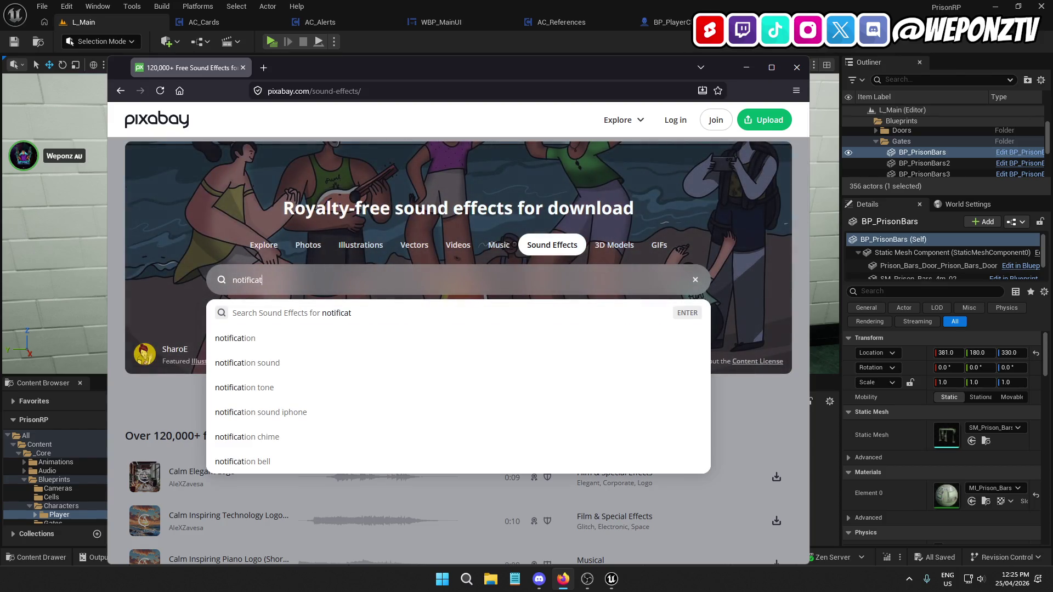
pyautogui.press('Return')
pyautogui.scroll(-3, 275, 293)
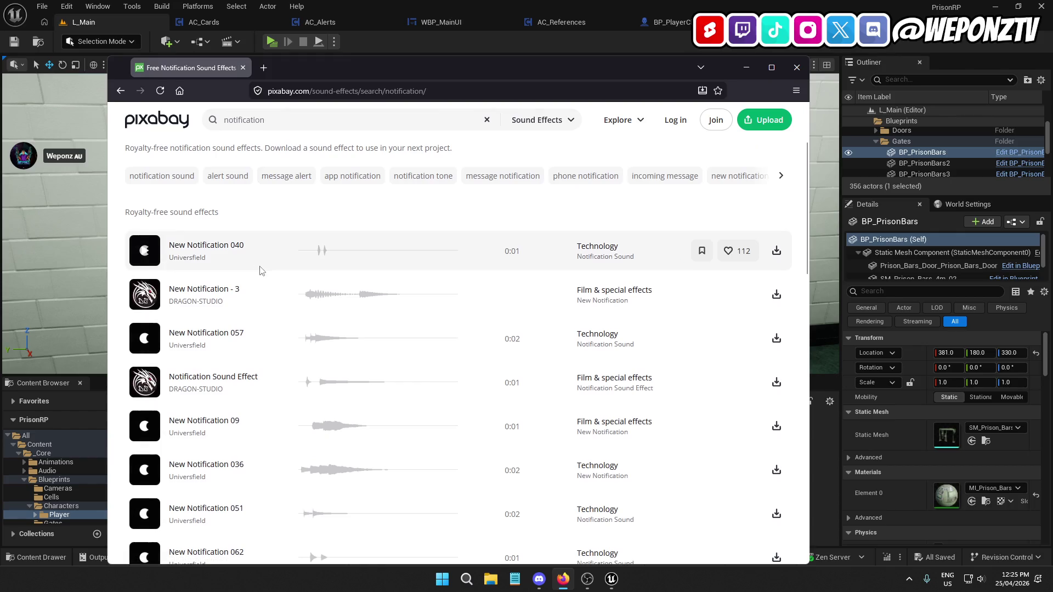
pyautogui.click(137, 377)
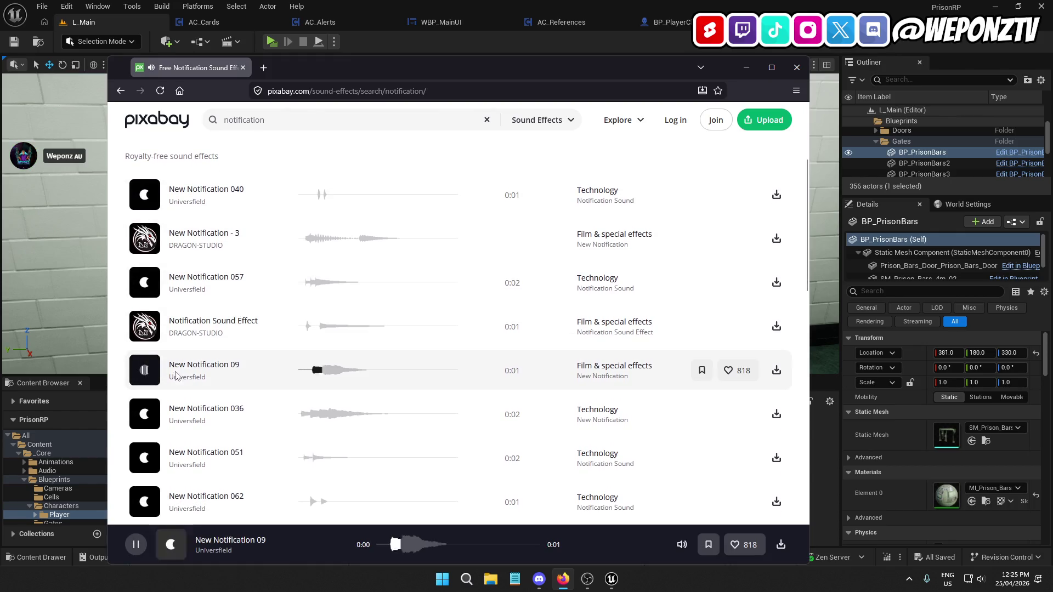
pyautogui.scroll(-2, 206, 341)
pyautogui.click(214, 317)
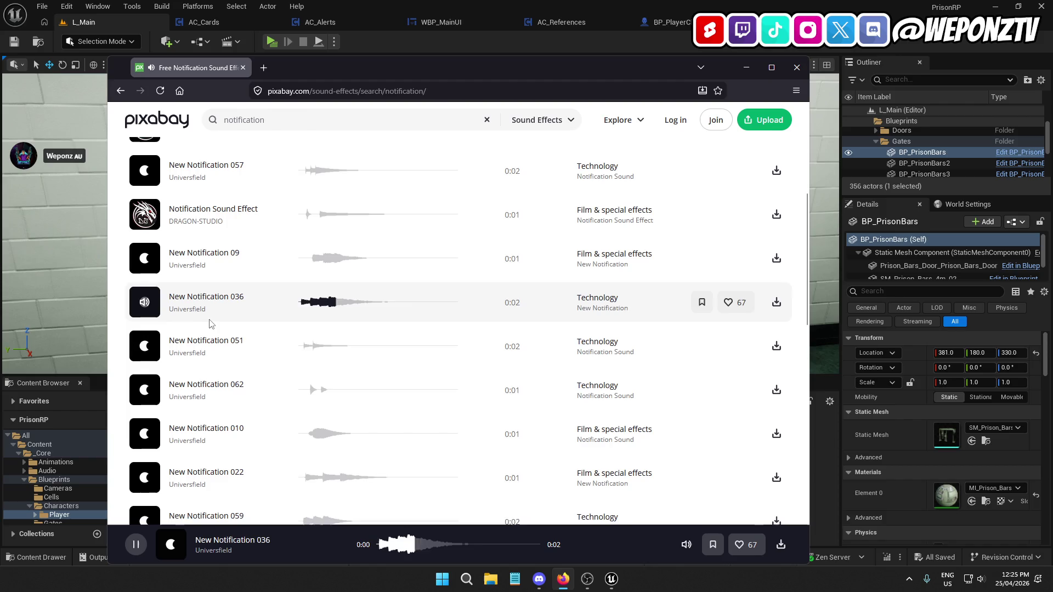
pyautogui.scroll(-2, 227, 326)
pyautogui.click(145, 322)
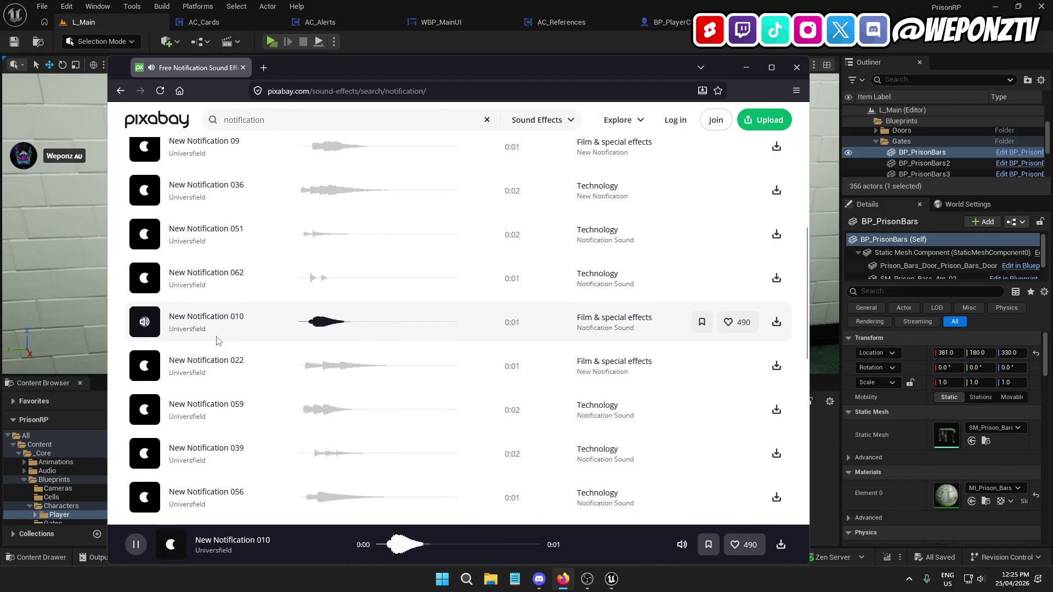
pyautogui.click(214, 406)
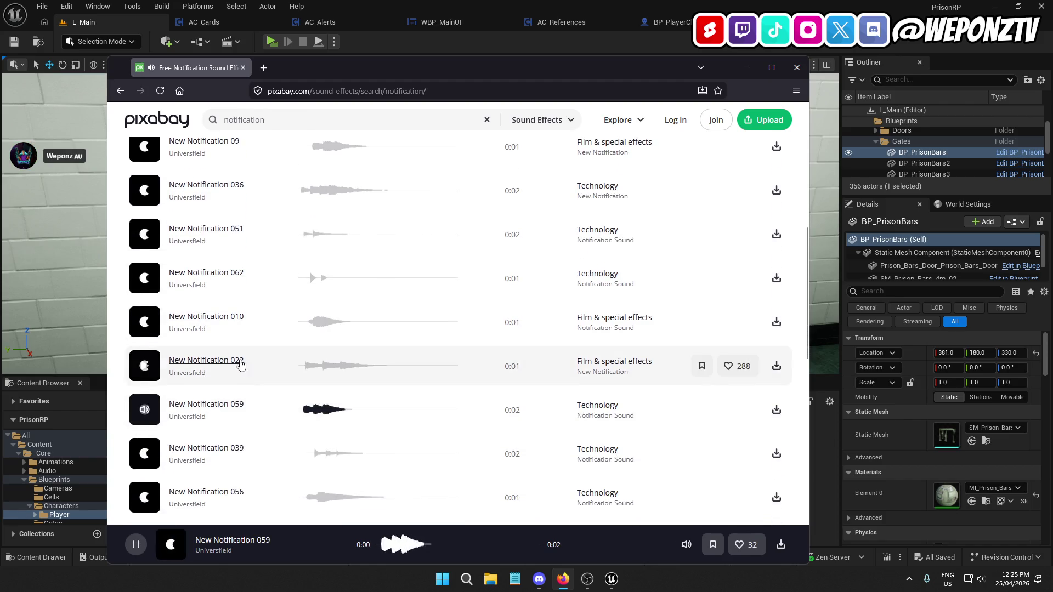
pyautogui.scroll(-2, 233, 364)
pyautogui.click(146, 389)
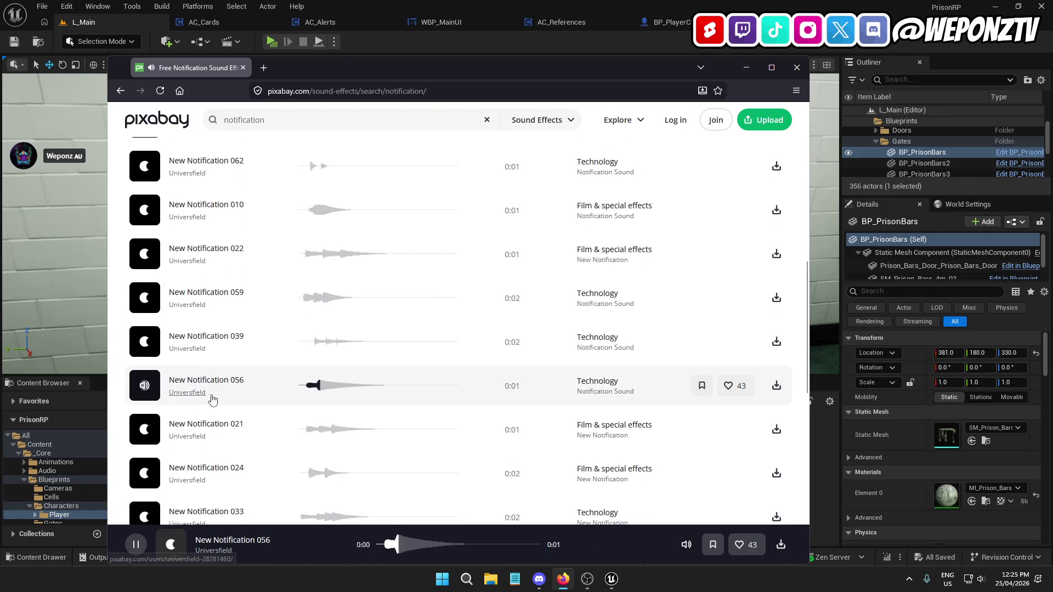
pyautogui.scroll(5, 208, 395)
# Refine the search with 'info' and preview Notification Sounds, Soft Treble Win and sms notification
pyautogui.click(286, 127)
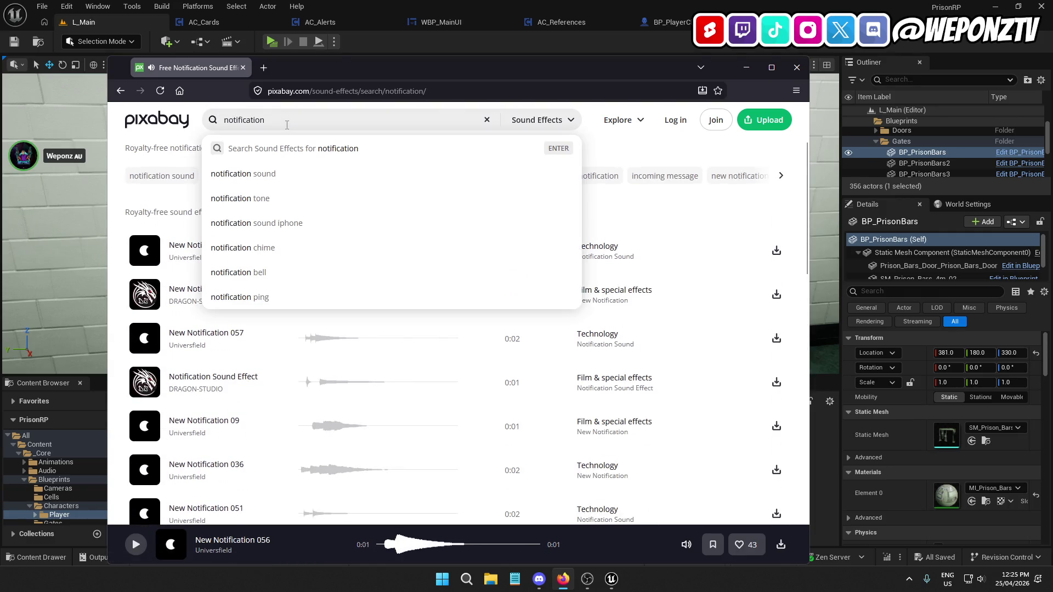
pyautogui.write(' info')
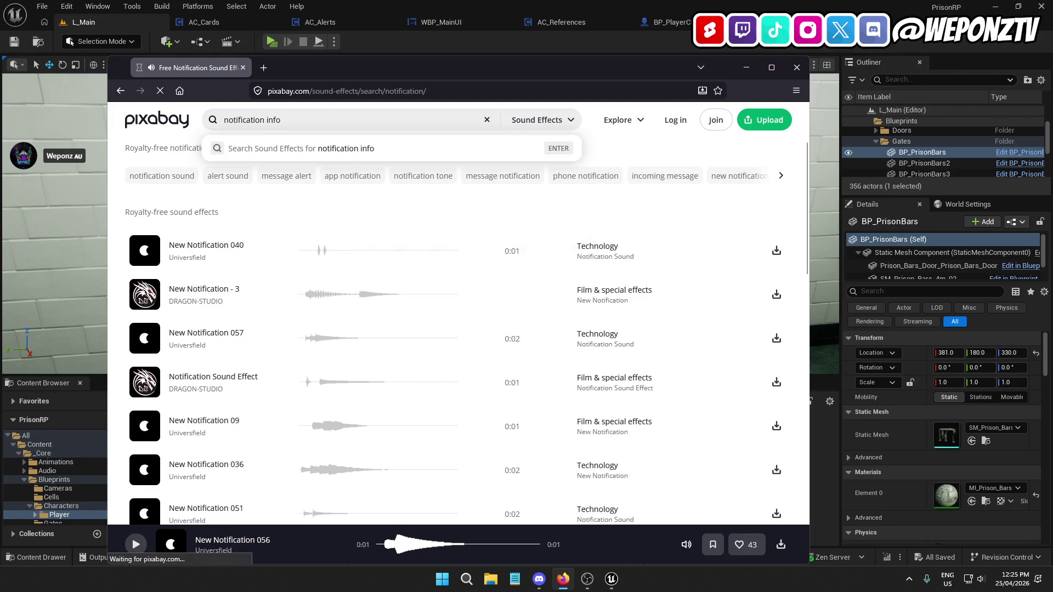
pyautogui.click(150, 311)
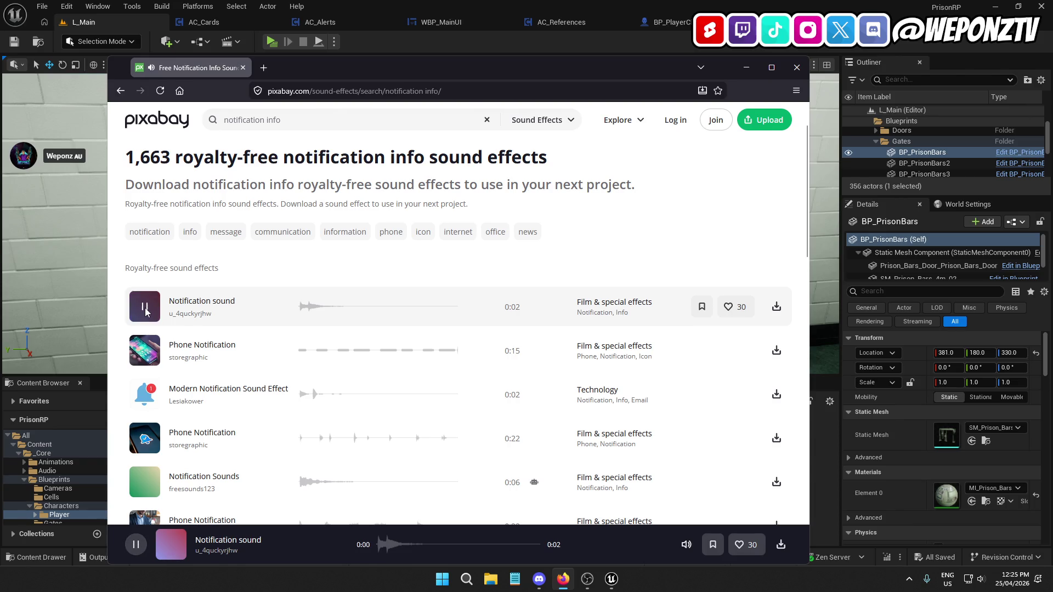
pyautogui.scroll(-3, 148, 318)
pyautogui.click(148, 323)
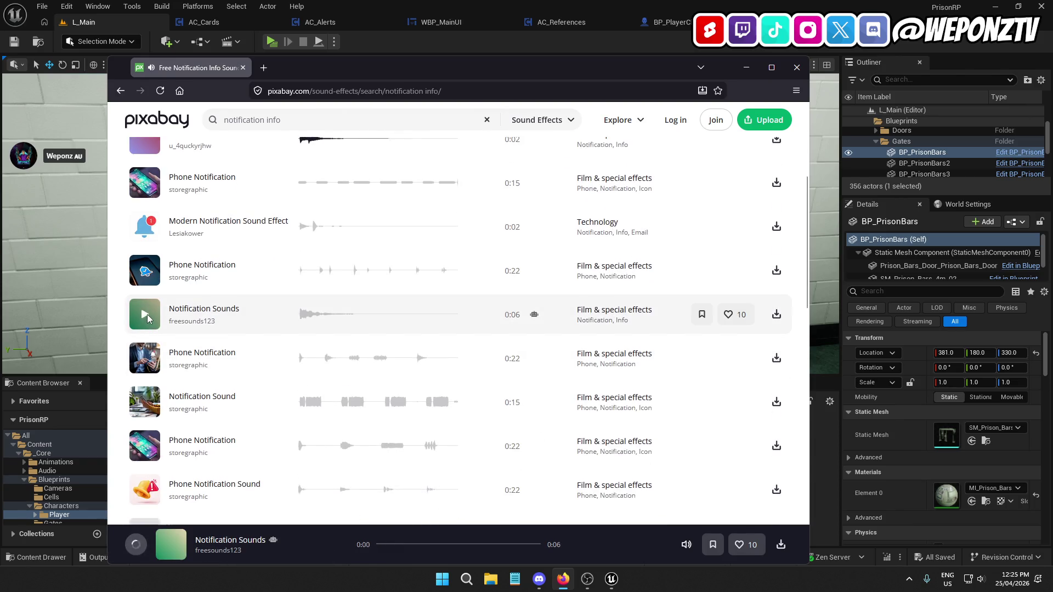
pyautogui.scroll(-3, 261, 307)
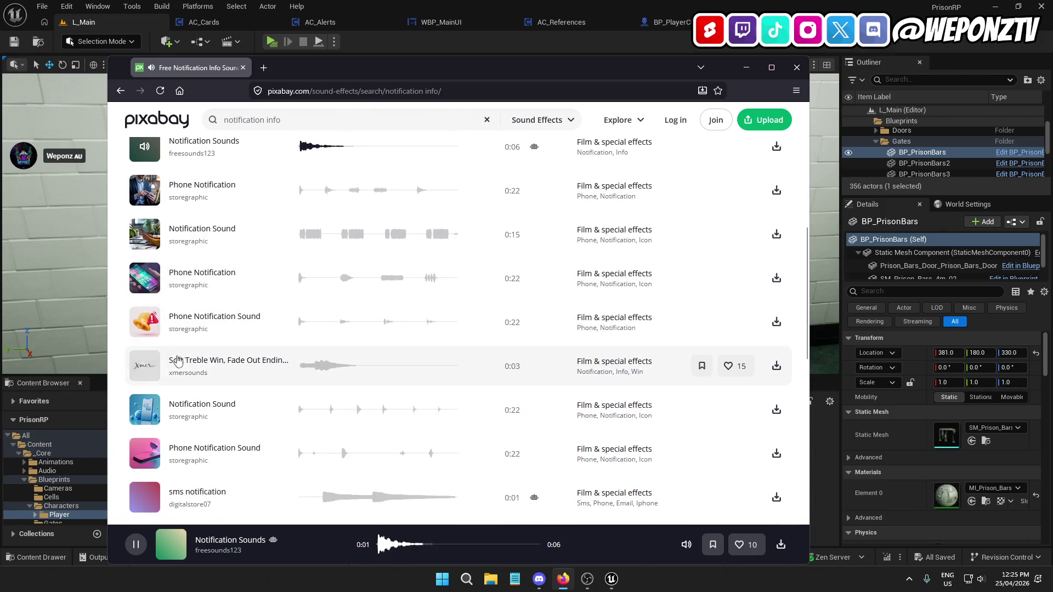
pyautogui.click(144, 367)
pyautogui.scroll(-3, 154, 351)
pyautogui.click(146, 330)
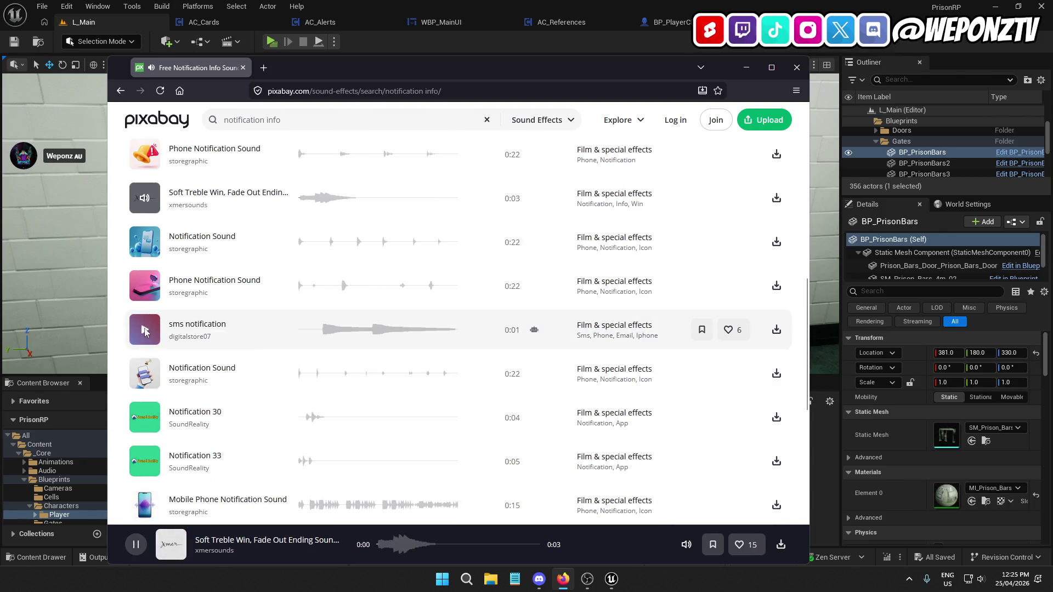
# Preview storegraphic Notification Sound and Notification 30, 33 and 28, then return to Unreal
pyautogui.scroll(-2, 164, 318)
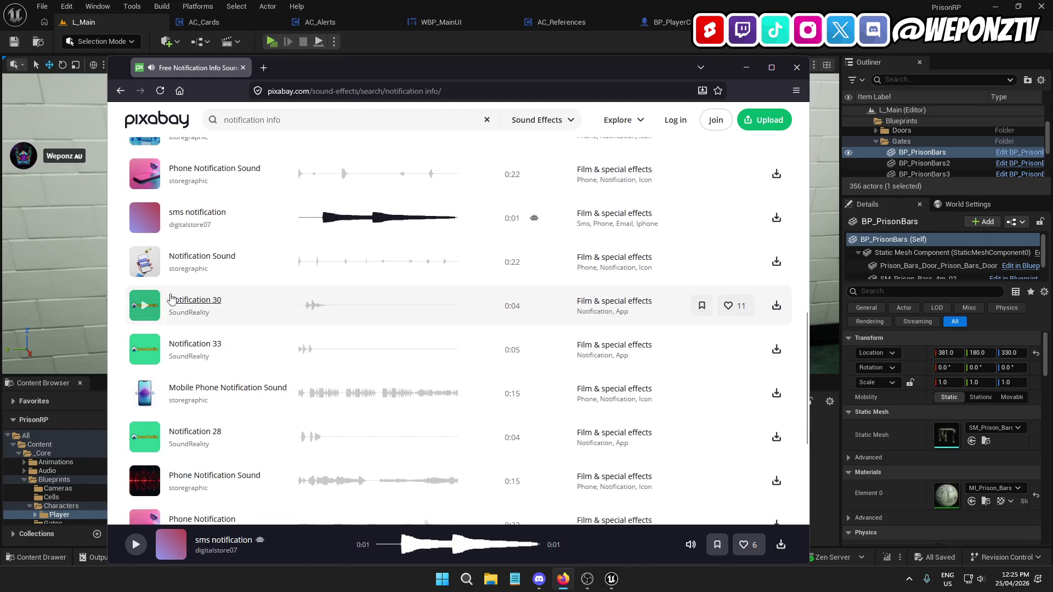
pyautogui.click(145, 262)
pyautogui.click(142, 307)
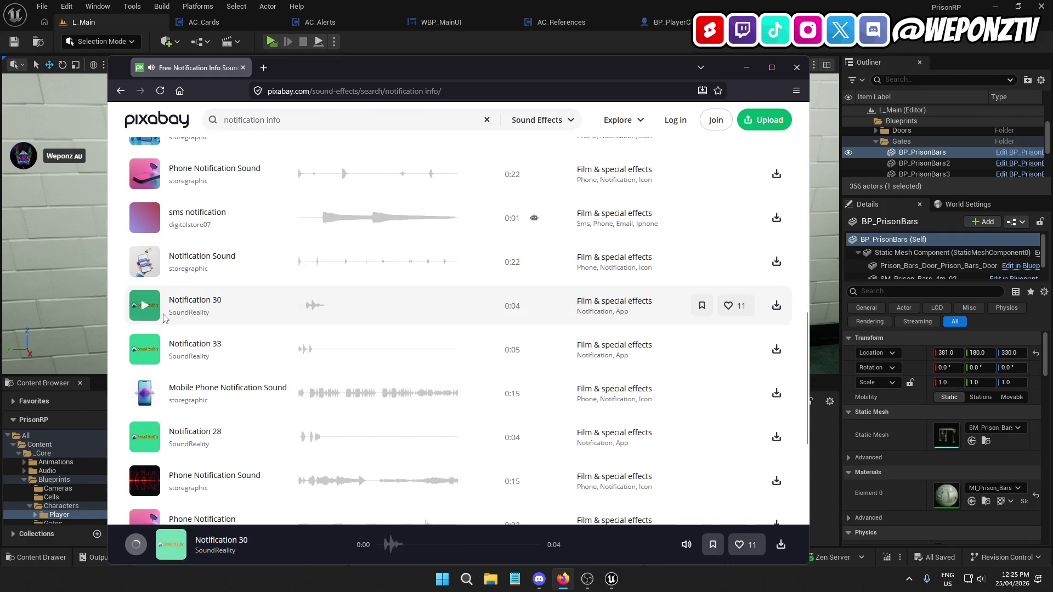
pyautogui.click(144, 349)
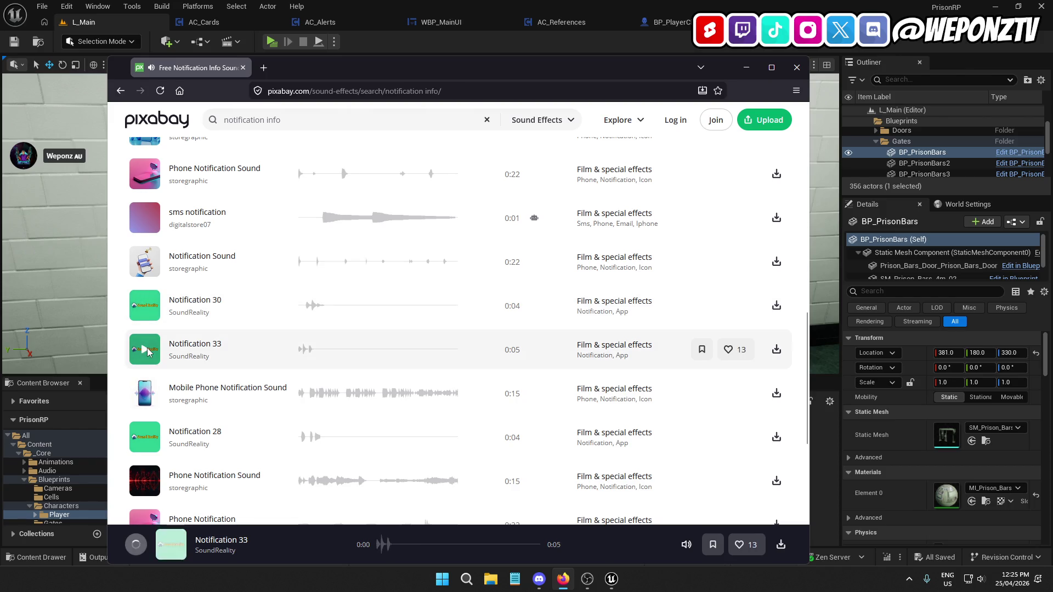
pyautogui.scroll(-3, 146, 274)
pyautogui.click(145, 269)
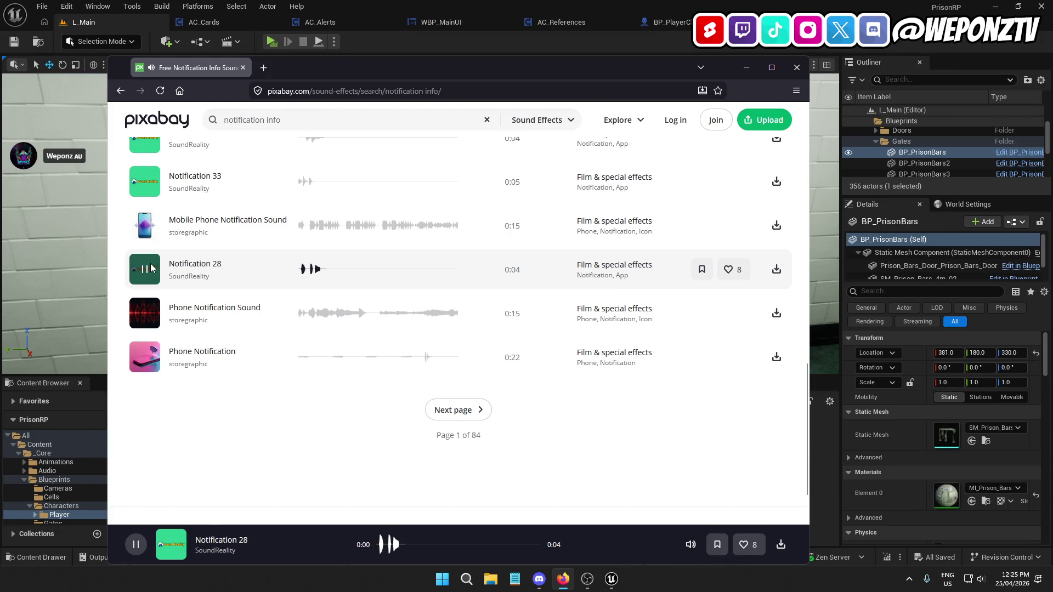
pyautogui.click(413, 46)
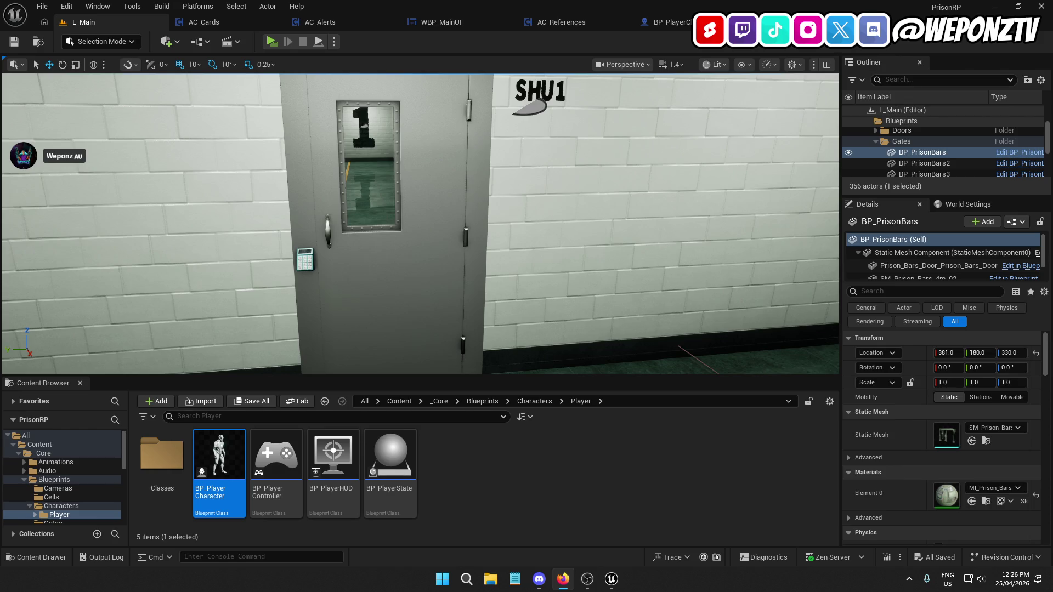
pyautogui.press('super+e')
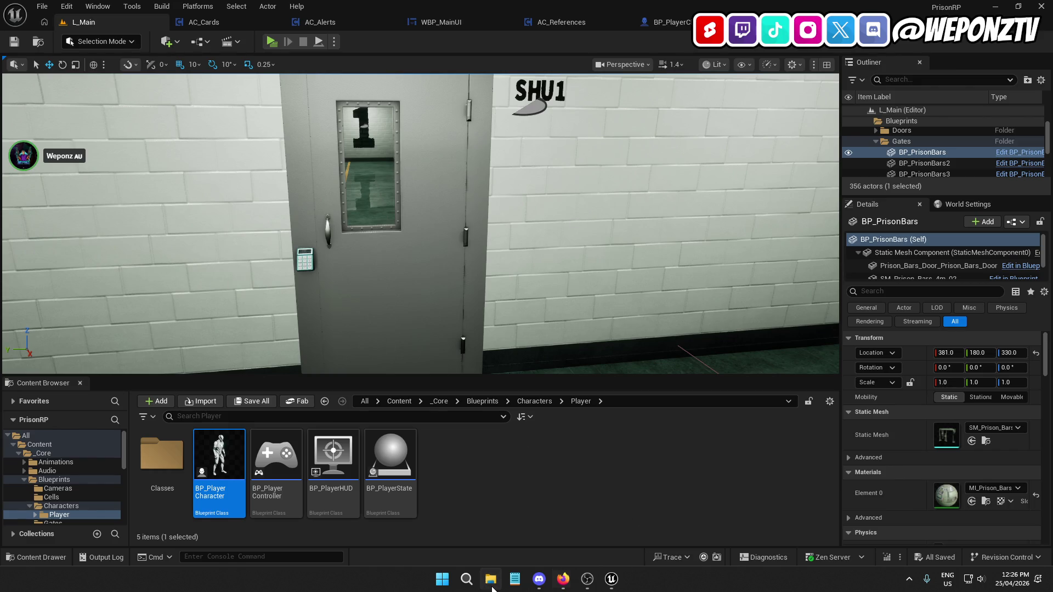
pyautogui.doubleClick(396, 216)
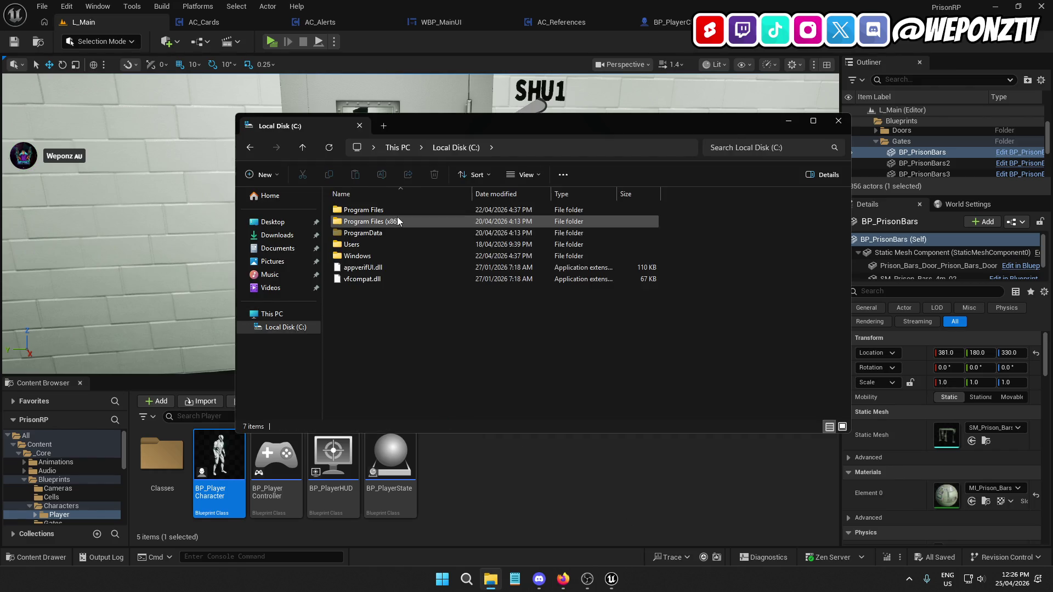
pyautogui.click(273, 221)
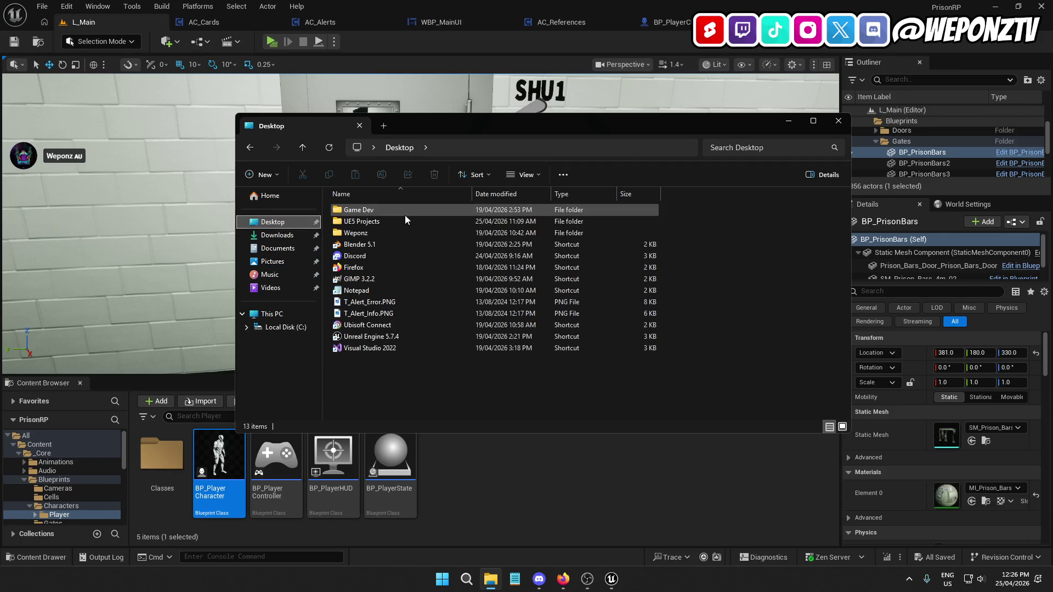
pyautogui.doubleClick(390, 212)
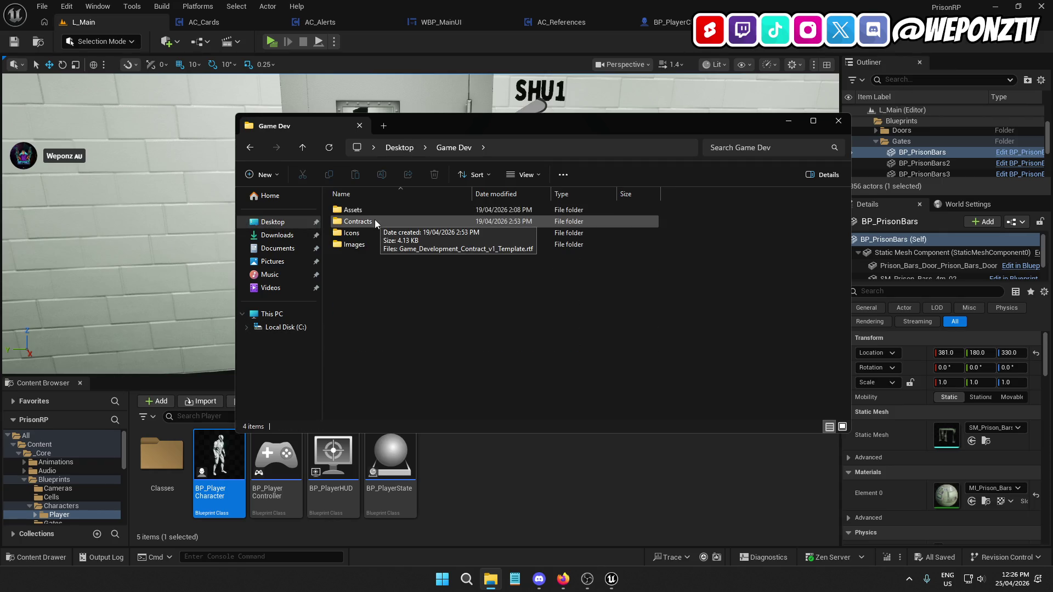
pyautogui.doubleClick(379, 213)
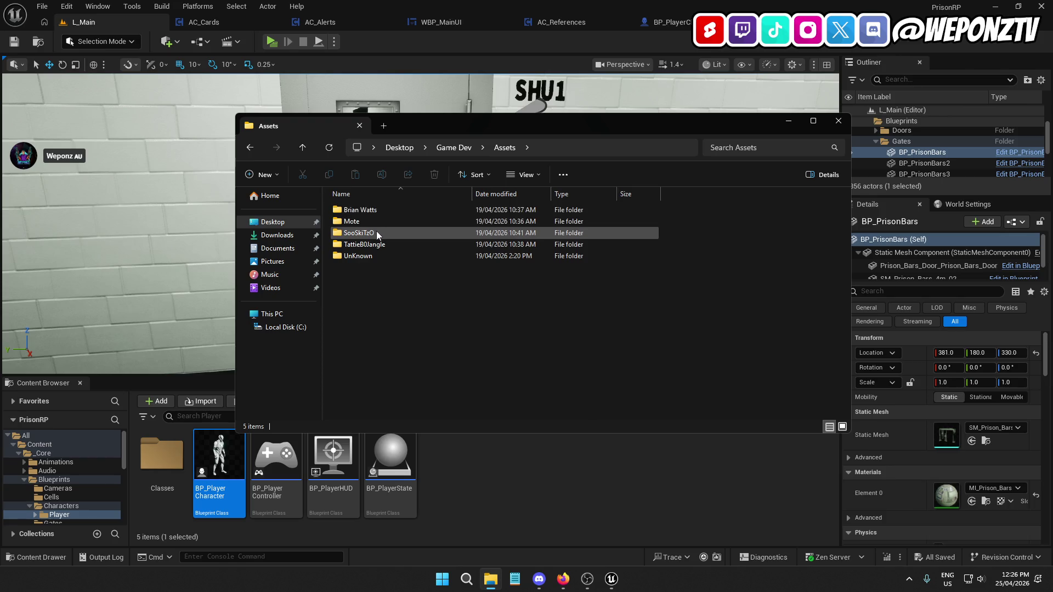
pyautogui.doubleClick(376, 233)
pyautogui.click(504, 148)
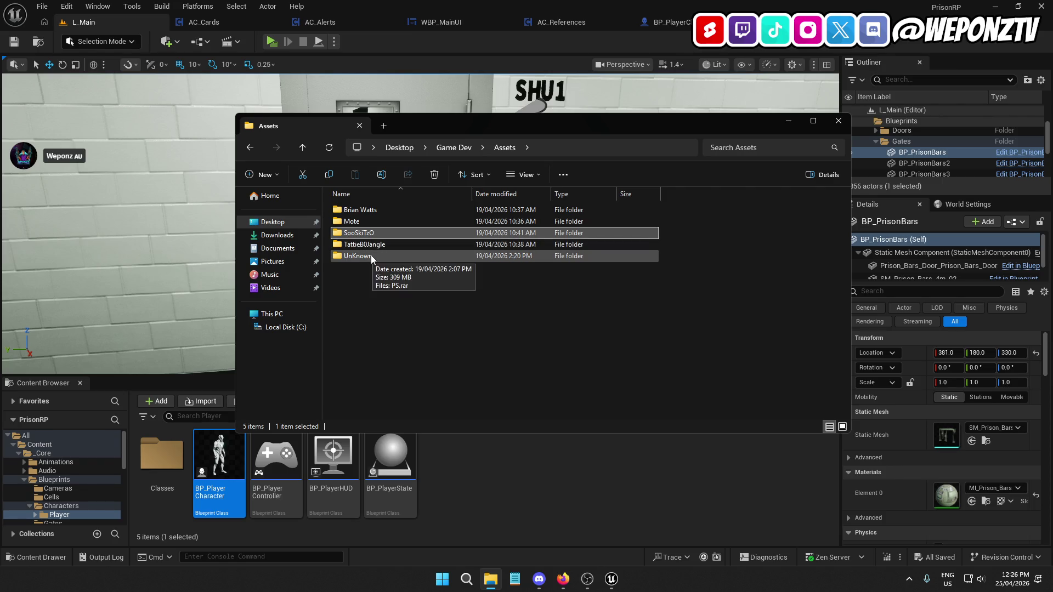
pyautogui.click(448, 147)
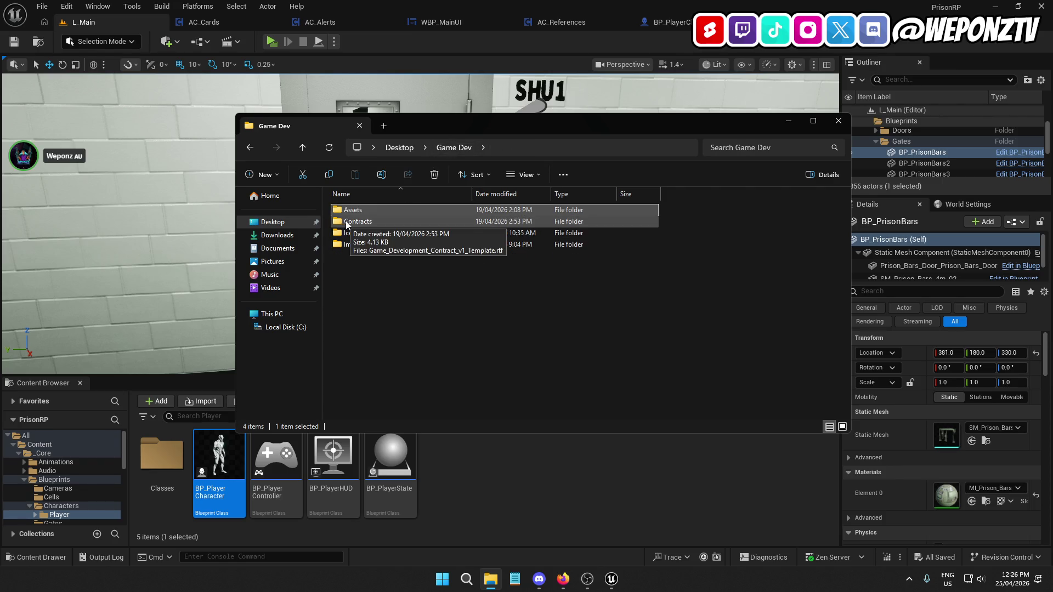
pyautogui.click(399, 147)
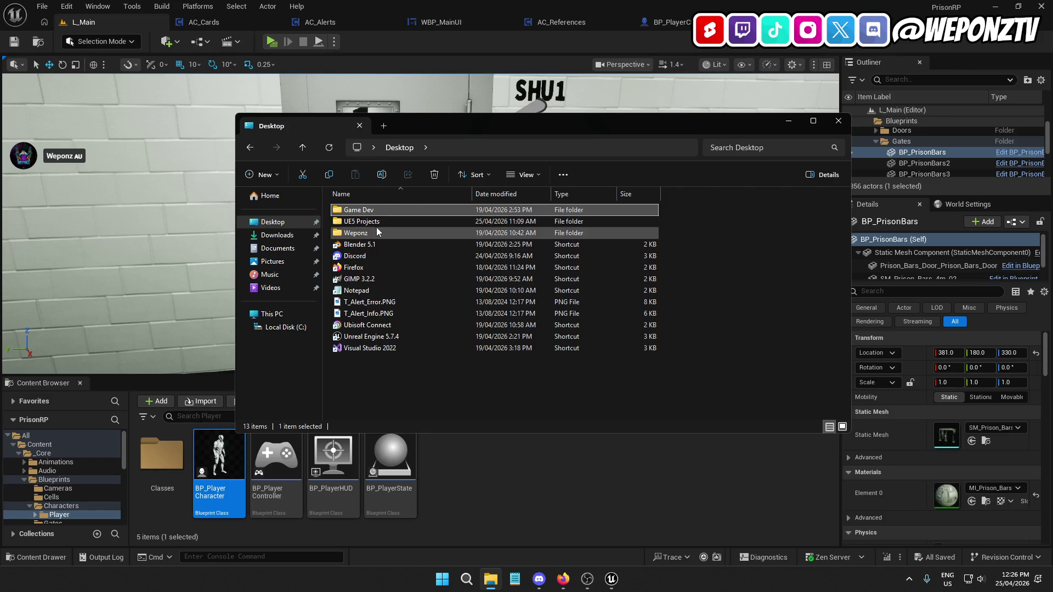
pyautogui.doubleClick(383, 206)
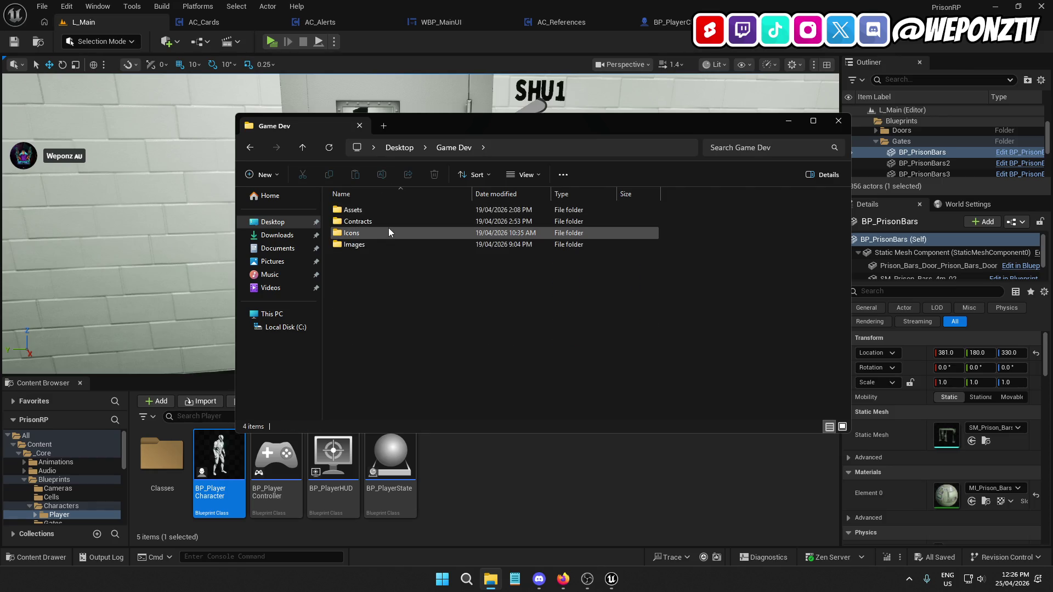
pyautogui.click(384, 209)
pyautogui.doubleClick(384, 210)
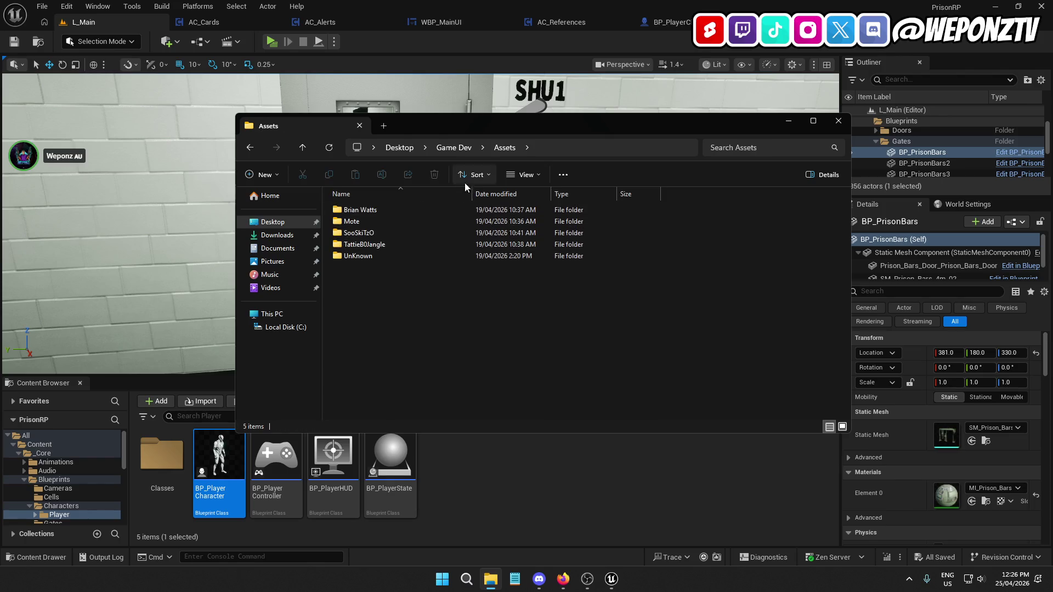
pyautogui.click(399, 148)
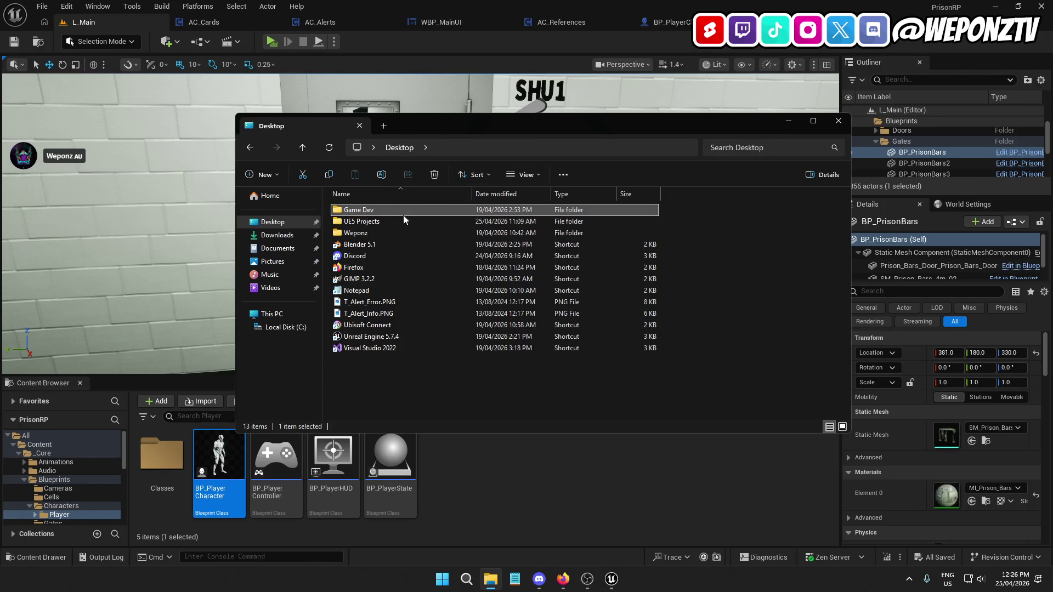
pyautogui.doubleClick(359, 235)
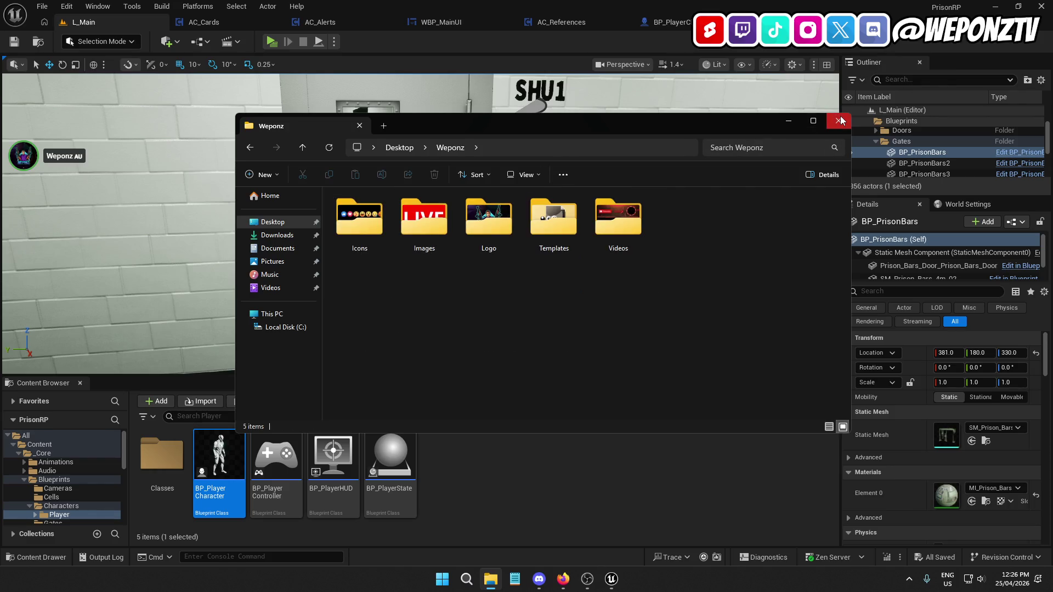
pyautogui.click(837, 121)
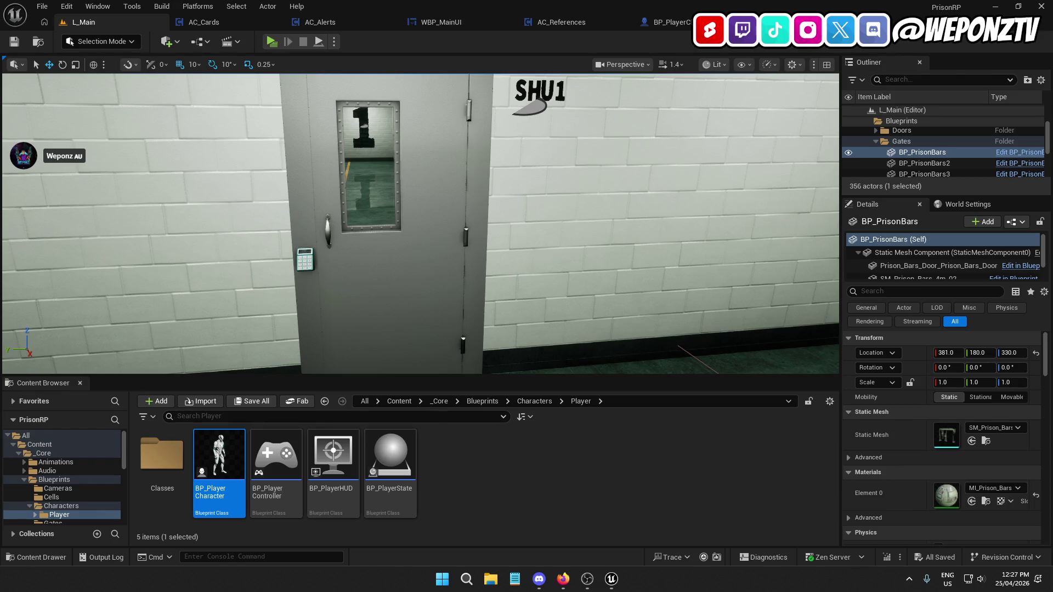
pyautogui.click(563, 578)
pyautogui.hotkey('alt', 'Tab')
pyautogui.hotkey('alt', 'Tab')
pyautogui.hotkey('alt', 'Tab')
pyautogui.click(563, 579)
pyautogui.hotkey('alt', 'Tab')
# In Downloads, delete the duplicate Failed(1).mp3 and copy the three MP3 sound files
pyautogui.press('super+e')
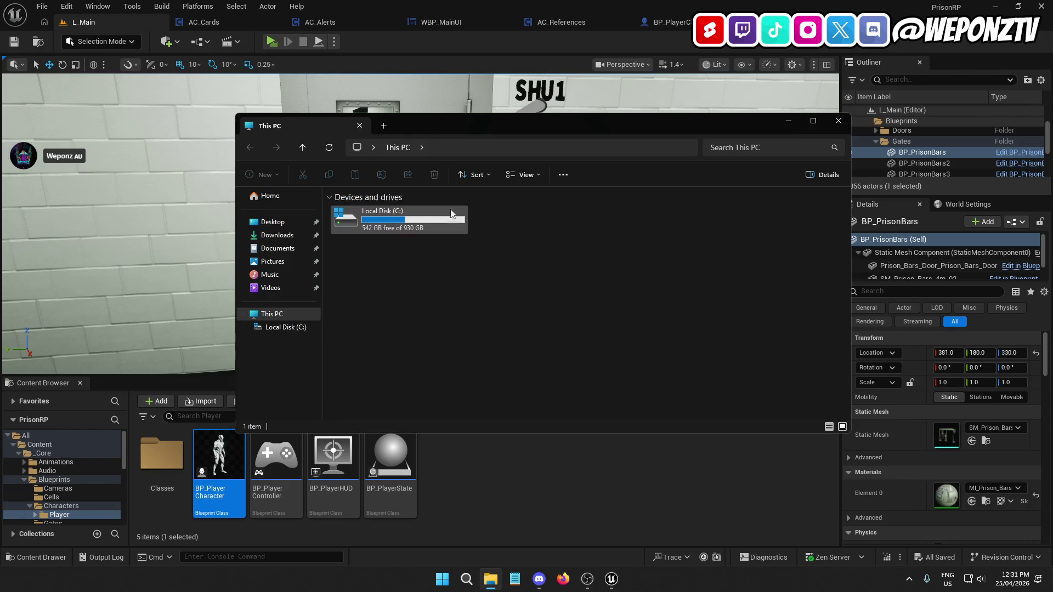
pyautogui.click(321, 239)
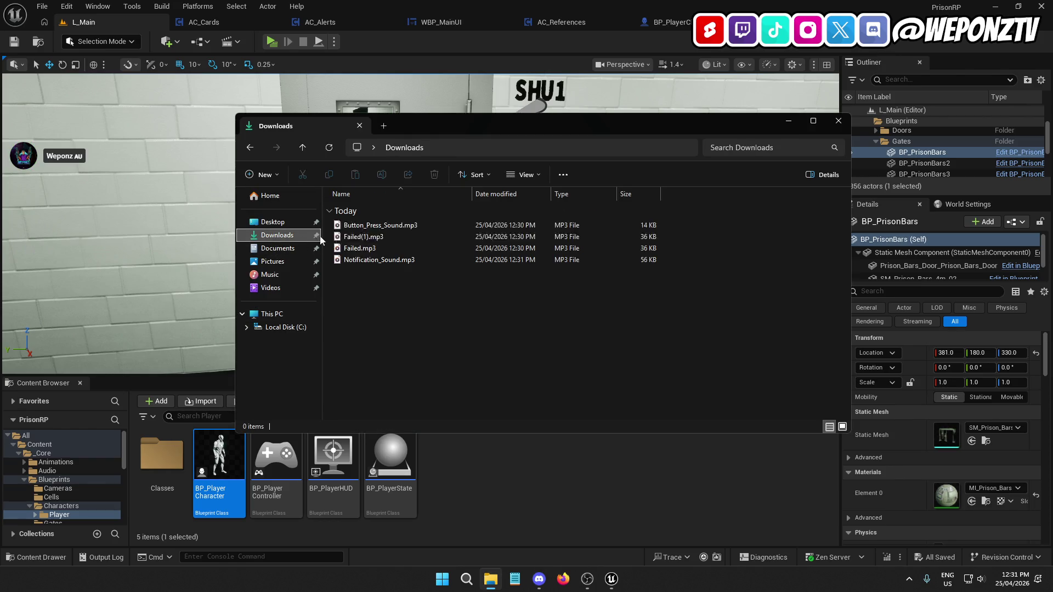
pyautogui.click(412, 238)
pyautogui.click(439, 176)
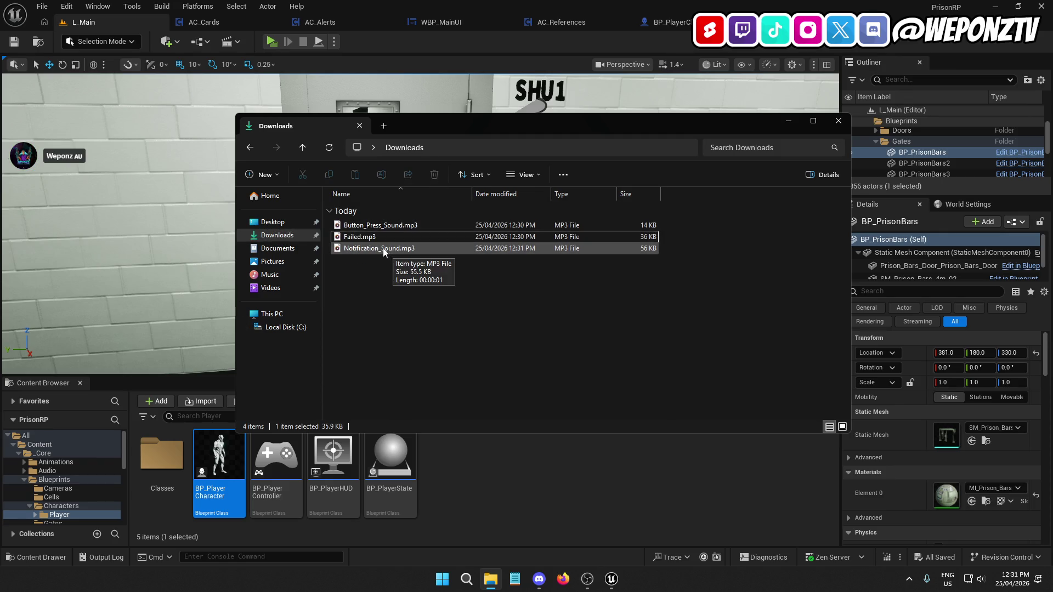
pyautogui.keyDown('ctrl'); pyautogui.click(380, 250); pyautogui.keyUp('ctrl')
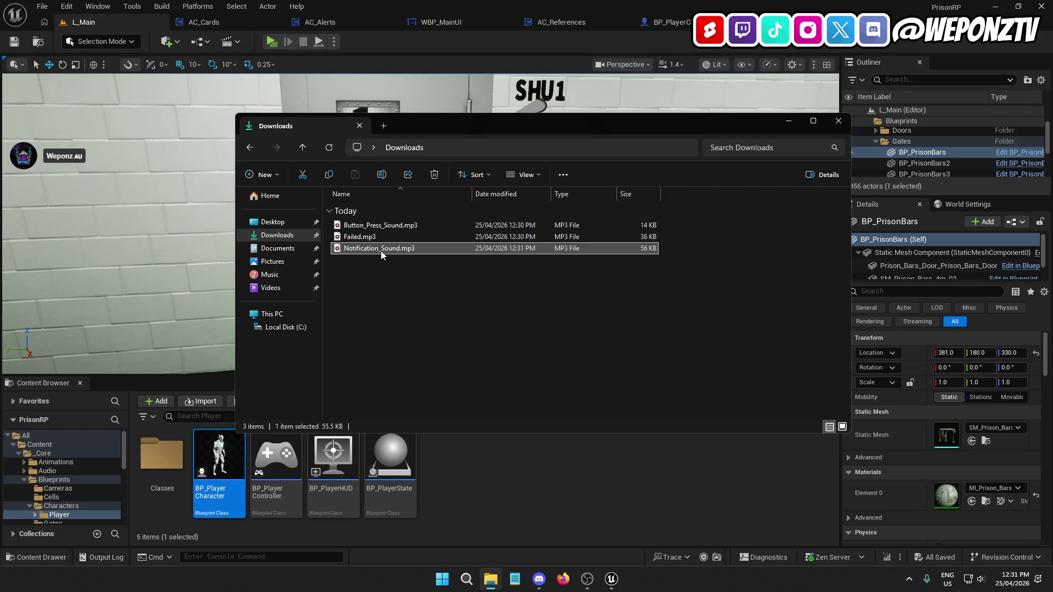
pyautogui.keyDown('ctrl'); pyautogui.click(377, 225); pyautogui.keyUp('ctrl')
pyautogui.hotkey('ctrl', 'c')
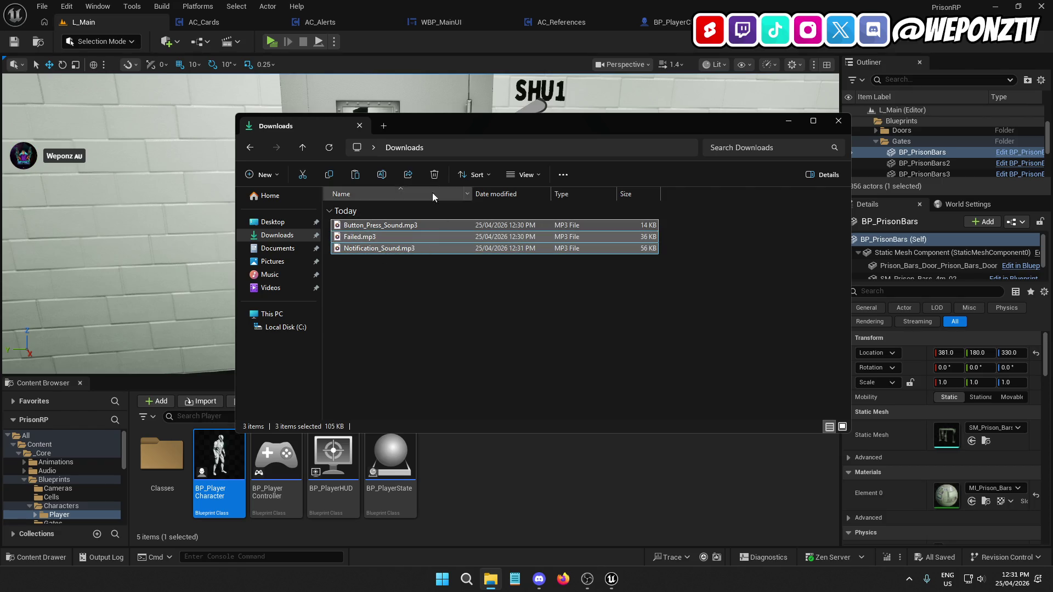
# Create an Audio folder in Desktop\Game Dev and paste the three MP3s into it
pyautogui.click(272, 221)
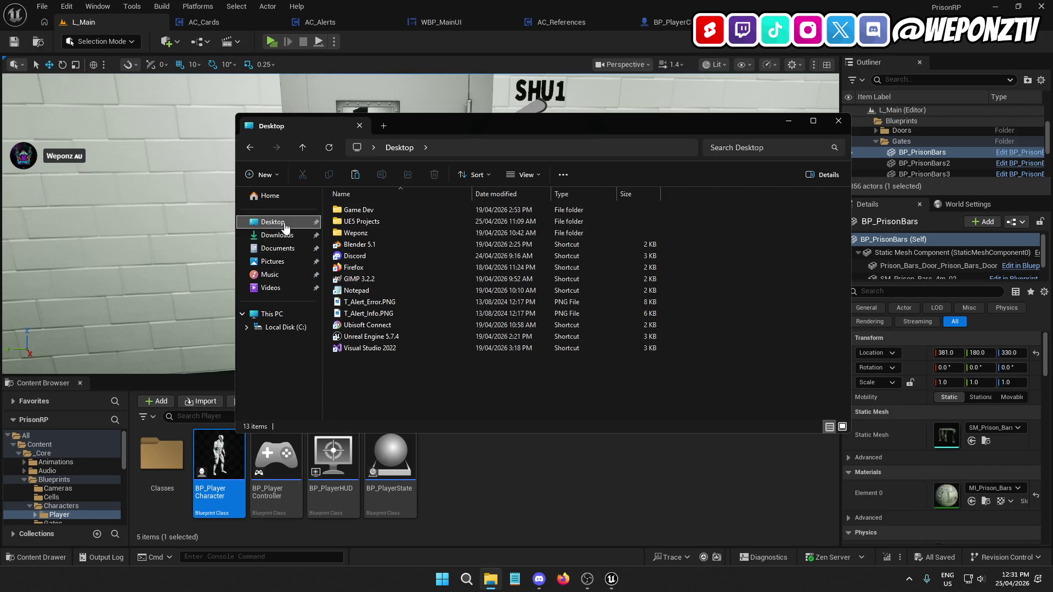
pyautogui.doubleClick(363, 210)
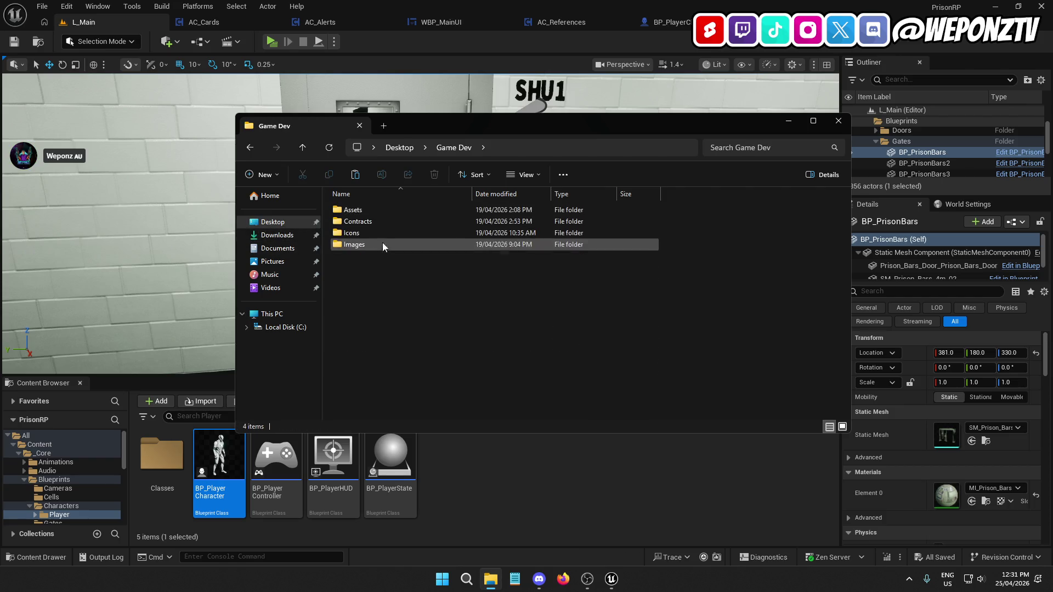
pyautogui.rightClick(407, 297)
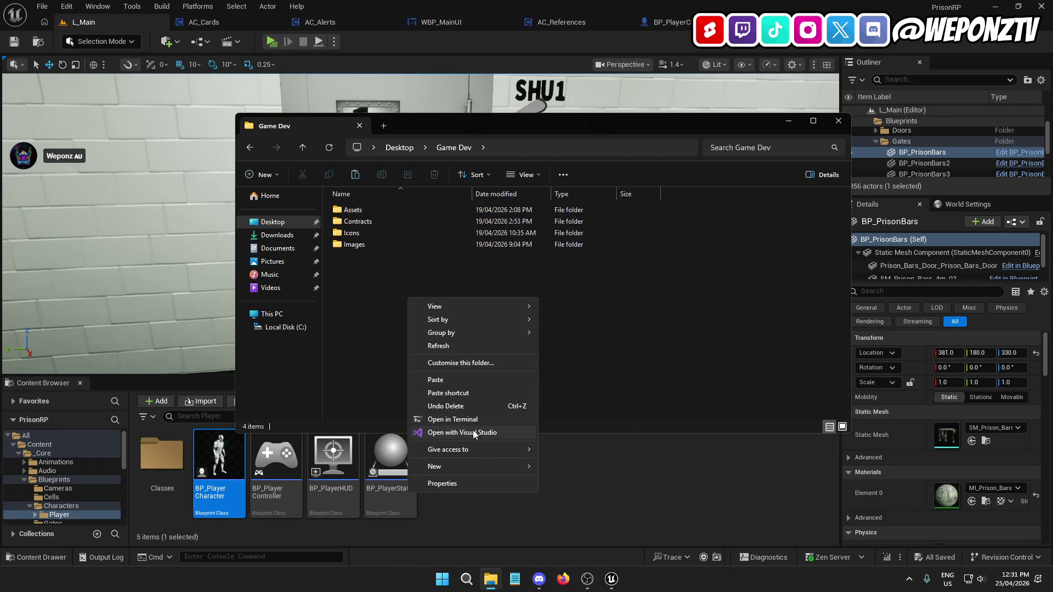
pyautogui.moveTo(495, 467)
pyautogui.click(565, 467)
pyautogui.write('Audio')
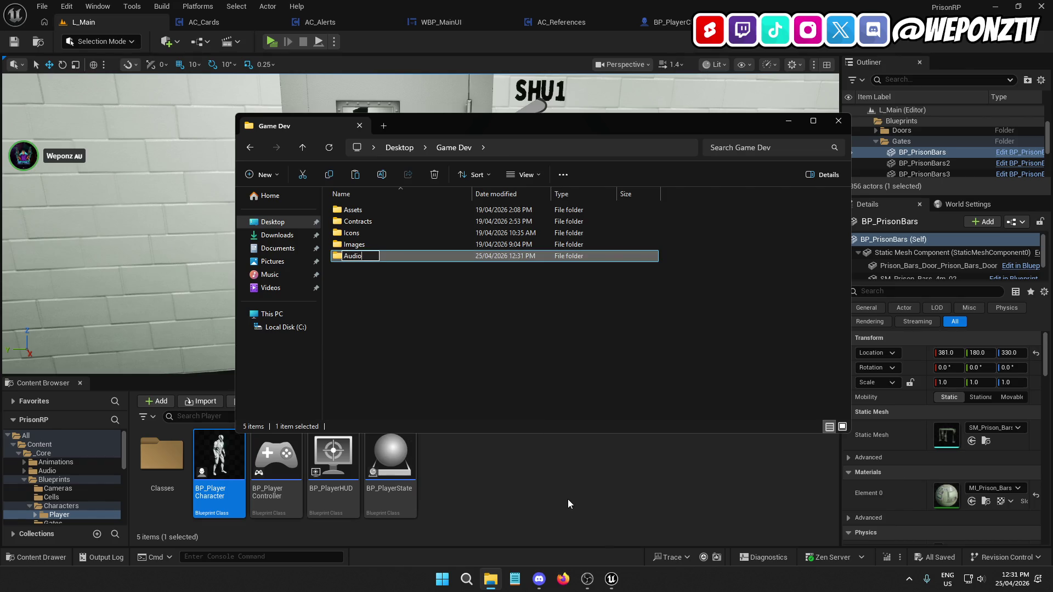
pyautogui.press('Return')
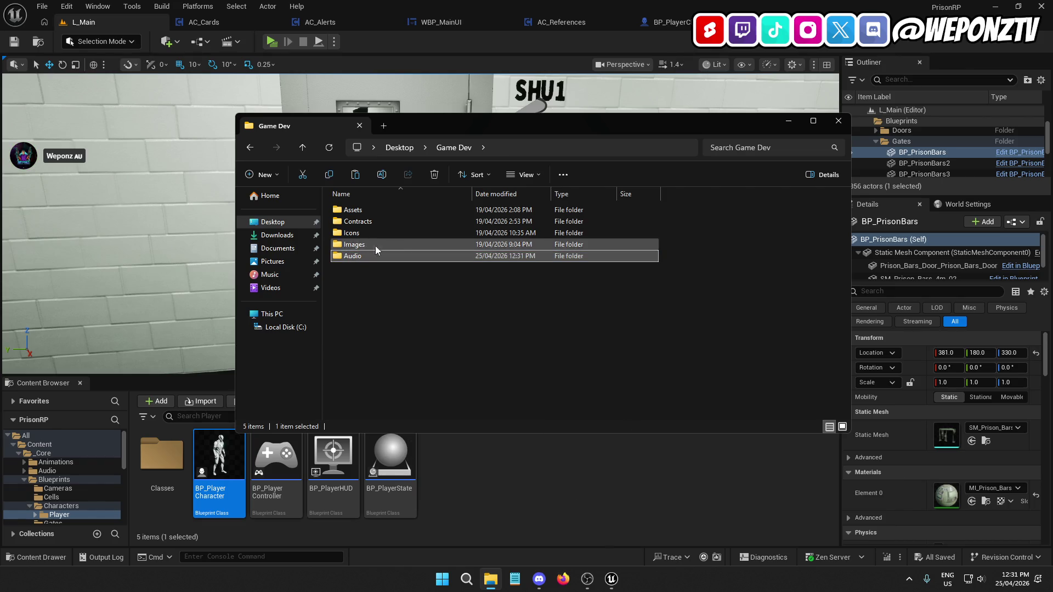
pyautogui.doubleClick(391, 254)
pyautogui.hotkey('ctrl', 'v')
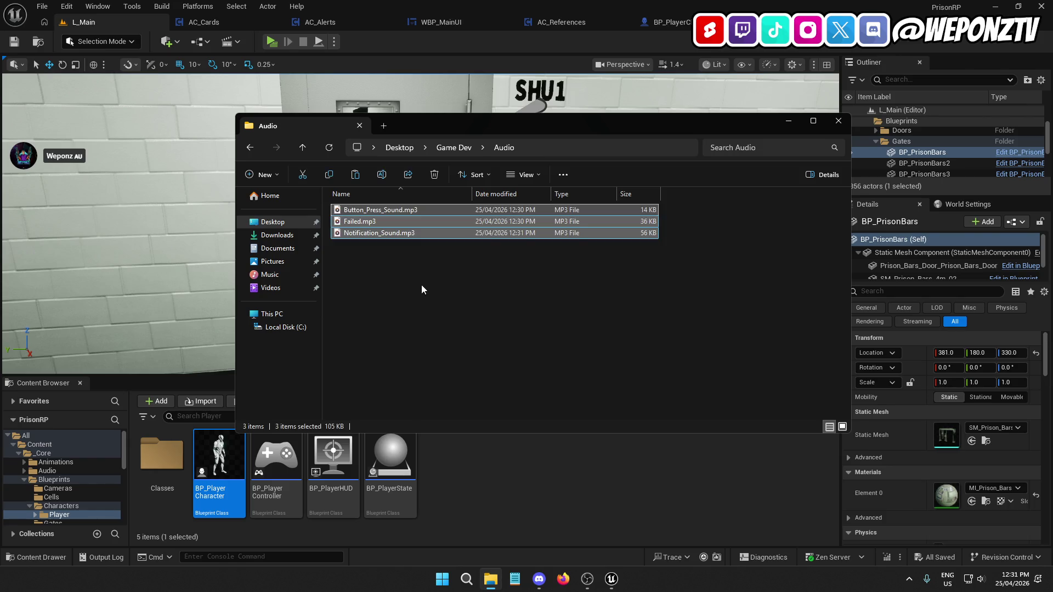
# Switch the folder to large icons and open Notification_Sound.mp3 with Audacity
pyautogui.click(529, 175)
pyautogui.click(528, 216)
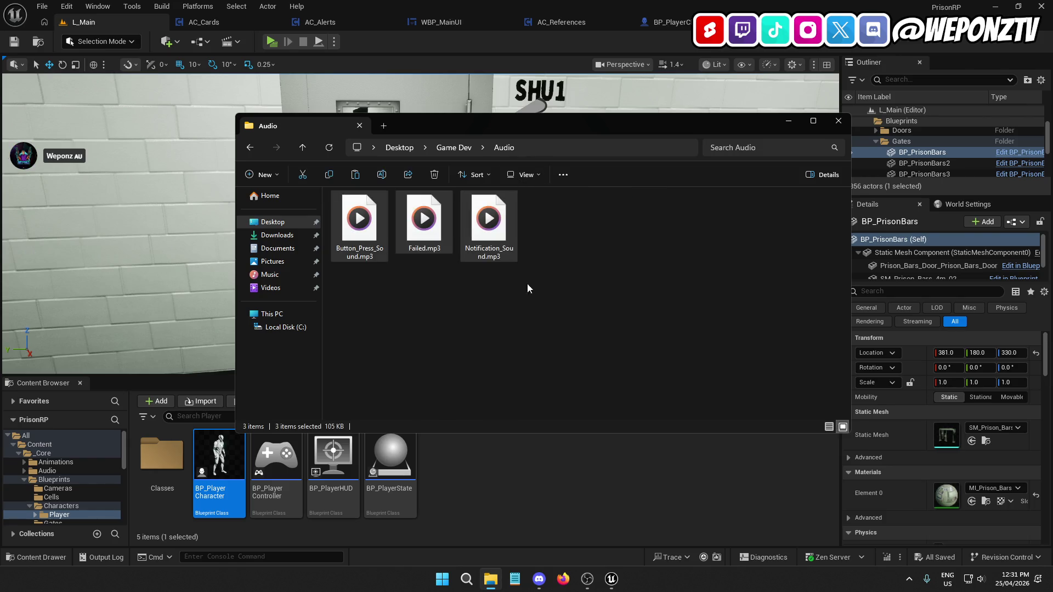
pyautogui.click(584, 271)
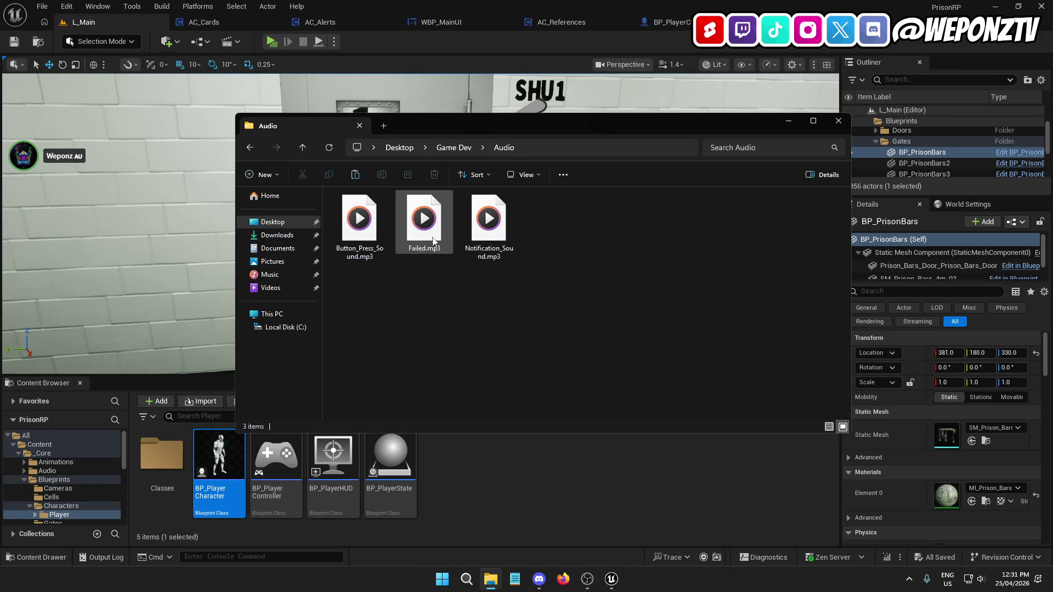
pyautogui.rightClick(497, 226)
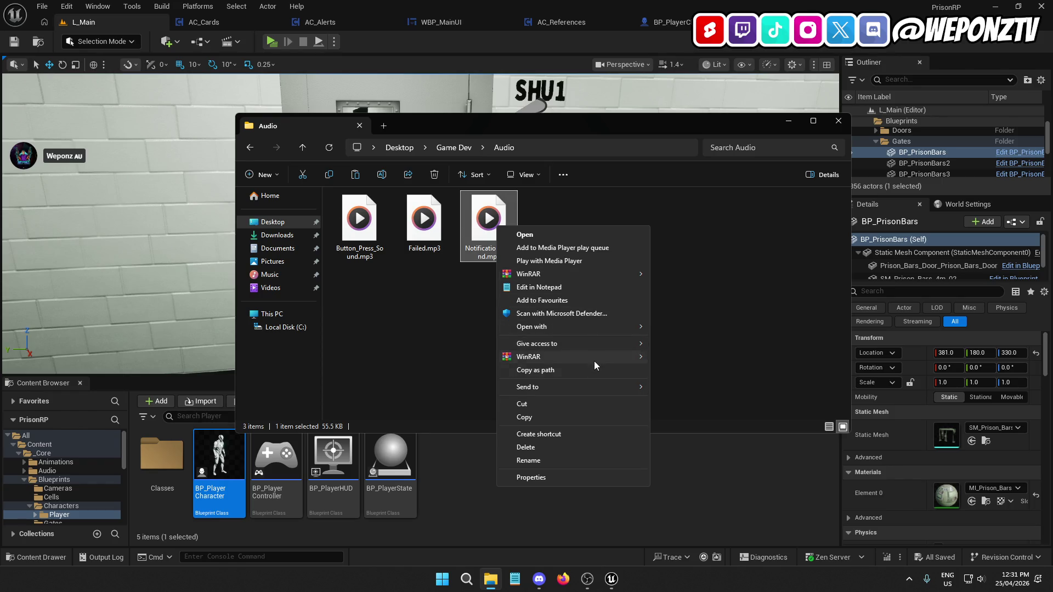
pyautogui.moveTo(605, 323)
pyautogui.click(680, 328)
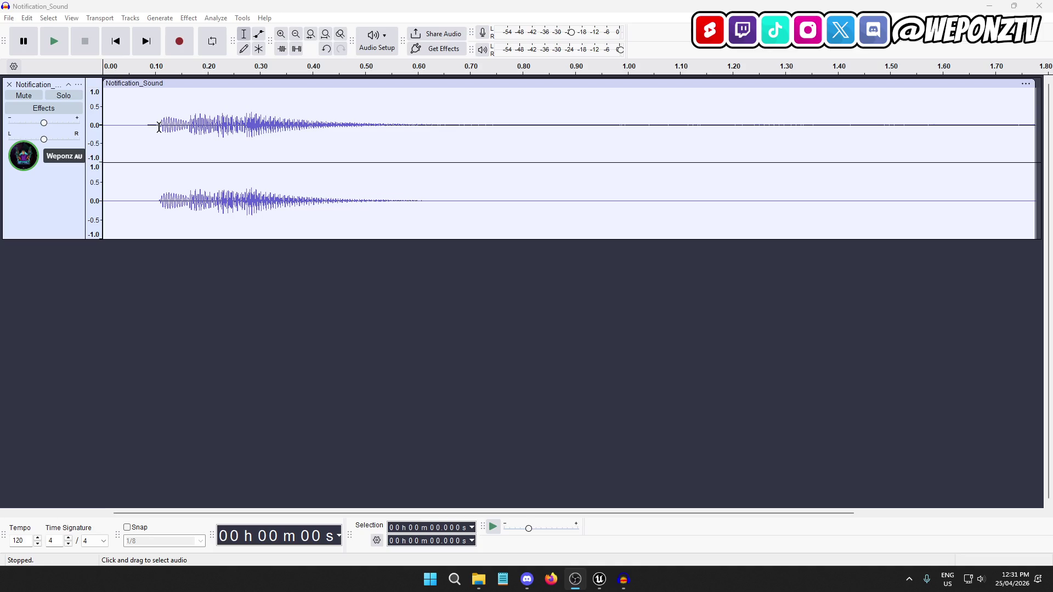
# Select the chime from 0.107 s onward, preview it, trim to it and start the clip at 0.00 s
pyautogui.moveTo(159, 127)
pyautogui.mouseDown()
pyautogui.moveTo(531, 174)
pyautogui.moveTo(494, 176)
pyautogui.mouseUp()
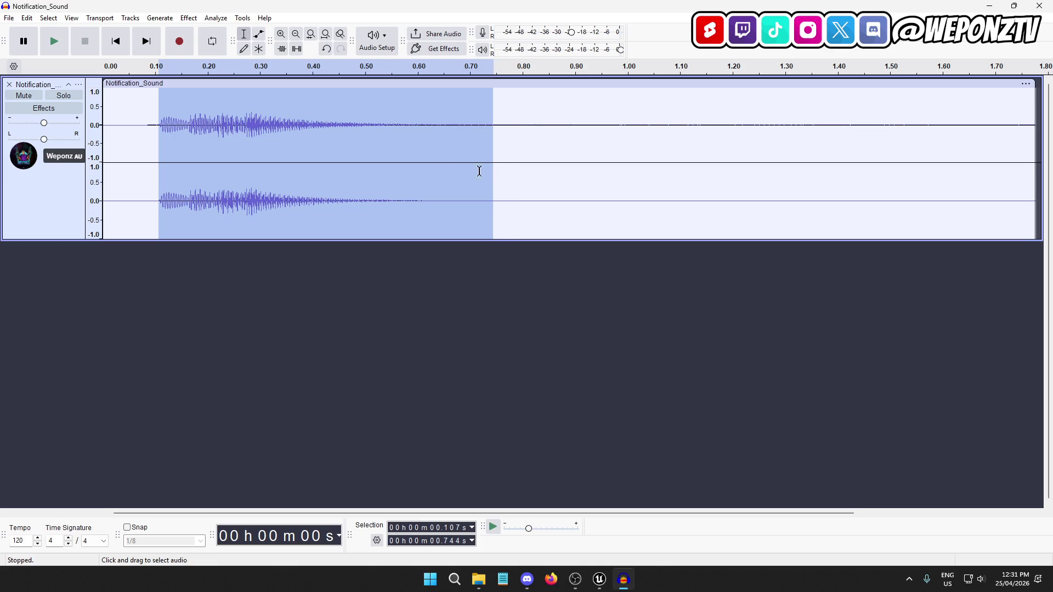
pyautogui.click(54, 44)
pyautogui.click(54, 44)
pyautogui.click(54, 44)
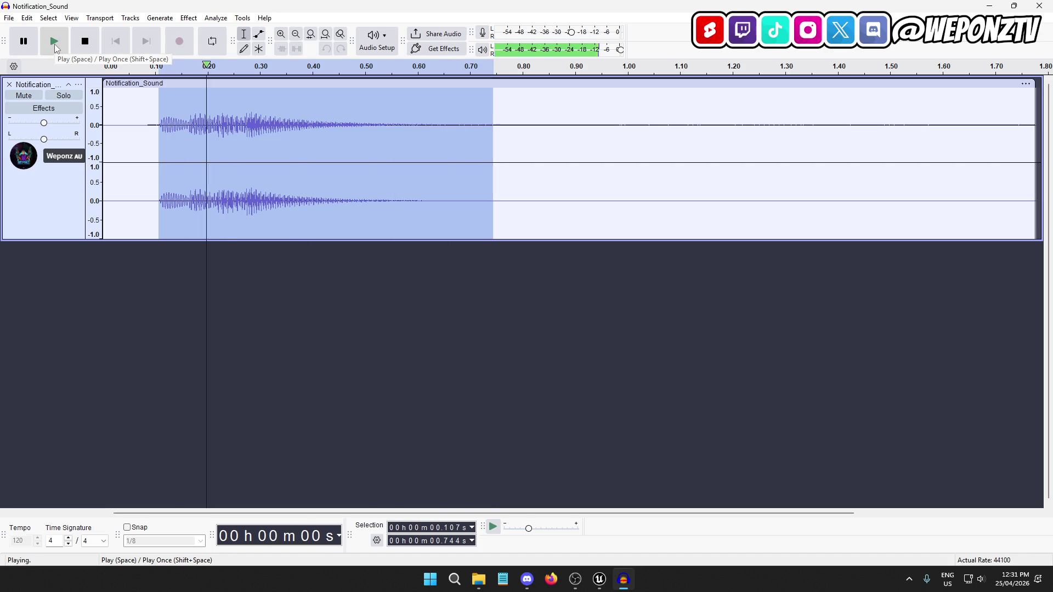
pyautogui.click(55, 44)
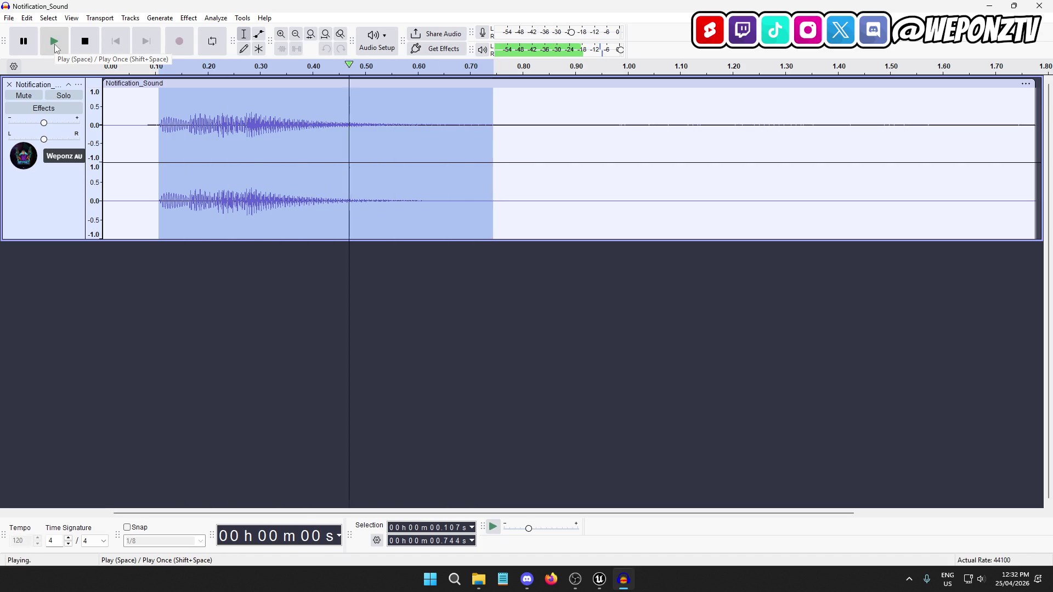
pyautogui.click(15, 21)
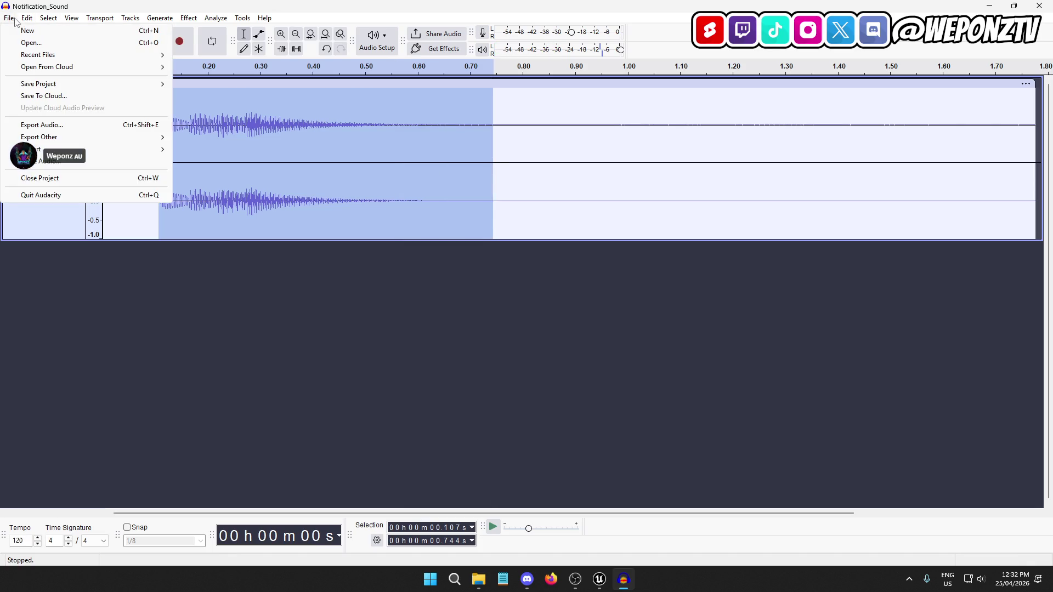
pyautogui.click(264, 86)
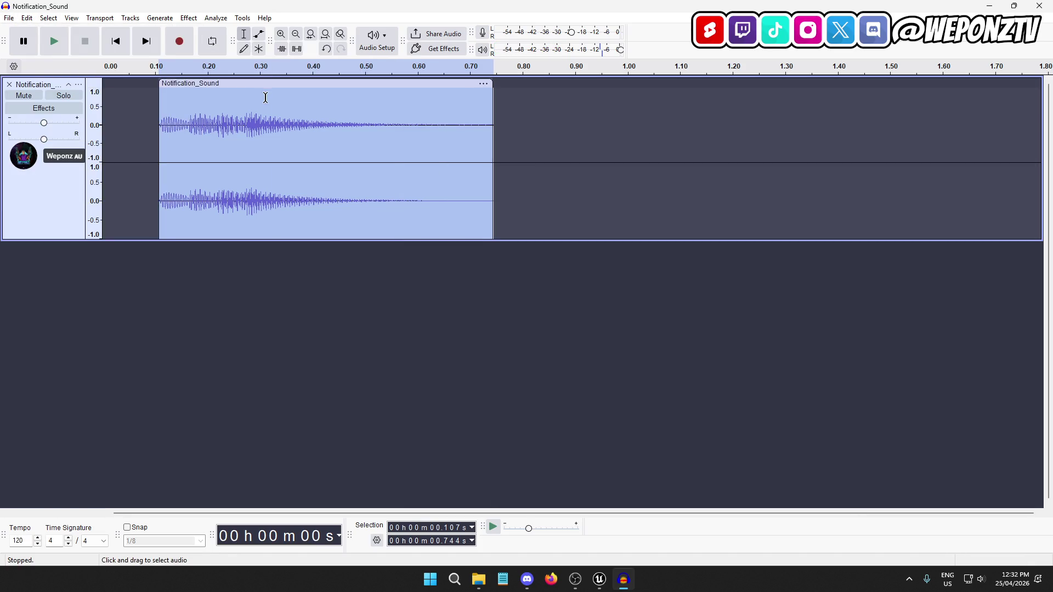
pyautogui.moveTo(264, 86); pyautogui.dragTo(207, 87)
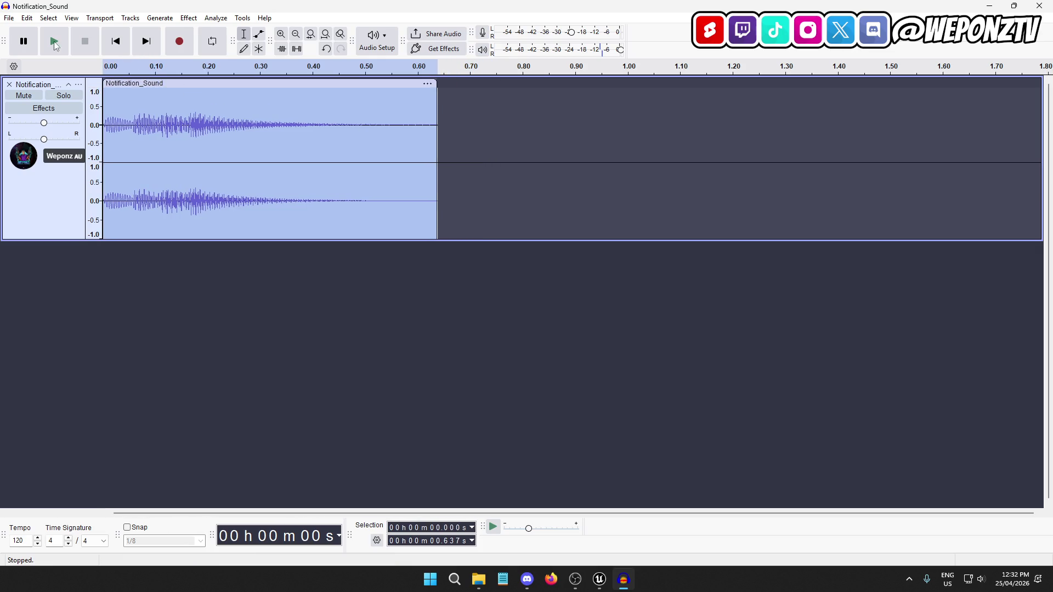
# Export the trimmed chime to the Desktop as S_Alert_Info.wav
pyautogui.click(9, 19)
pyautogui.click(50, 123)
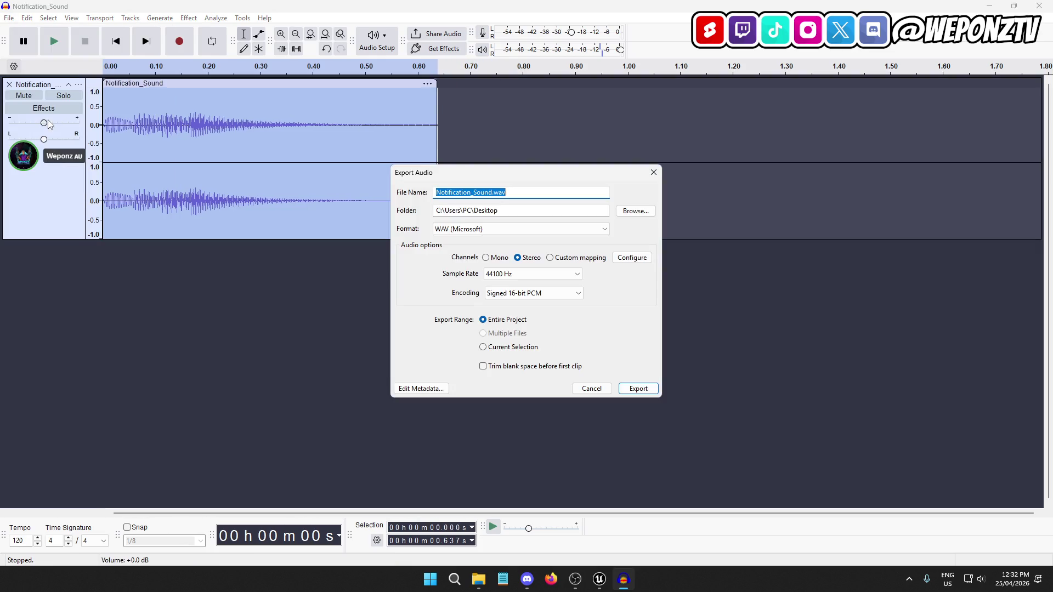
pyautogui.write('S_Alert_Info')
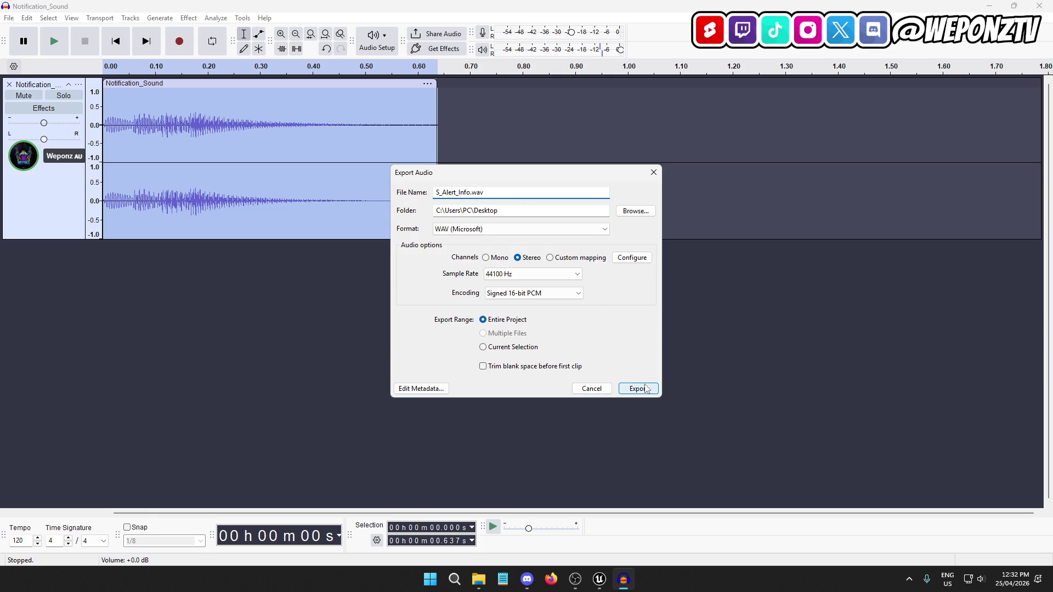
pyautogui.click(641, 389)
pyautogui.click(478, 579)
# Replace the track with Failed.mp3, trim it from 0.071 s onward and start it at 0.00 s
pyautogui.moveTo(424, 230)
pyautogui.mouseDown()
pyautogui.moveTo(429, 218)
pyautogui.moveTo(192, 365)
pyautogui.mouseUp()
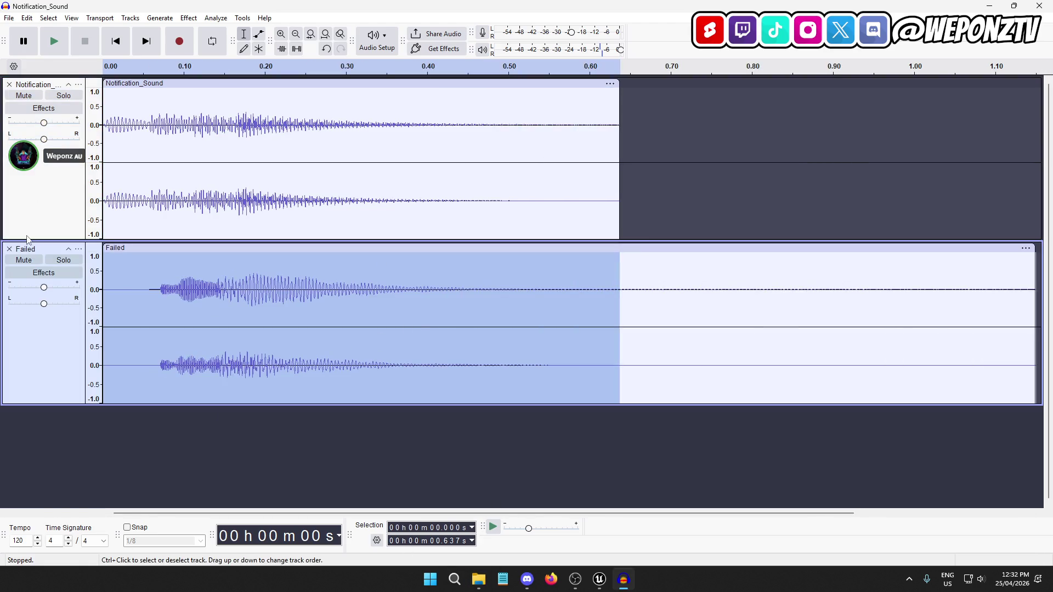
pyautogui.click(10, 85)
pyautogui.moveTo(160, 201)
pyautogui.mouseDown()
pyautogui.moveTo(538, 244)
pyautogui.moveTo(551, 225)
pyautogui.mouseUp()
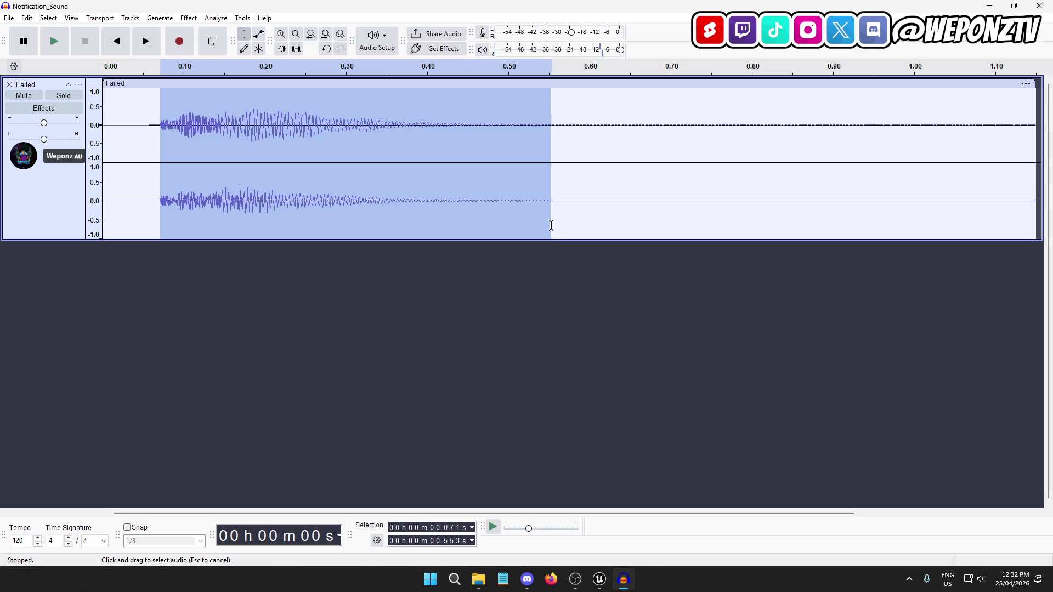
pyautogui.click(54, 47)
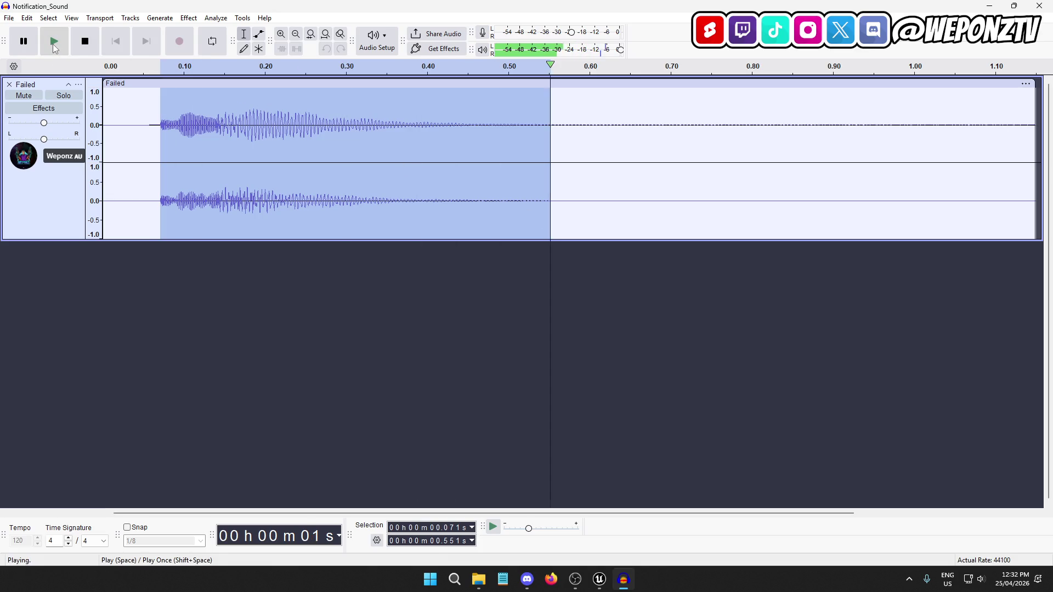
pyautogui.click(54, 47)
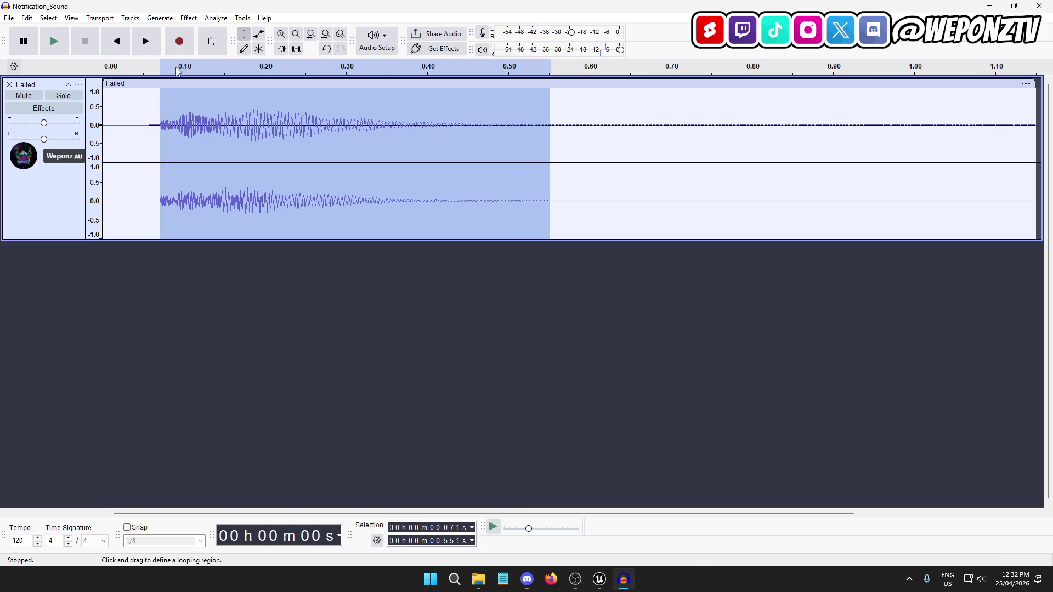
pyautogui.click(281, 49)
pyautogui.moveTo(241, 82); pyautogui.dragTo(184, 81)
# Export the trimmed Failed sound as S_Alert_Error.wav and close Audacity
pyautogui.click(9, 18)
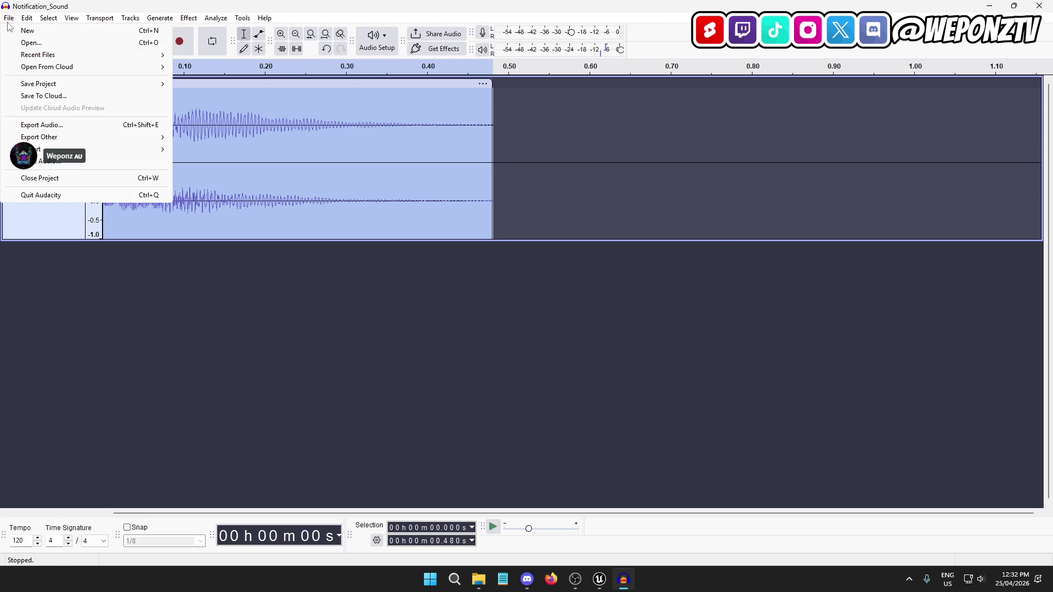
pyautogui.click(49, 125)
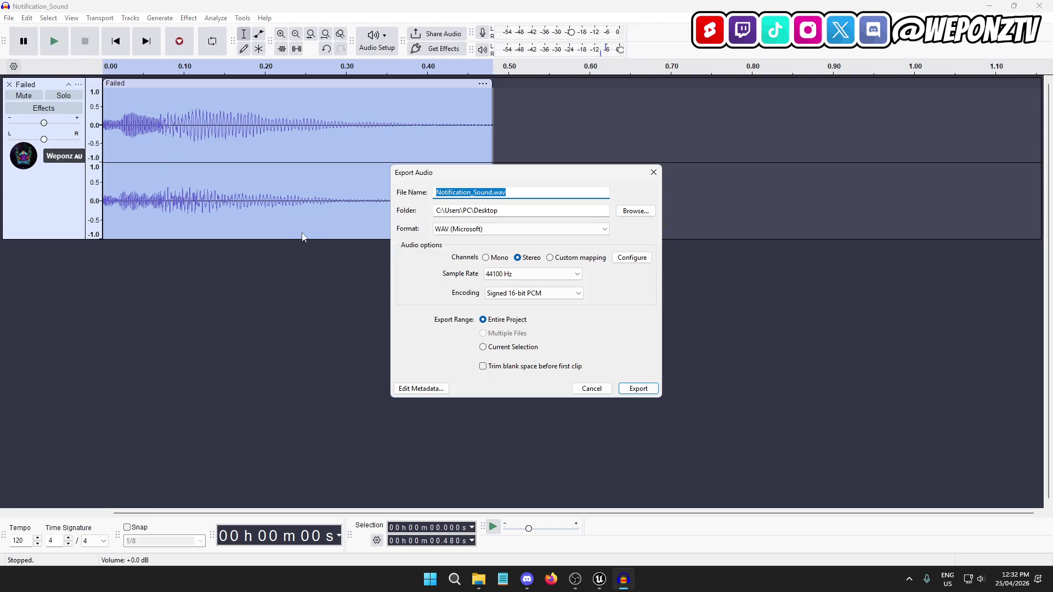
pyautogui.write('S_Alert_Error')
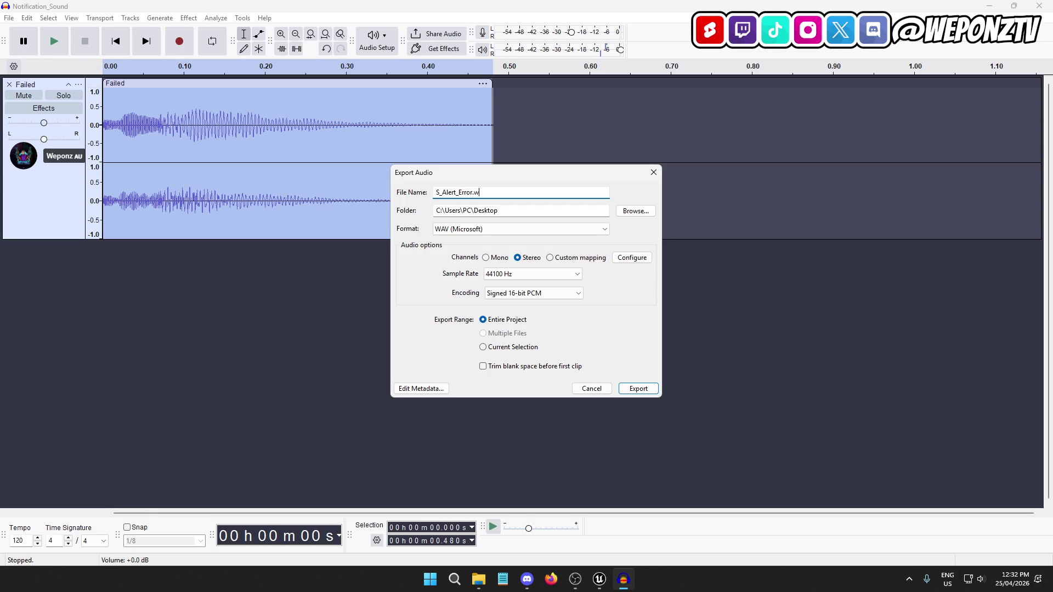
pyautogui.click(639, 388)
pyautogui.click(1039, 6)
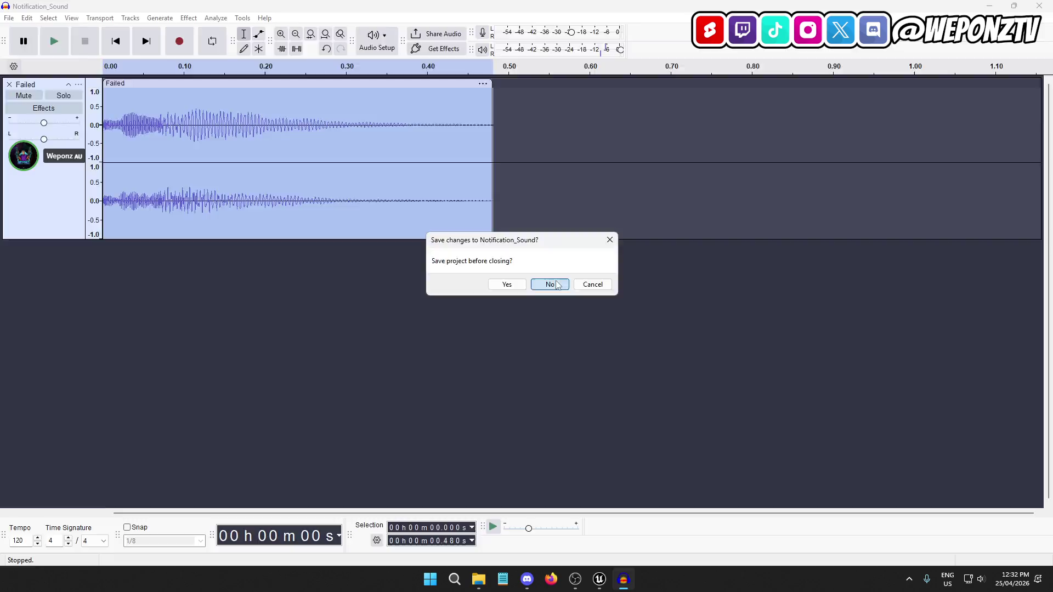
# Discard the Audacity project, close the Audio folder window, and browse Unreal to _Core > Audio > WAV
pyautogui.click(549, 284)
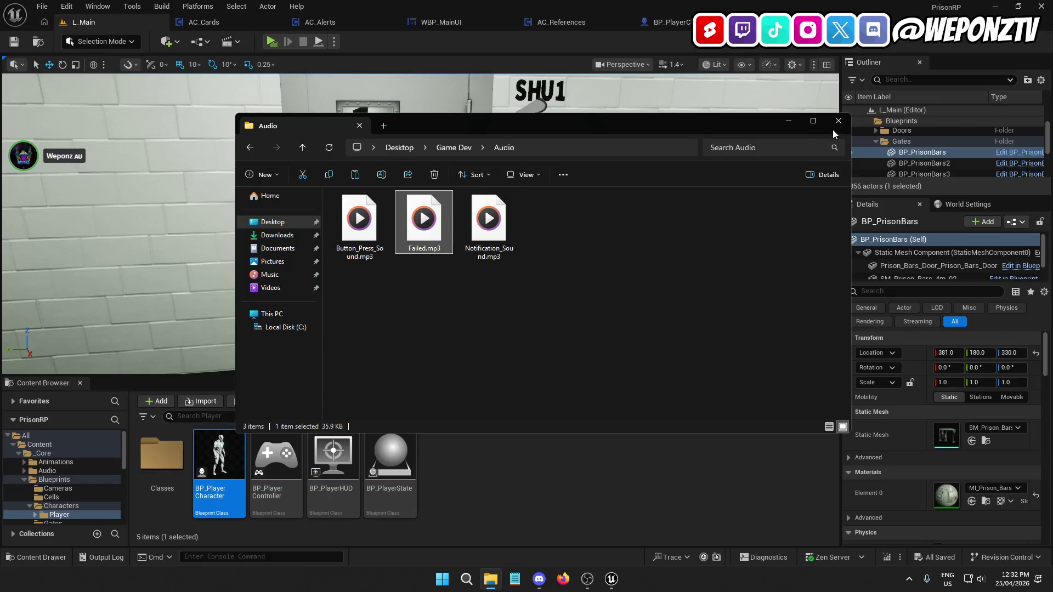
pyautogui.click(839, 121)
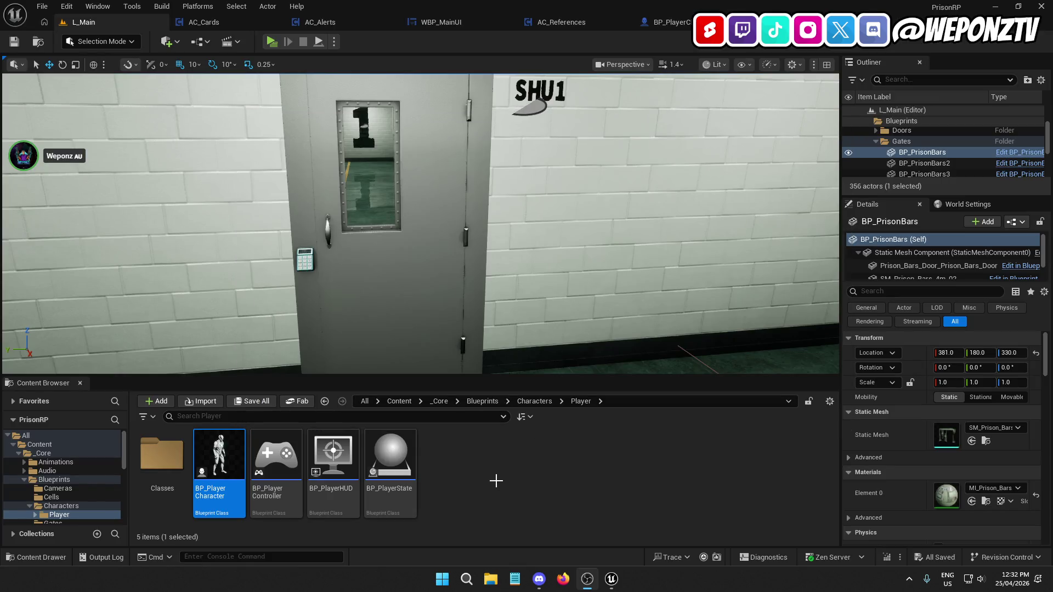
pyautogui.click(439, 401)
pyautogui.doubleClick(219, 454)
pyautogui.rightClick(363, 488)
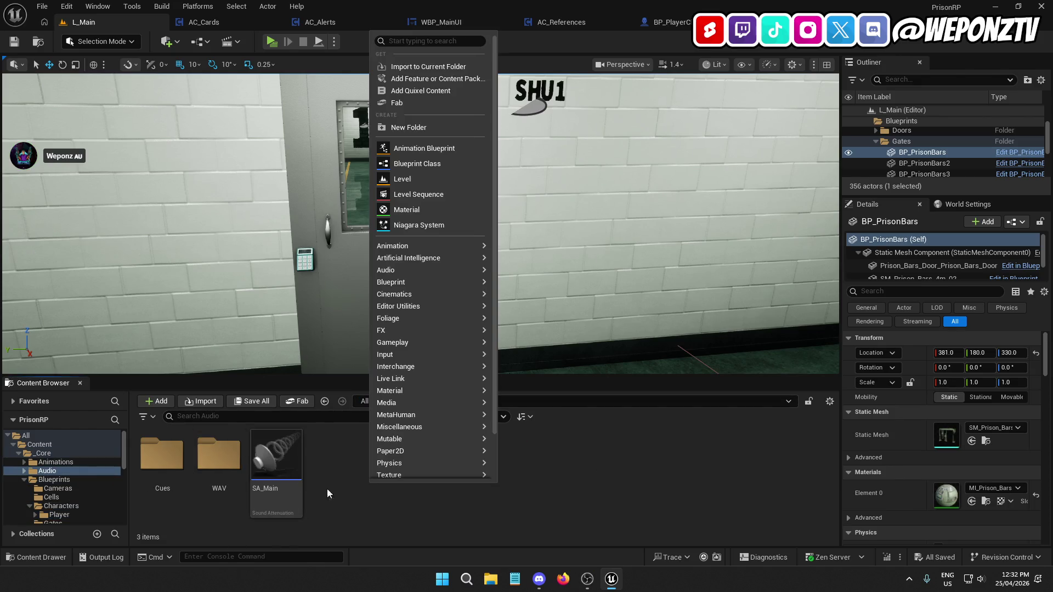
pyautogui.doubleClick(219, 454)
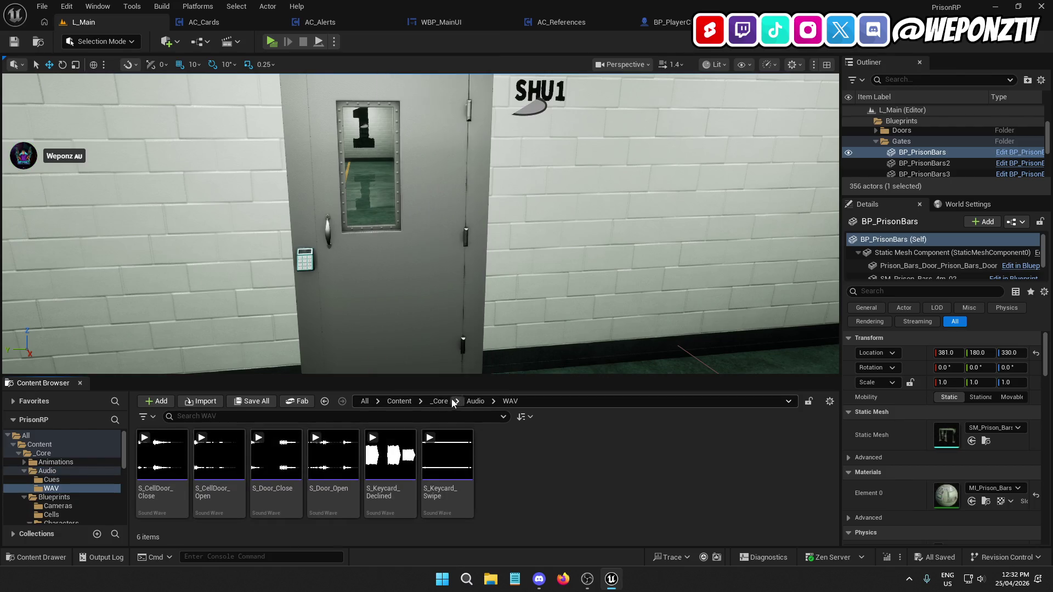
pyautogui.click(470, 401)
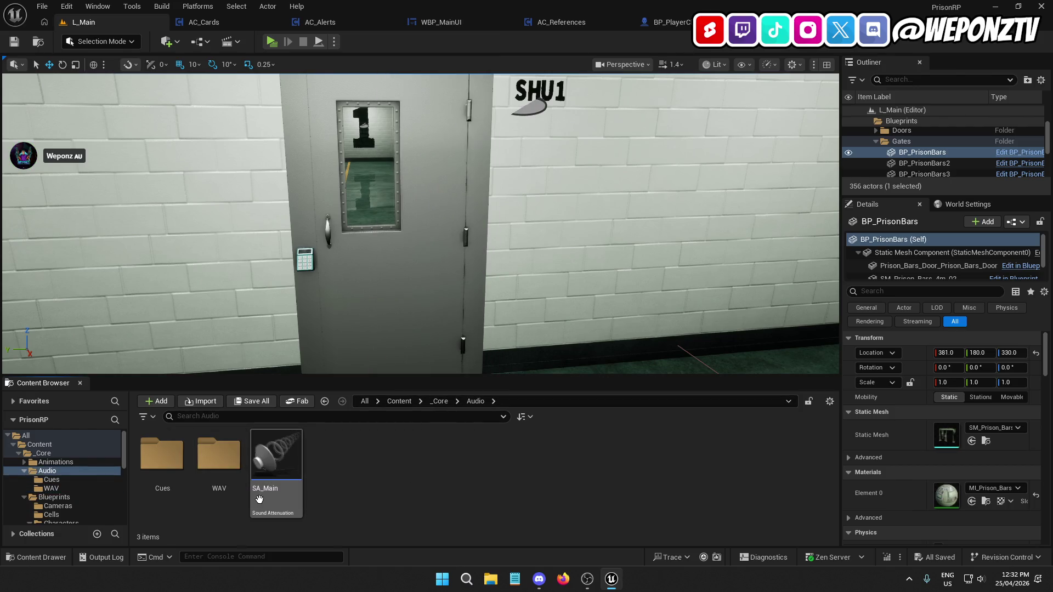
pyautogui.click(232, 457)
pyautogui.doubleClick(232, 456)
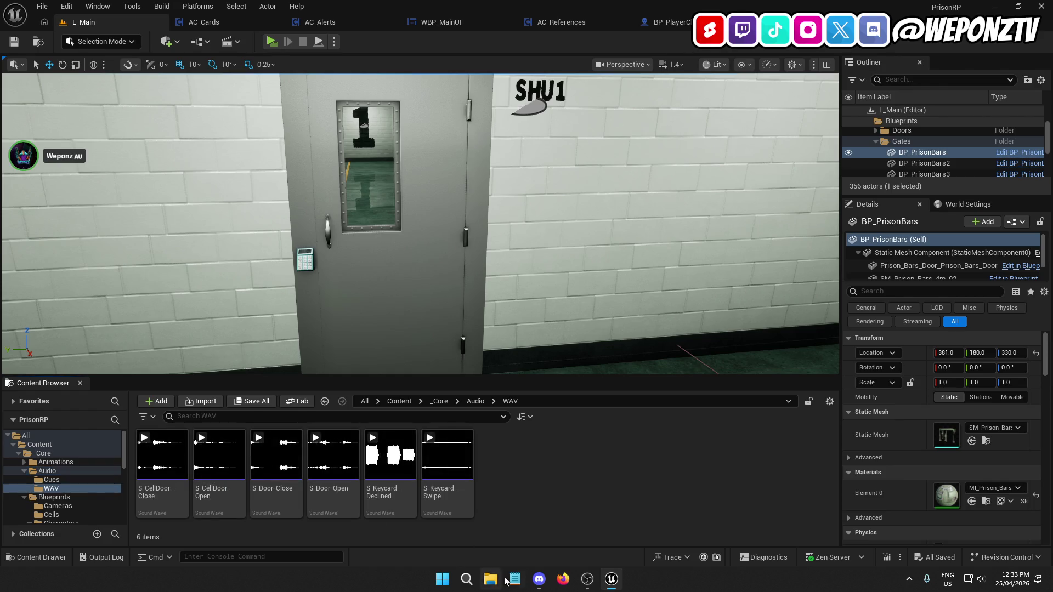
# Drag S_Alert_Error and S_Alert_Info from the desktop into the WAV folder
pyautogui.click(611, 578)
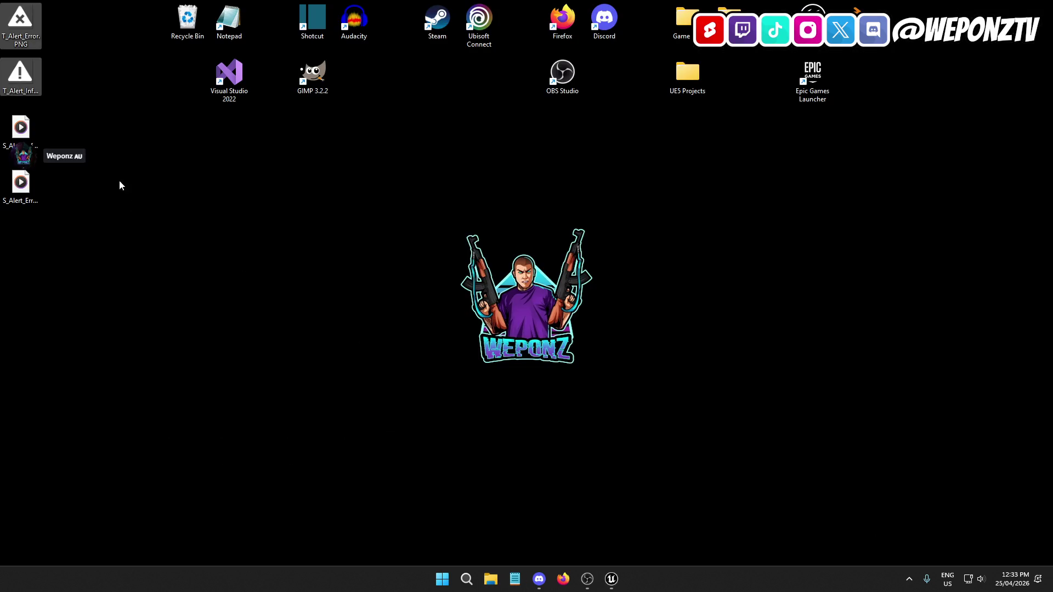
pyautogui.moveTo(24, 240)
pyautogui.mouseDown()
pyautogui.moveTo(32, 130)
pyautogui.moveTo(147, 219)
pyautogui.moveTo(615, 522)
pyautogui.mouseUp()
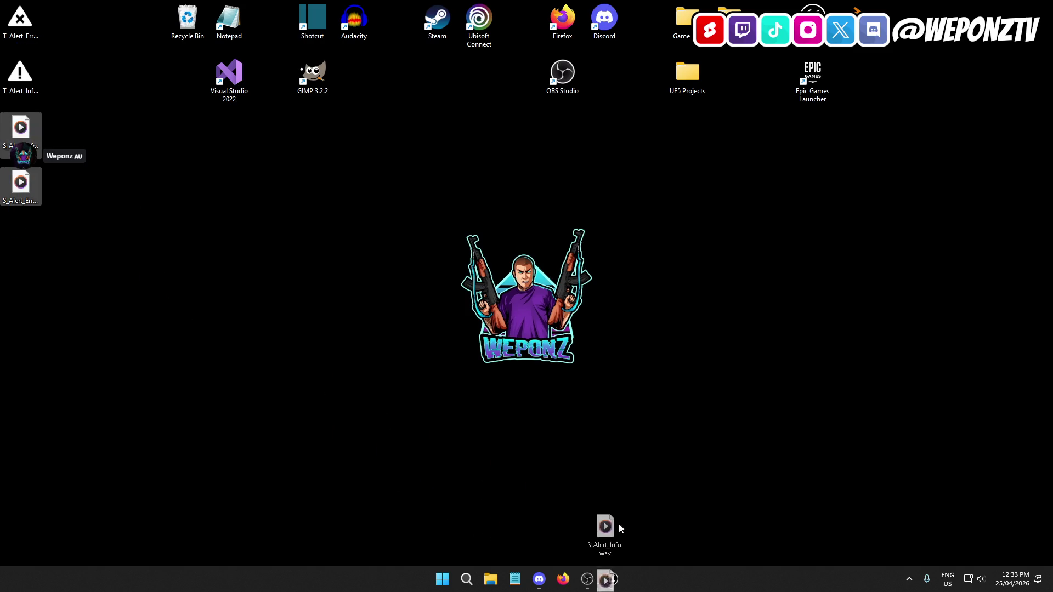
pyautogui.moveTo(624, 571)
pyautogui.mouseDown()
pyautogui.moveTo(557, 498)
pyautogui.moveTo(560, 449)
pyautogui.moveTo(215, 525)
pyautogui.mouseUp()
pyautogui.click(222, 502)
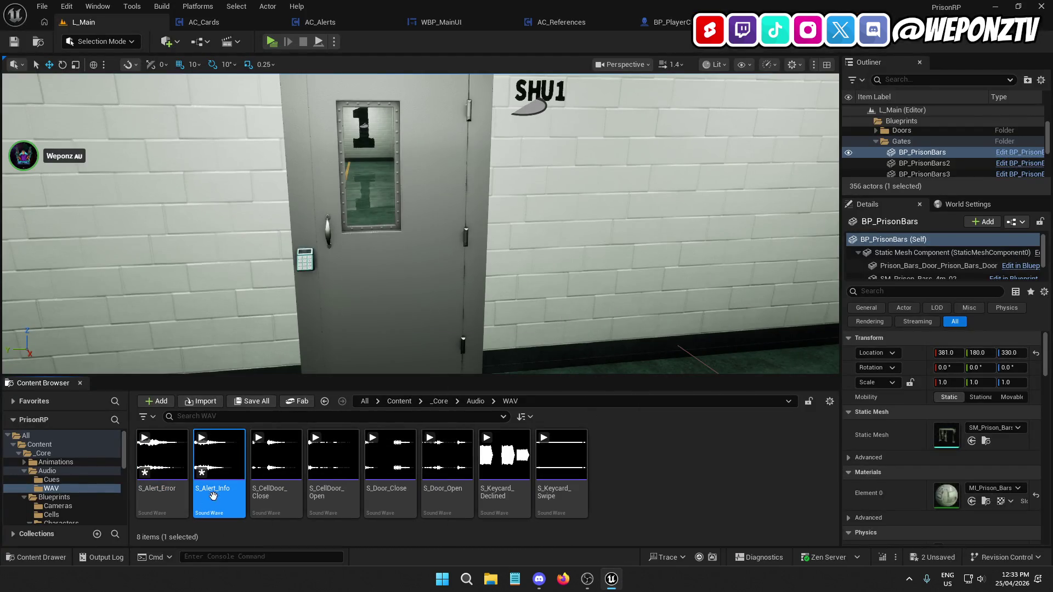
# Create a sound cue from S_Alert_Info and name it SC_Alert_Info
pyautogui.rightClick(221, 488)
pyautogui.scroll(-3, 307, 274)
pyautogui.moveTo(307, 428)
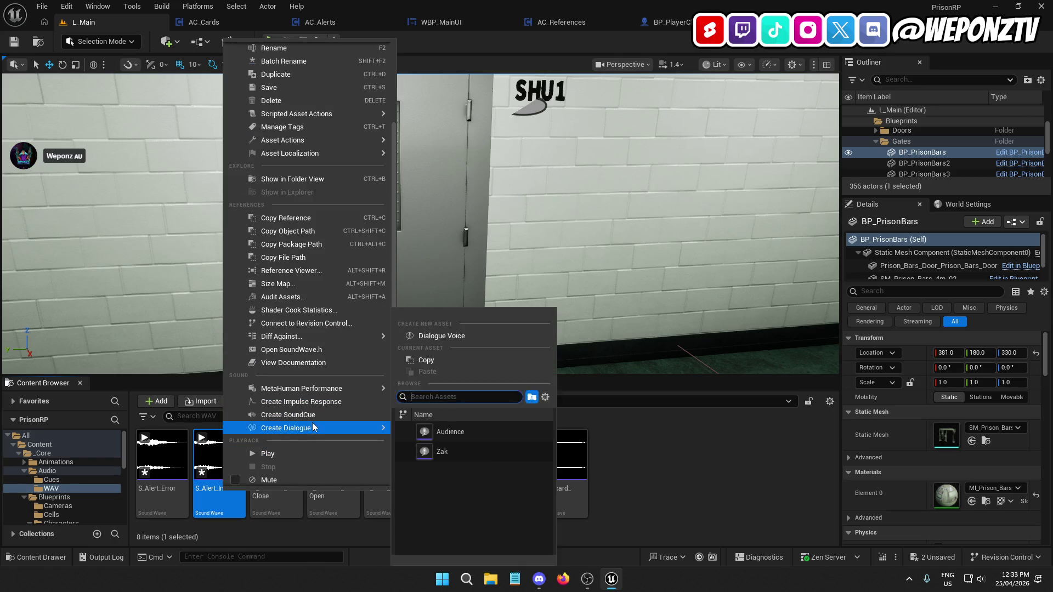
pyautogui.click(439, 394)
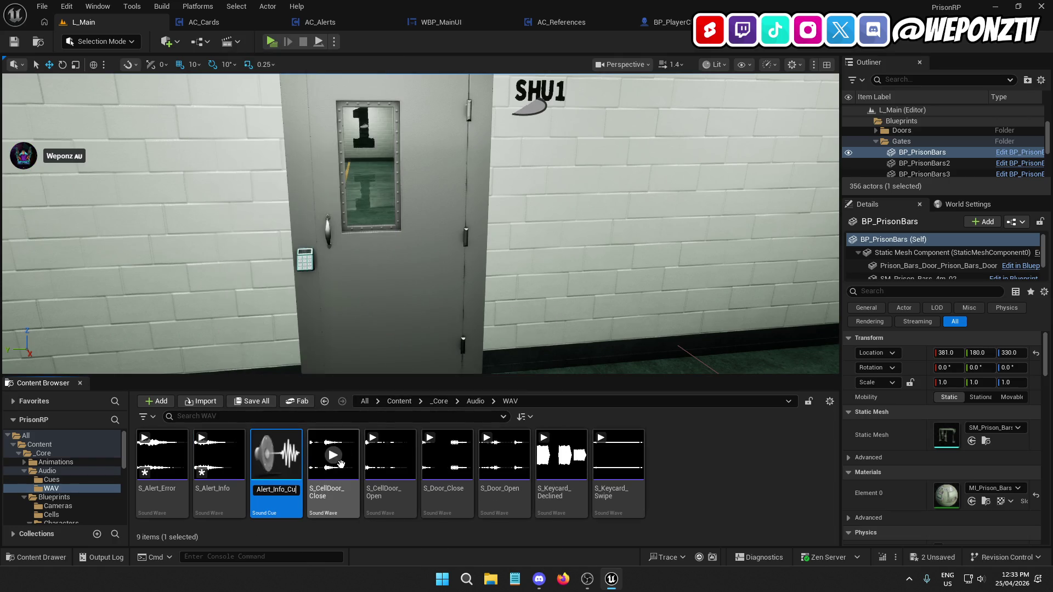
pyautogui.press('BackSpace')
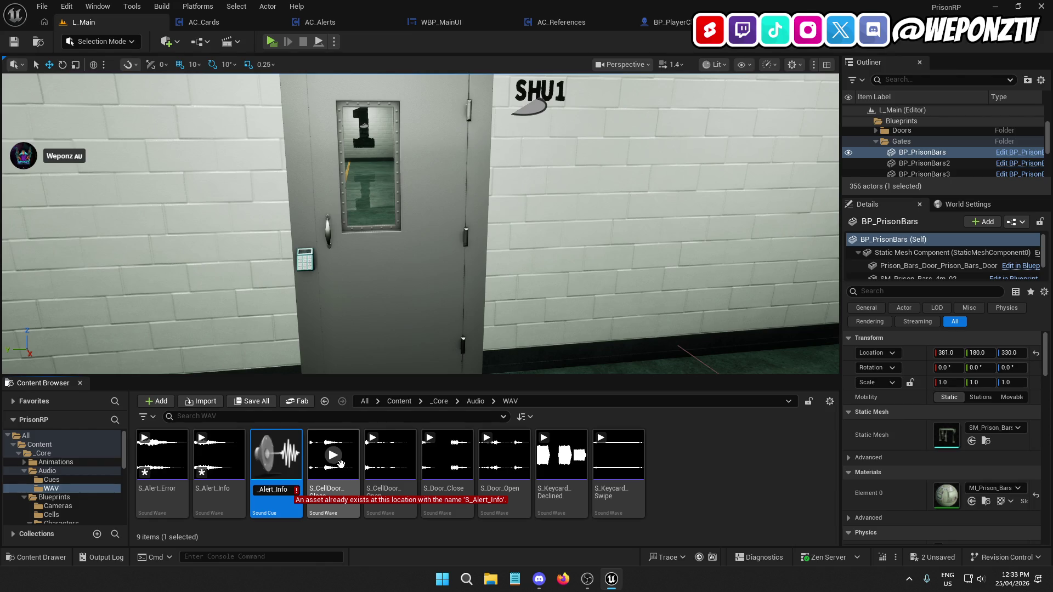
pyautogui.press('Home')
pyautogui.press('Right')
pyautogui.write('C')
pyautogui.press('Return')
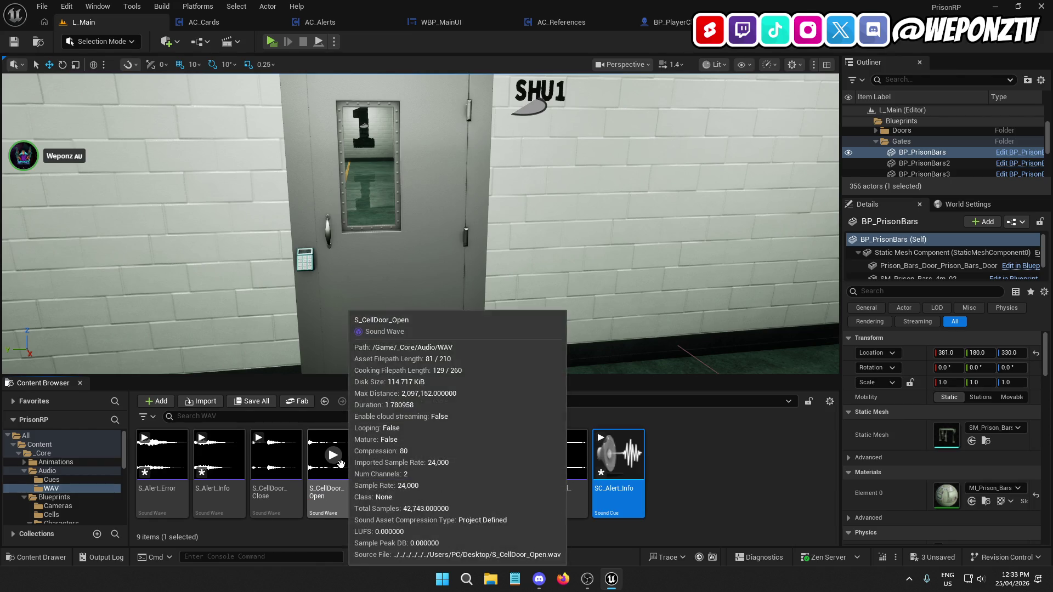
# Create the SC_Alert_Error sound cue from S_Alert_Error and save all assets
pyautogui.rightClick(168, 500)
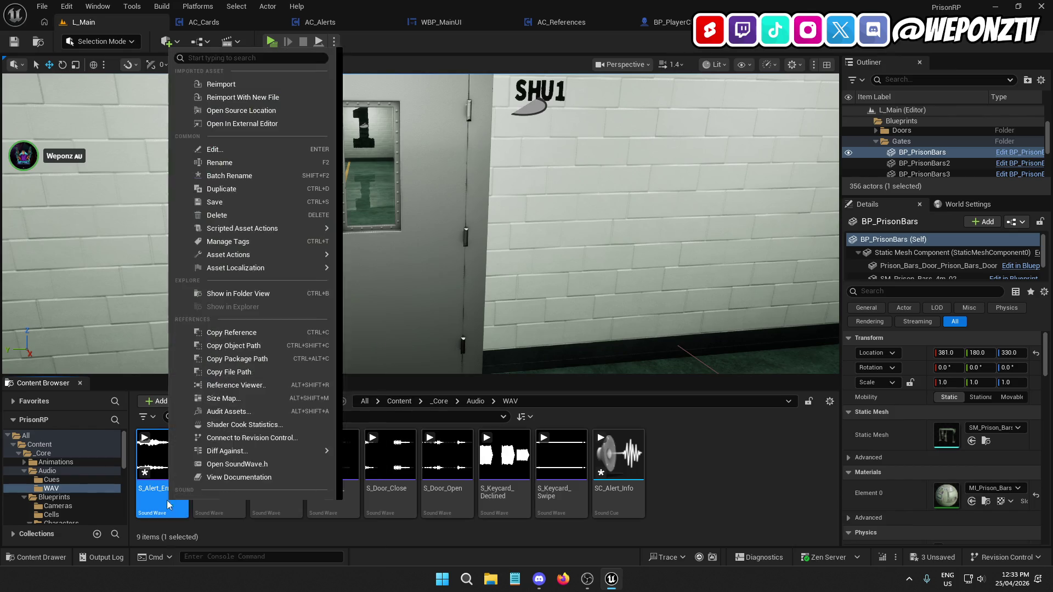
pyautogui.scroll(-3, 271, 396)
pyautogui.click(273, 445)
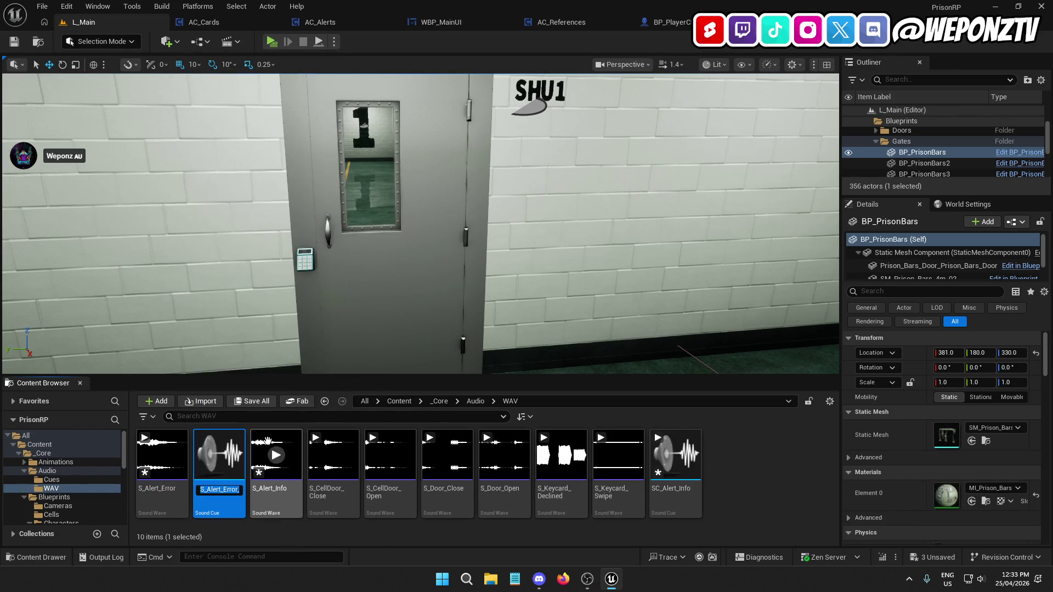
pyautogui.press('BackSpace')
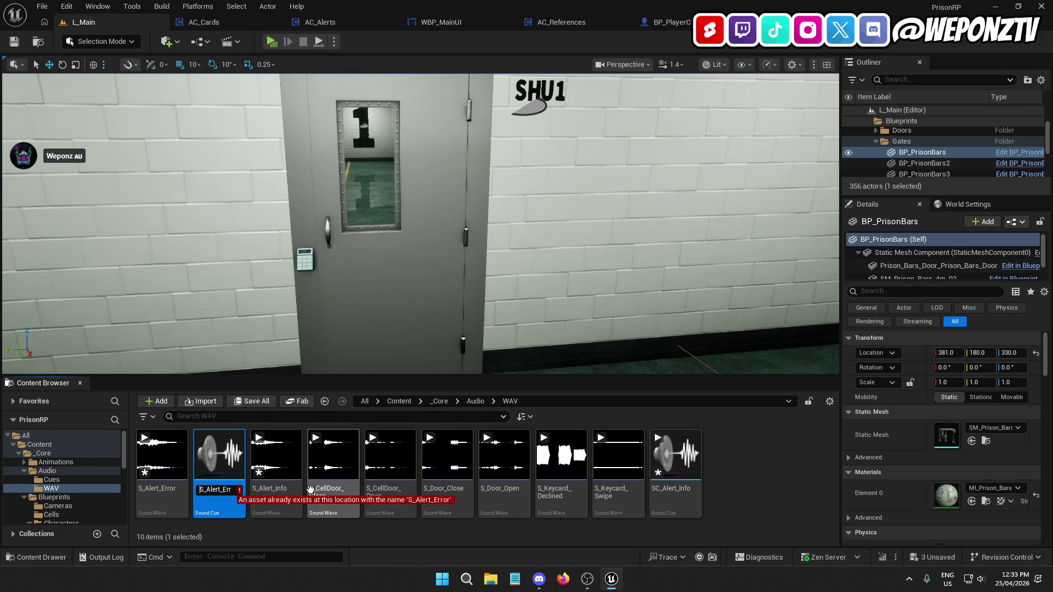
pyautogui.write('XC')
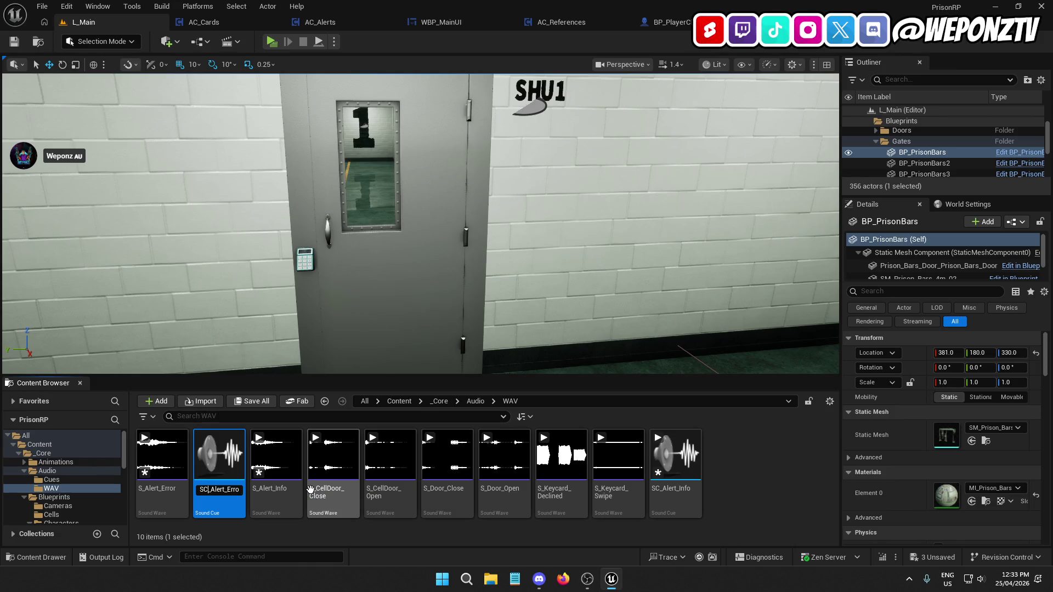
pyautogui.write('r')
pyautogui.press('Return')
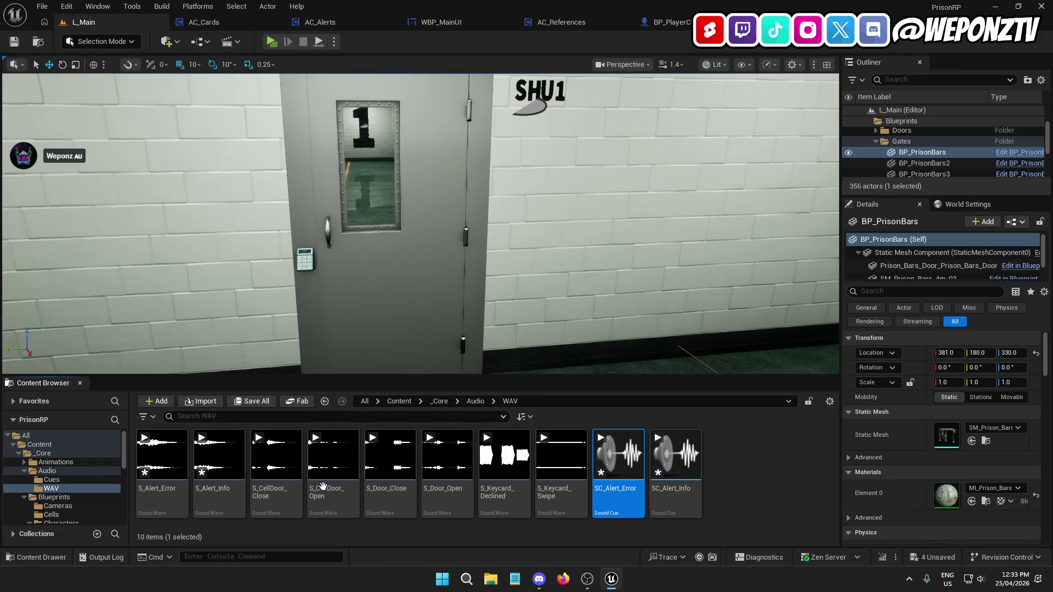
pyautogui.click(42, 6)
pyautogui.click(76, 164)
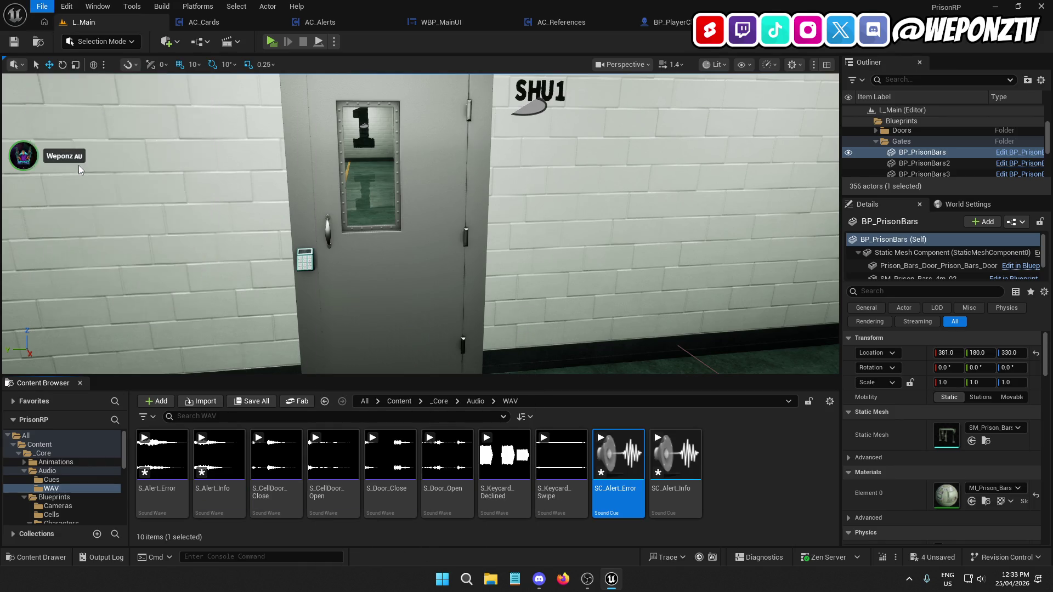
# Move SC_Alert_Info and SC_Alert_Error into the Audio > Cues folder and save all
pyautogui.keyDown('ctrl'); pyautogui.click(675, 461); pyautogui.keyUp('ctrl')
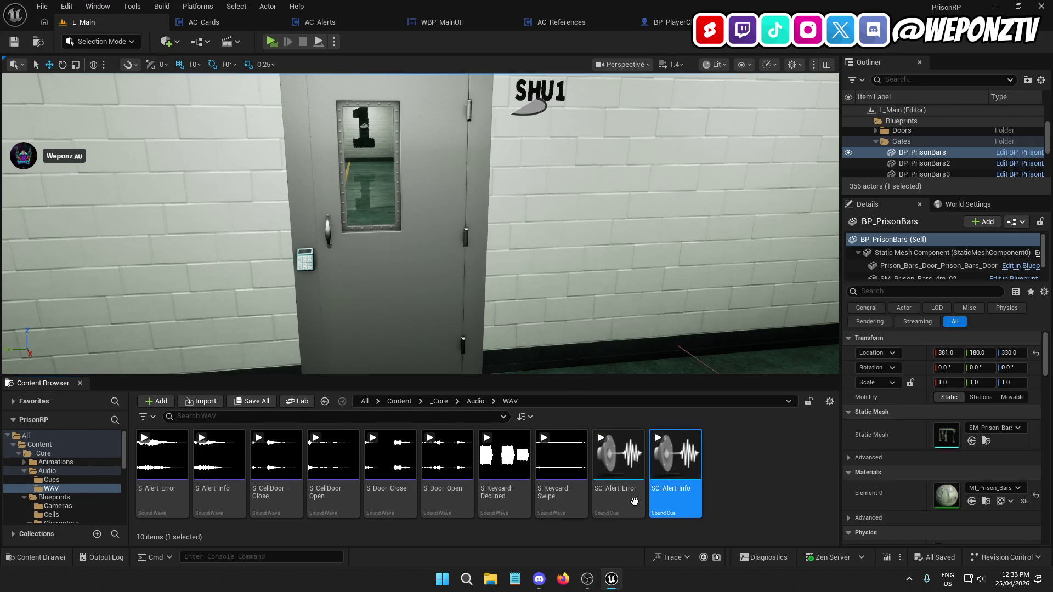
pyautogui.moveTo(618, 466)
pyautogui.mouseDown()
pyautogui.moveTo(384, 482)
pyautogui.moveTo(52, 480)
pyautogui.mouseUp()
pyautogui.click(101, 502)
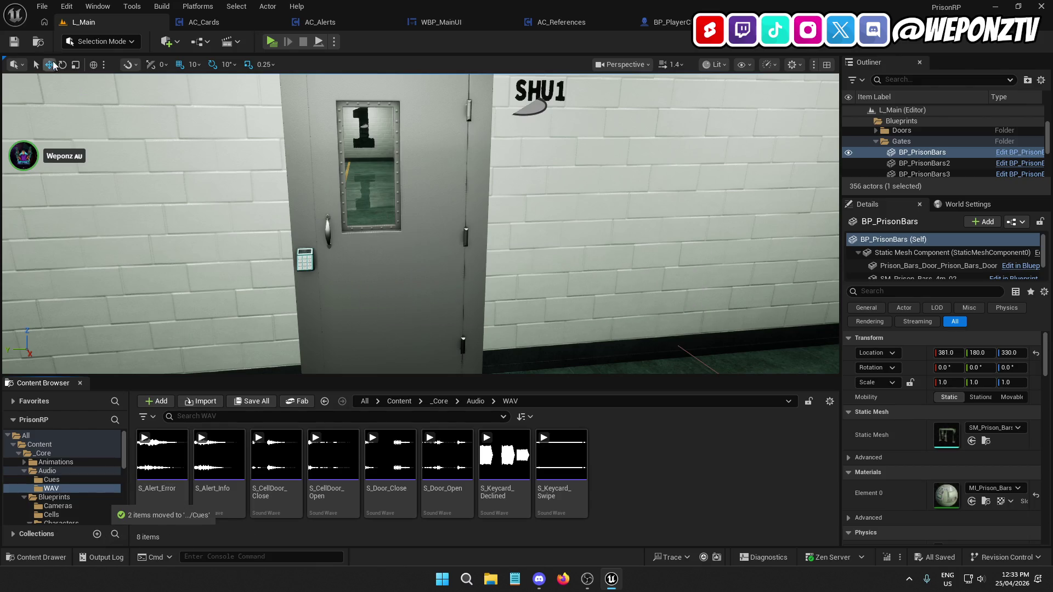
pyautogui.click(42, 6)
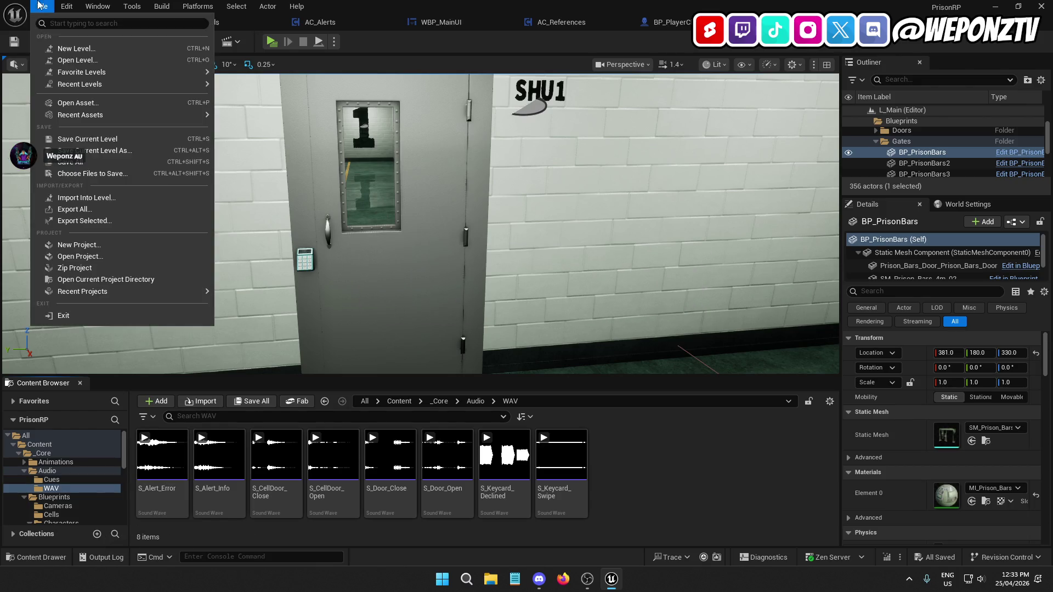
pyautogui.click(86, 163)
pyautogui.doubleClick(357, 15)
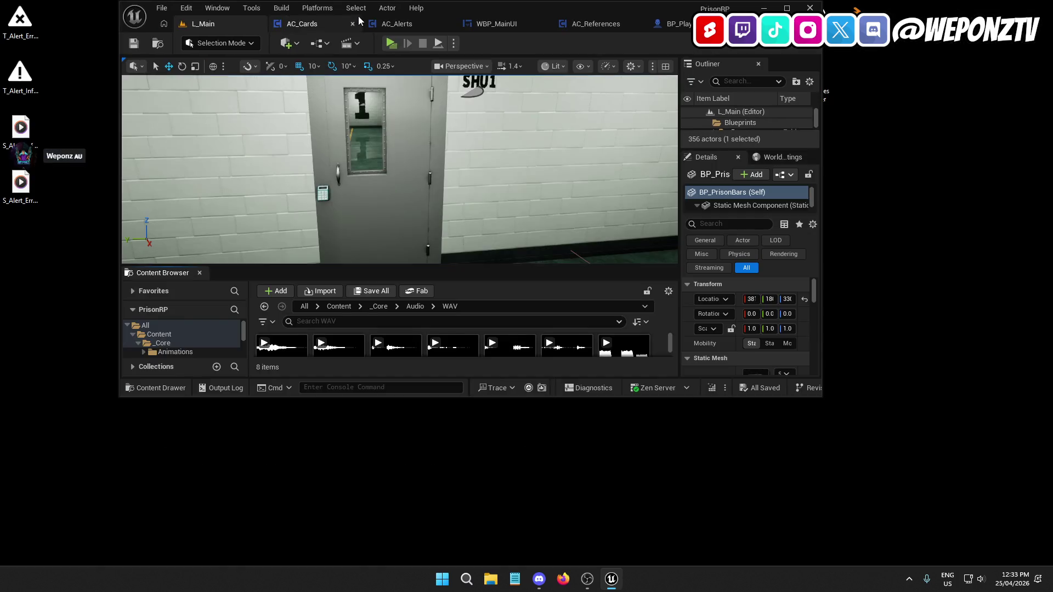
pyautogui.click(786, 7)
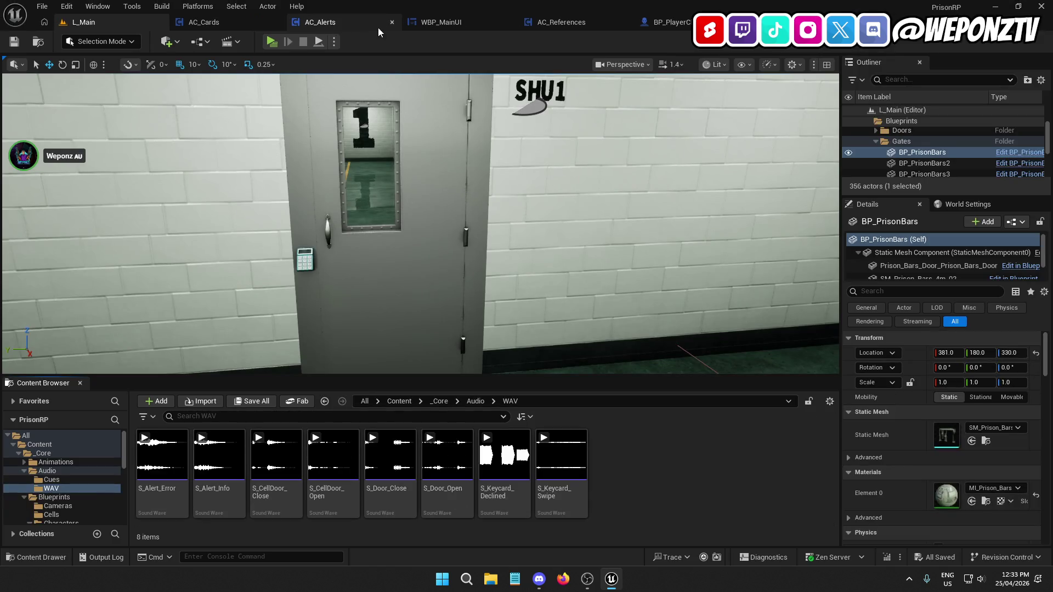
# In the AC_Alerts graph, shift SetText and the following nodes right to make room
pyautogui.click(377, 25)
pyautogui.moveTo(641, 242)
pyautogui.mouseDown()
pyautogui.moveTo(432, 119)
pyautogui.moveTo(147, 158)
pyautogui.mouseUp()
pyautogui.moveTo(863, 331); pyautogui.dragTo(634, 333)
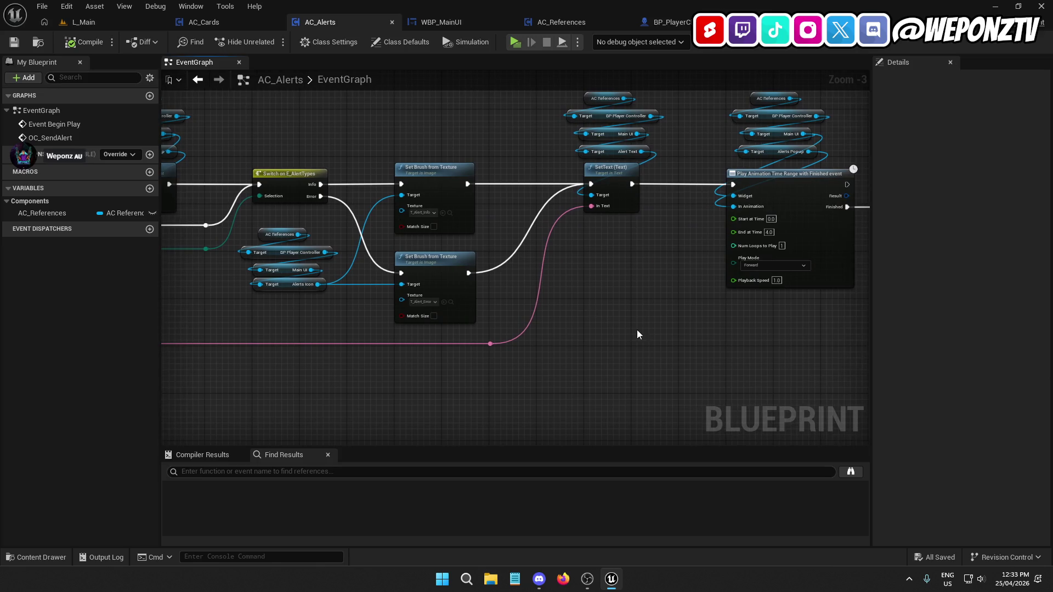
pyautogui.scroll(-2, 634, 333)
pyautogui.moveTo(762, 300)
pyautogui.mouseDown()
pyautogui.moveTo(676, 212)
pyautogui.moveTo(396, 77)
pyautogui.moveTo(396, 150)
pyautogui.moveTo(373, 152)
pyautogui.mouseUp()
pyautogui.scroll(4, 441, 287)
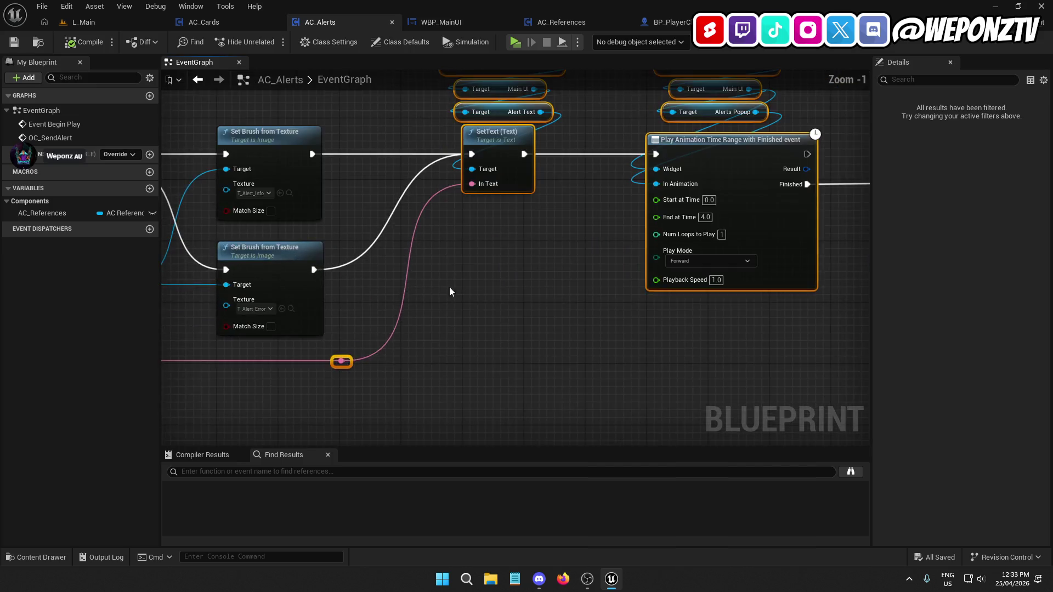
pyautogui.moveTo(633, 223); pyautogui.dragTo(716, 217)
pyautogui.click(584, 322)
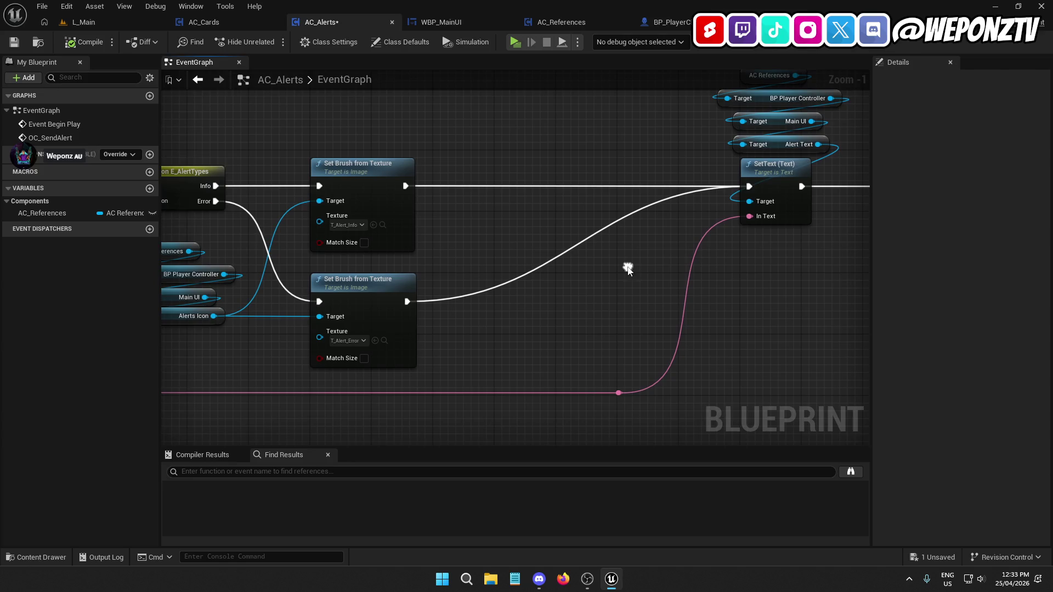
# Add a Play Sound 2D node ahead of SetText in the AC_Alerts EventGraph
pyautogui.rightClick(509, 121)
pyautogui.write('plays')
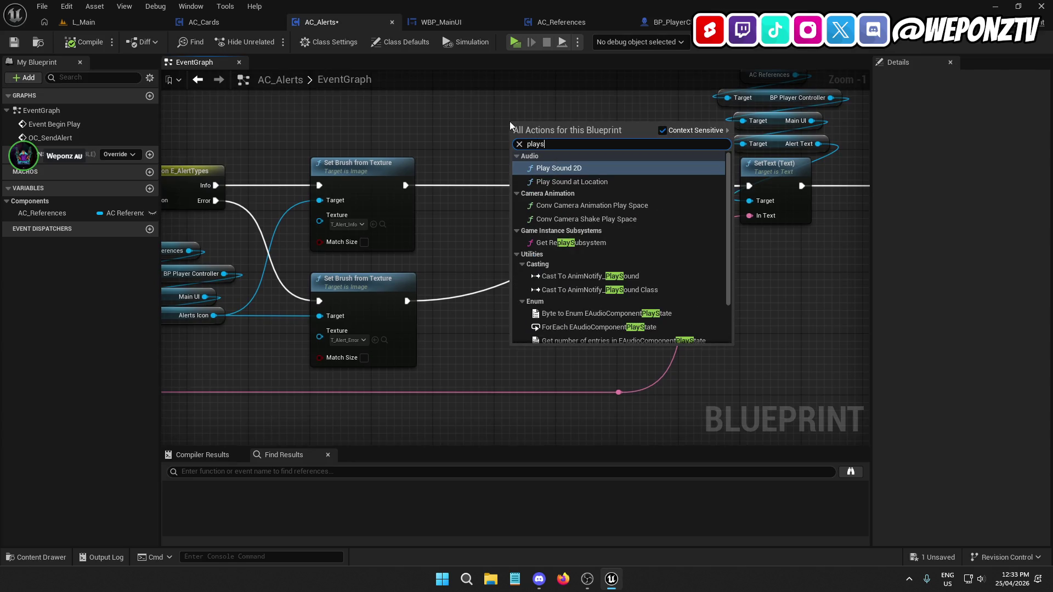
pyautogui.click(558, 168)
pyautogui.moveTo(564, 132)
pyautogui.mouseDown()
pyautogui.moveTo(548, 179)
pyautogui.moveTo(575, 196)
pyautogui.moveTo(1042, 207)
pyautogui.mouseUp()
pyautogui.click(386, 205)
pyautogui.moveTo(856, 239); pyautogui.dragTo(188, 293)
pyautogui.click(461, 292)
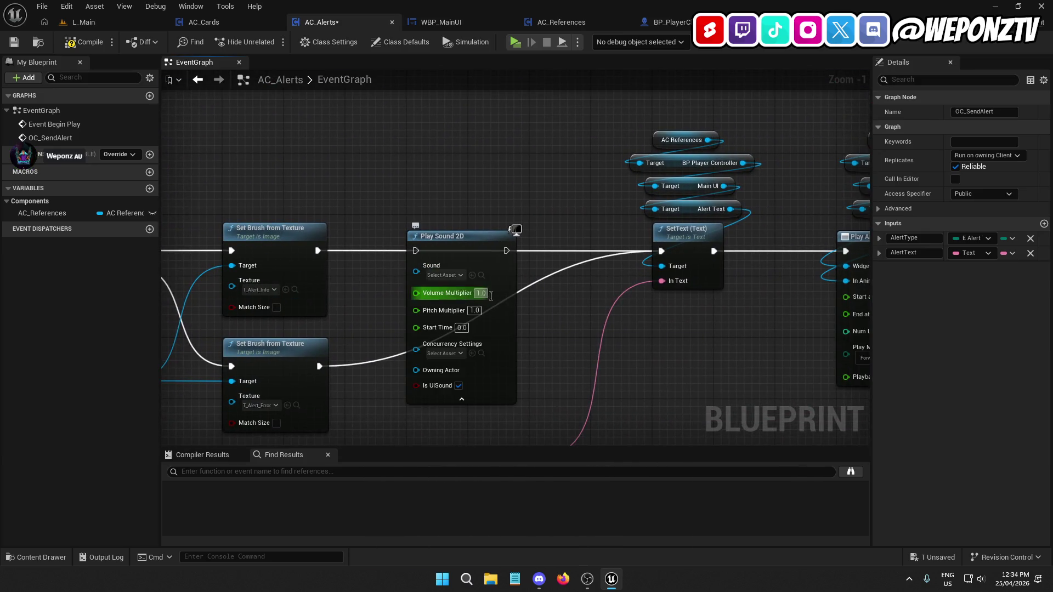
pyautogui.click(462, 403)
pyautogui.moveTo(534, 339); pyautogui.dragTo(568, 255)
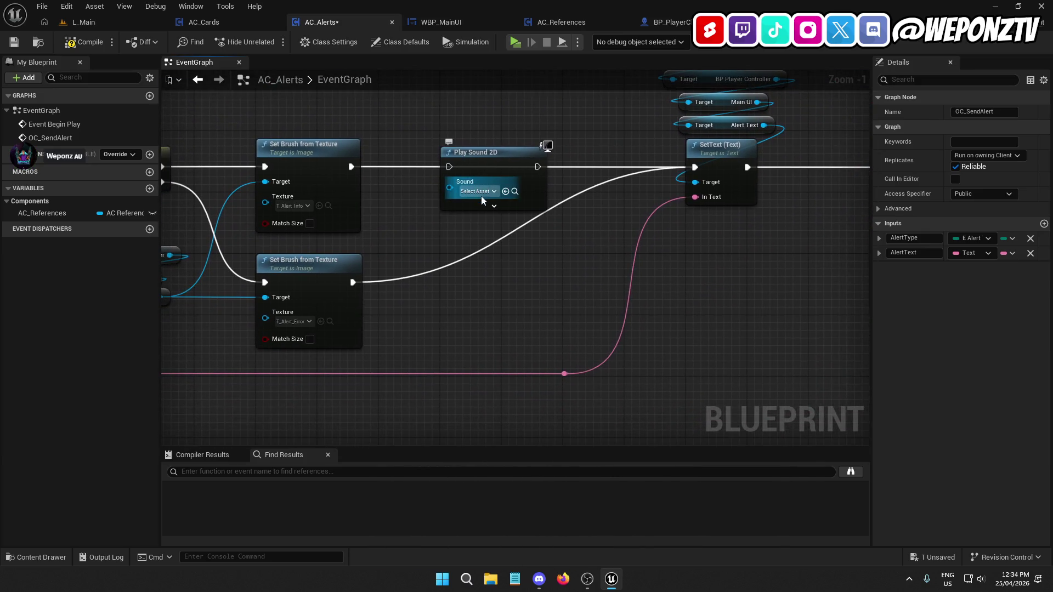
# Set the Play Sound 2D node's Sound to the SC_Alert_Info cue
pyautogui.click(475, 192)
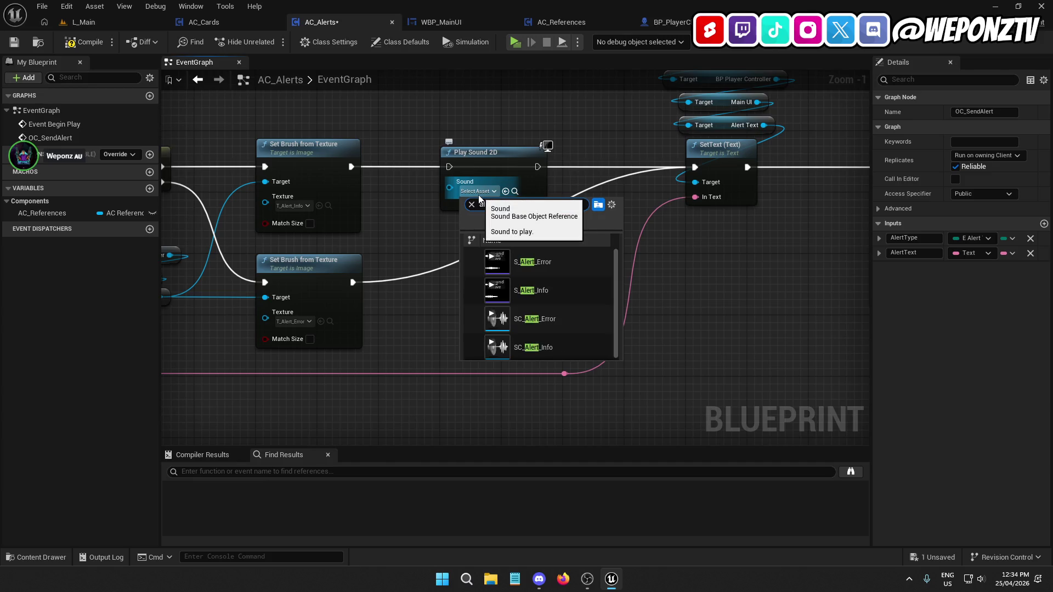
pyautogui.click(554, 297)
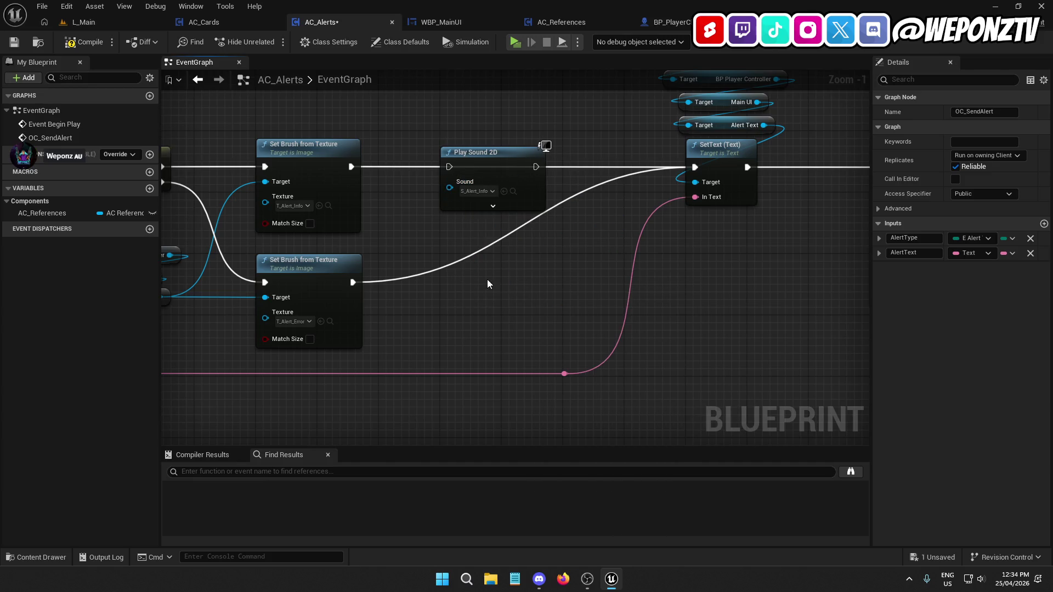
pyautogui.click(477, 191)
pyautogui.write('alert')
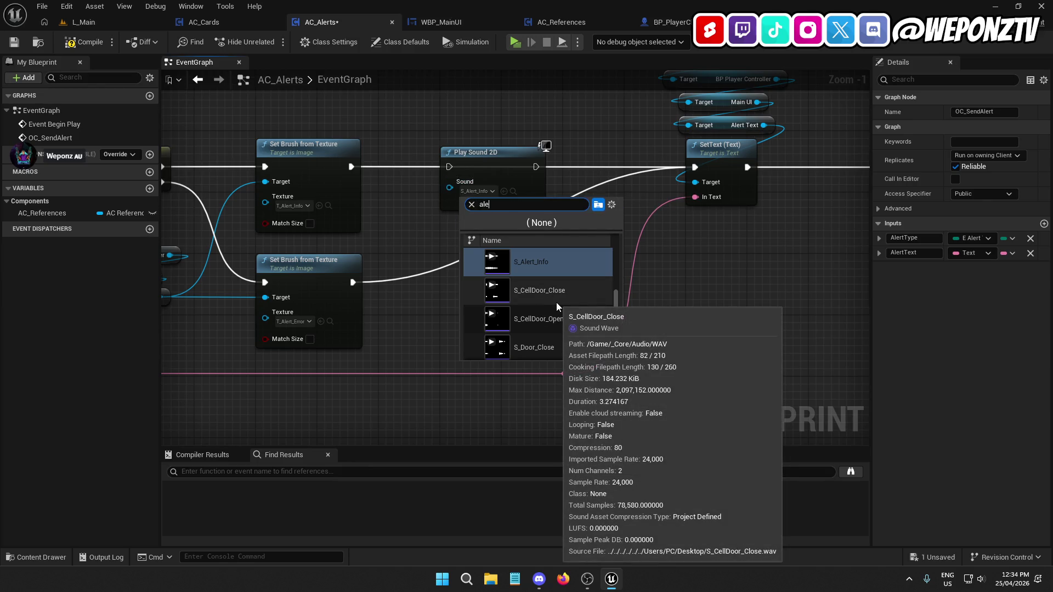
pyautogui.click(553, 346)
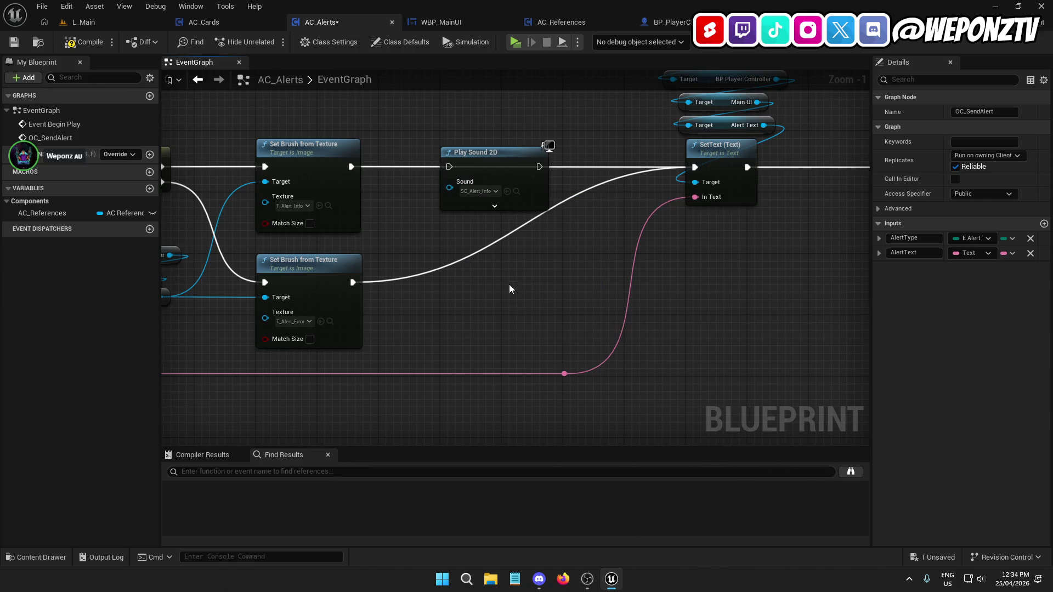
# Duplicate the Play Sound 2D node for the Error brush and set its sound to SC_Alert_Error
pyautogui.moveTo(514, 290); pyautogui.dragTo(681, 275)
pyautogui.click(638, 189)
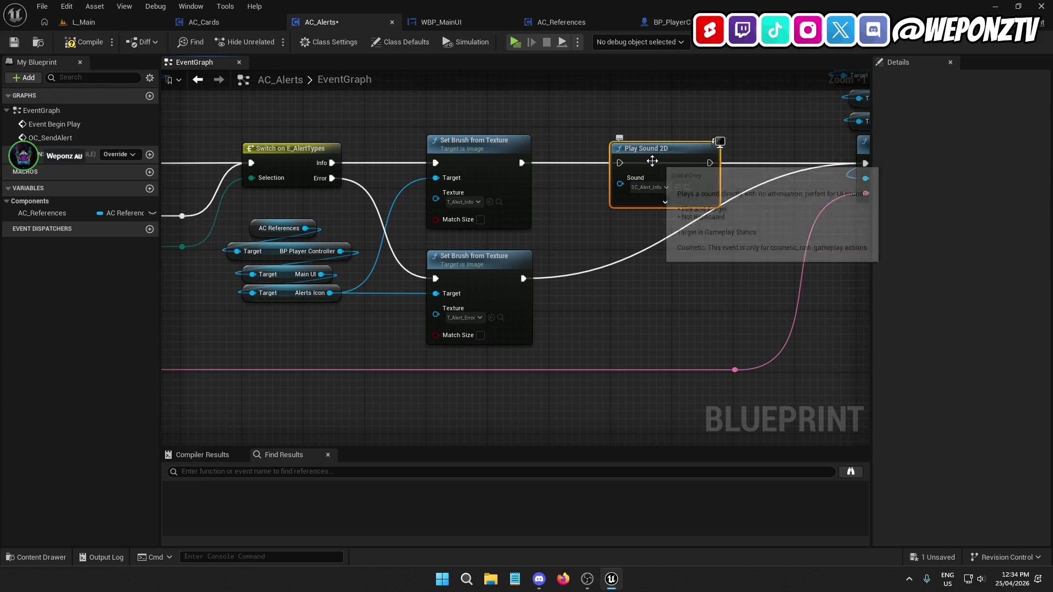
pyautogui.hotkey('ctrl', 'd')
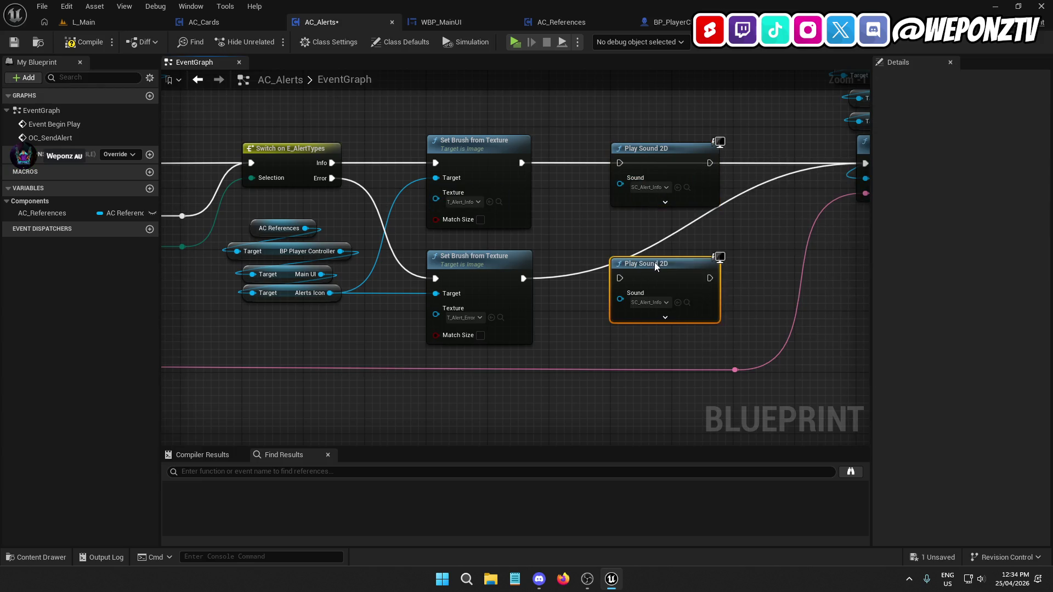
pyautogui.moveTo(627, 270); pyautogui.dragTo(521, 284)
pyautogui.moveTo(676, 262); pyautogui.dragTo(666, 272)
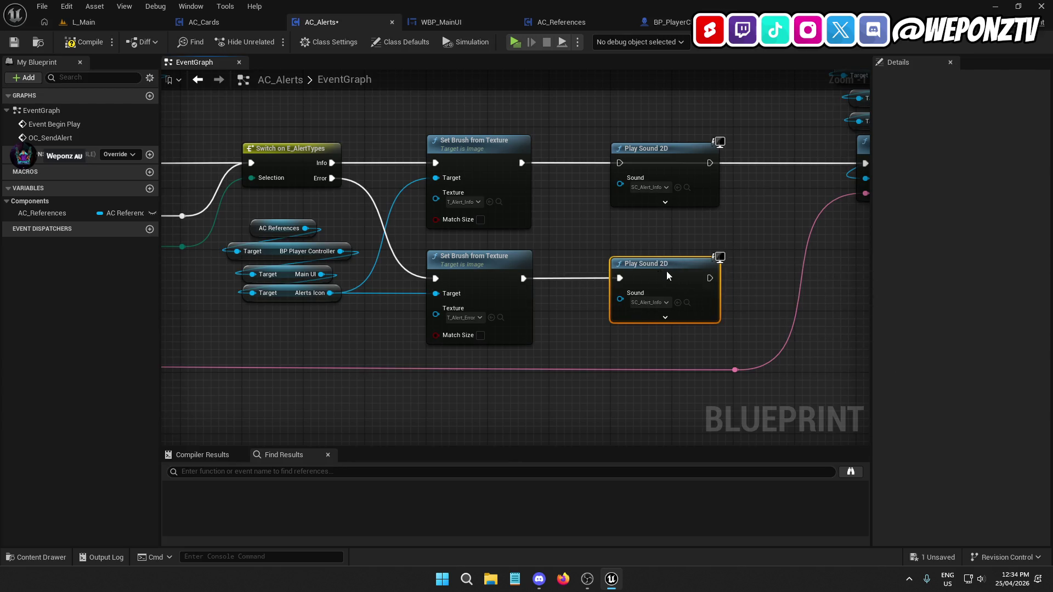
pyautogui.click(648, 303)
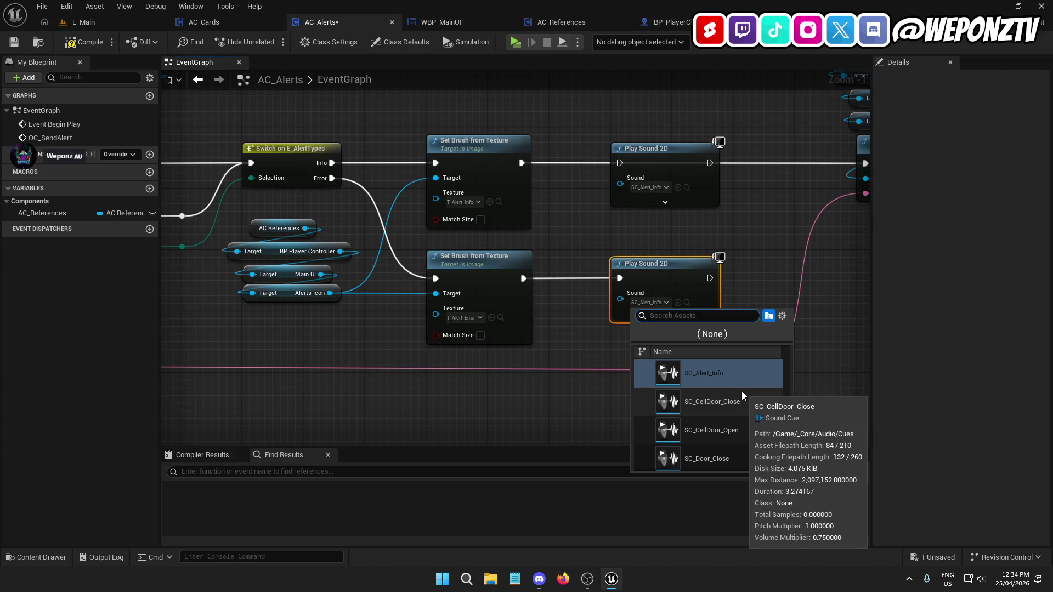
pyautogui.scroll(1, 742, 393)
pyautogui.click(732, 364)
# Wire the Info brush through the first Play Sound 2D into SetText, then compile AC_Alerts
pyautogui.moveTo(746, 281)
pyautogui.mouseDown()
pyautogui.moveTo(483, 291)
pyautogui.moveTo(640, 190)
pyautogui.mouseUp()
pyautogui.moveTo(395, 189); pyautogui.dragTo(296, 189)
pyautogui.moveTo(484, 189); pyautogui.dragTo(640, 190)
pyautogui.click(96, 43)
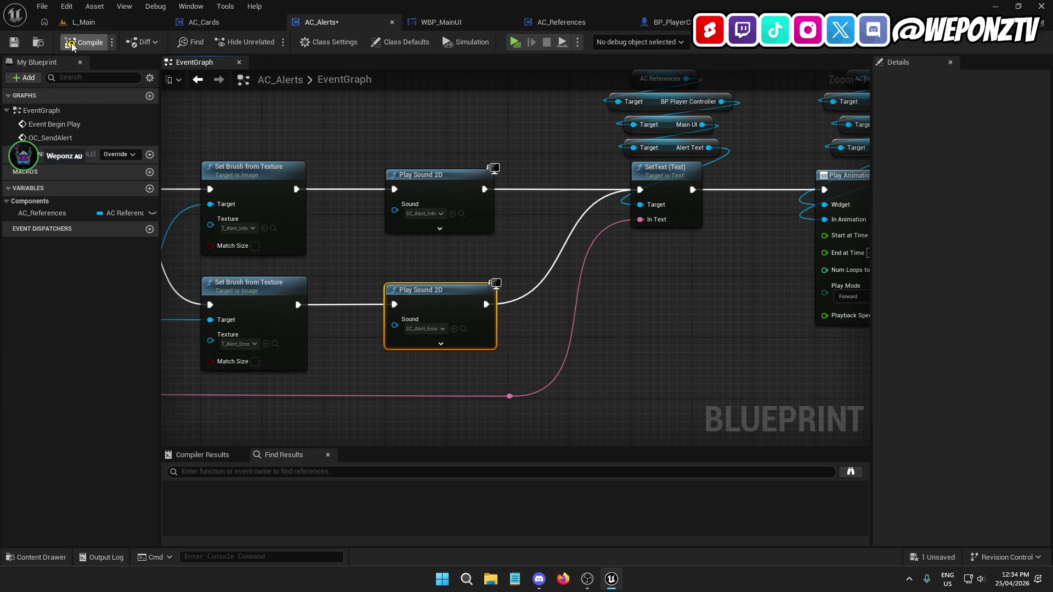
# Play-test the L_Main level and walk the character down the corridor to trigger an alert
pyautogui.click(83, 22)
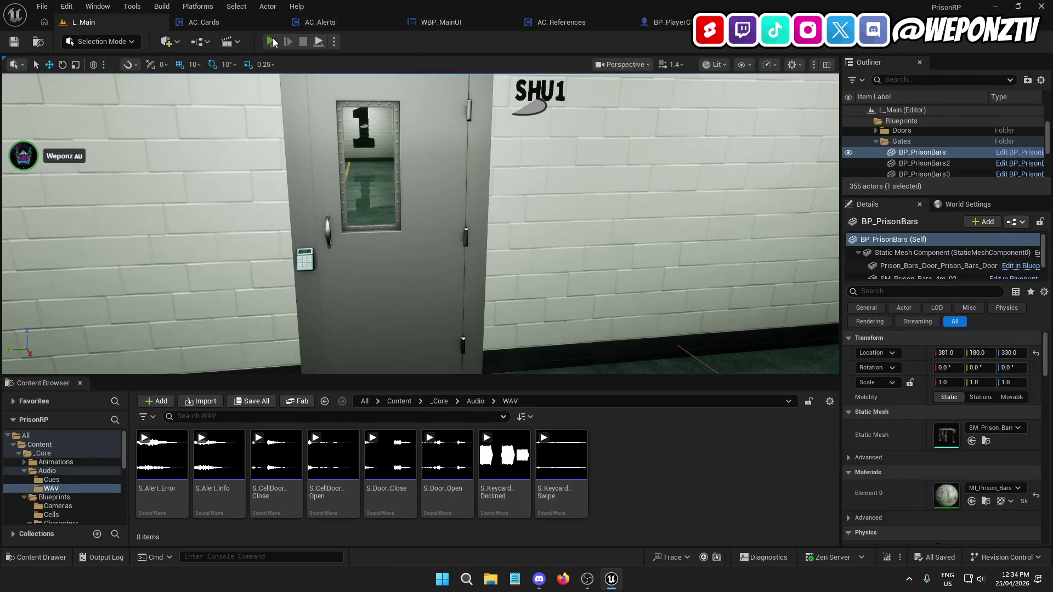
pyautogui.click(271, 42)
pyautogui.press('w')
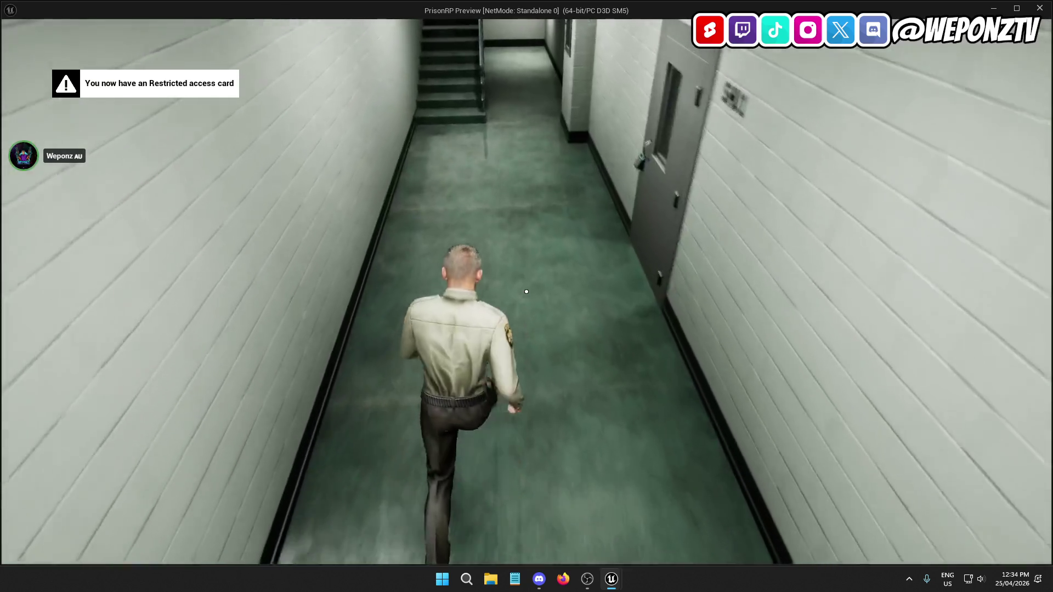
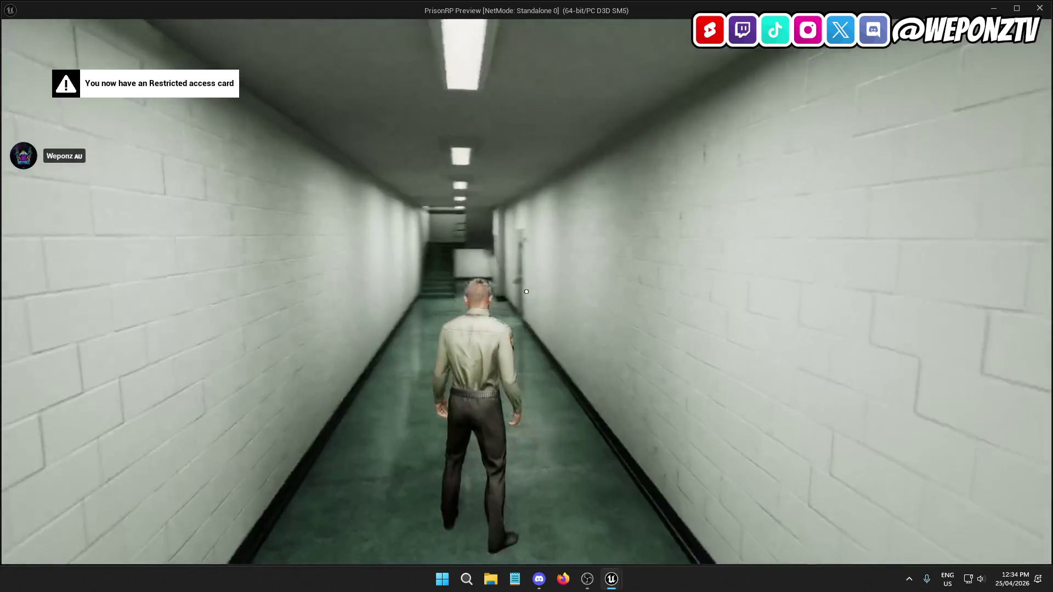
# End the play test and close the AC_Cards, WBP_MainUI, AC_References and BP_PlayerCharacter editors, returning to L_Main
pyautogui.press('Escape')
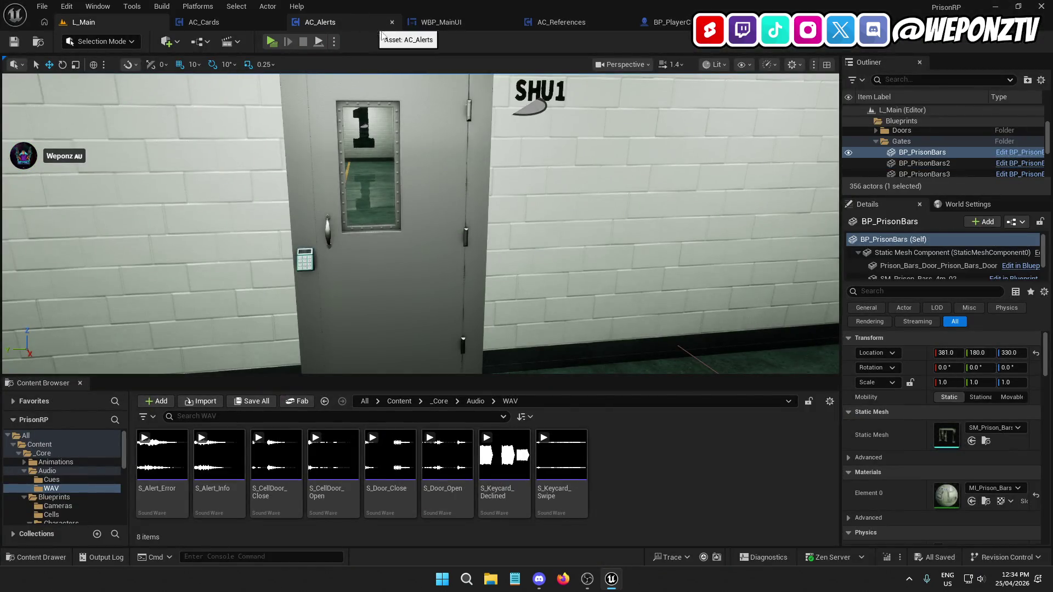
pyautogui.click(223, 23)
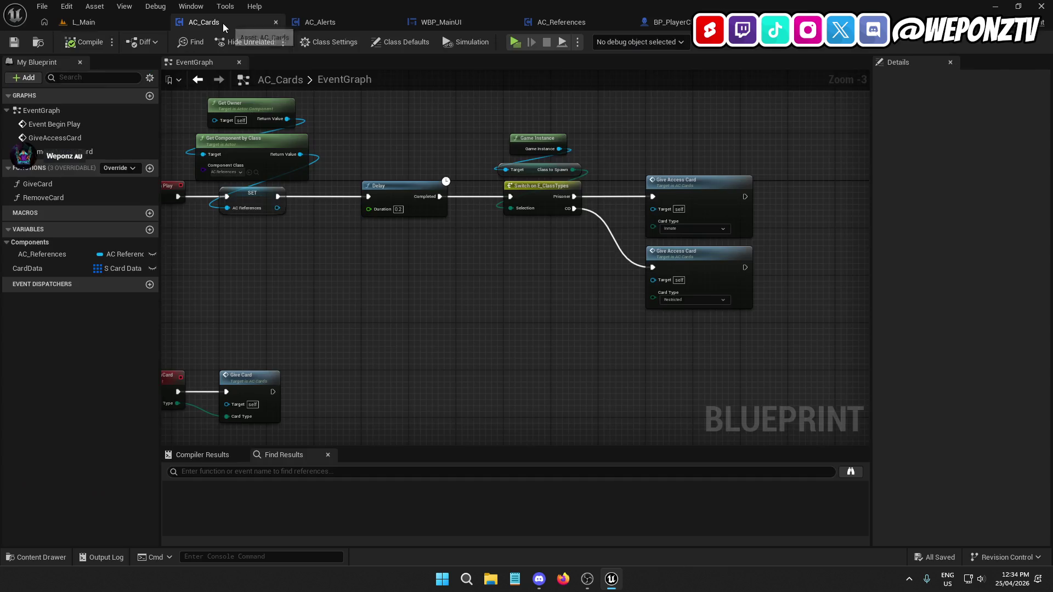
pyautogui.click(275, 23)
pyautogui.click(387, 22)
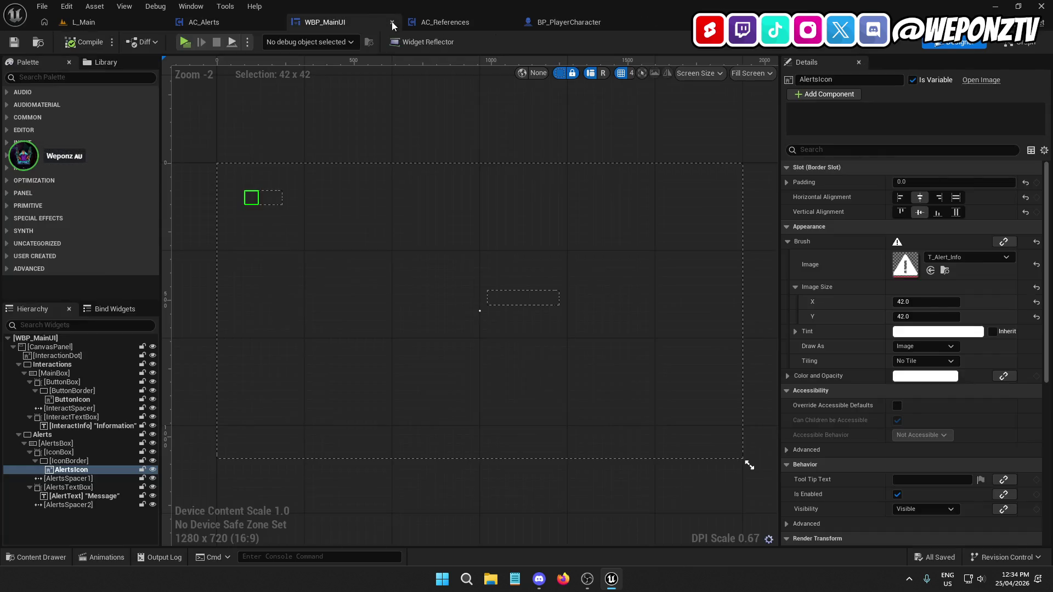
pyautogui.click(392, 22)
pyautogui.click(391, 23)
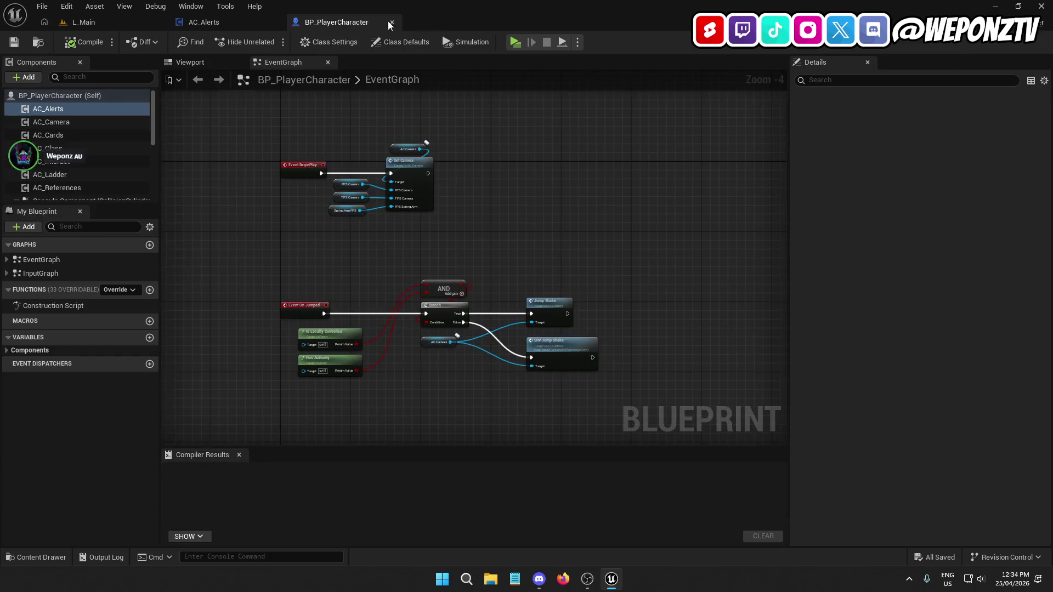
pyautogui.click(393, 22)
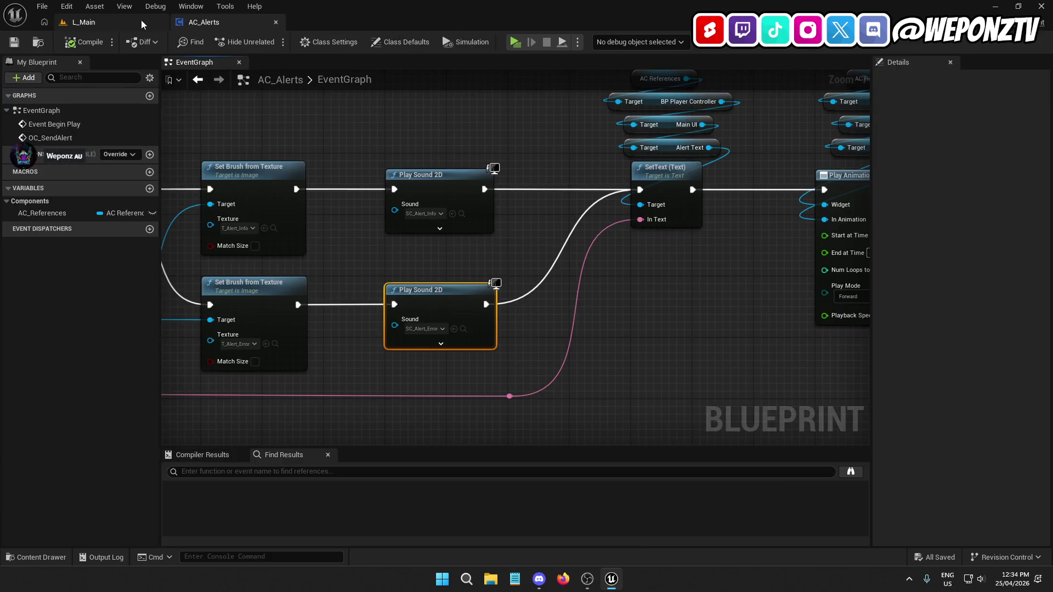
pyautogui.click(104, 21)
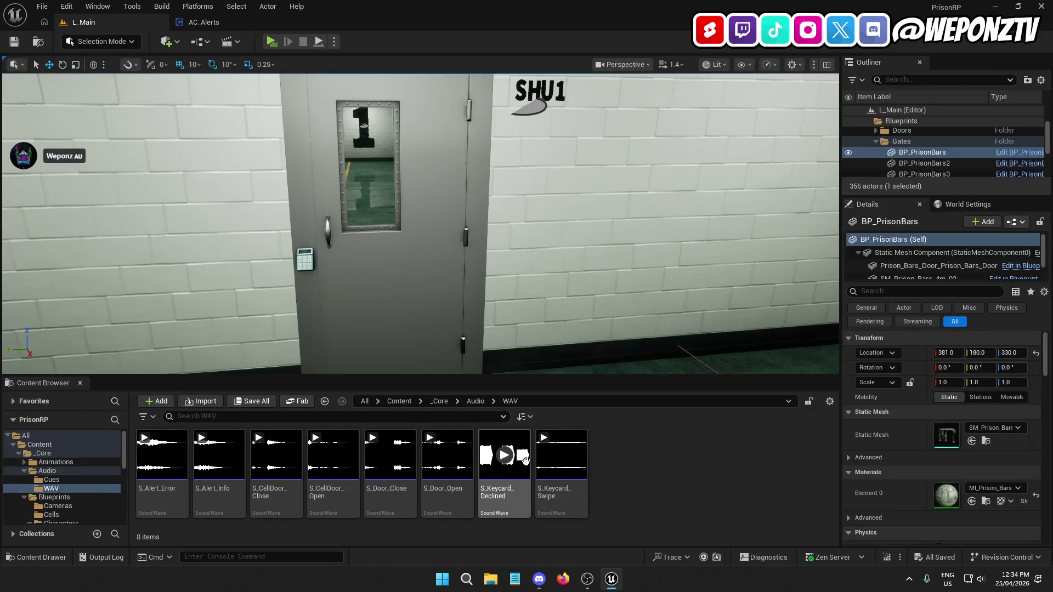
# In AC_Alerts, wire Finished straight to Play Animation Reverse and break the Branch True link
pyautogui.click(226, 21)
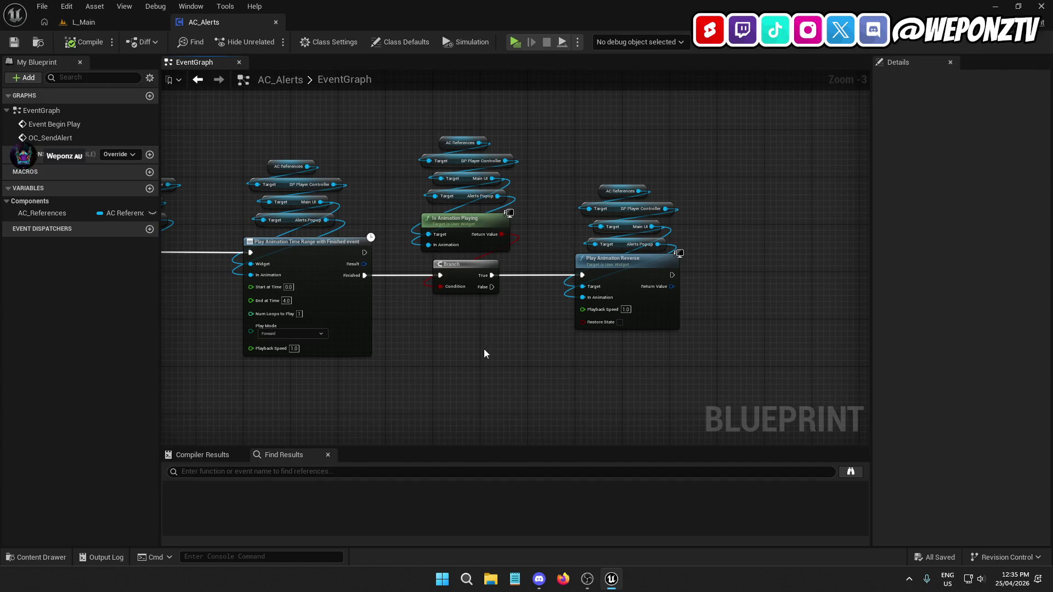
pyautogui.moveTo(364, 275); pyautogui.dragTo(583, 278)
pyautogui.moveTo(505, 319); pyautogui.dragTo(418, 116)
pyautogui.moveTo(482, 278)
pyautogui.mouseDown()
pyautogui.moveTo(486, 213)
pyautogui.moveTo(481, 224)
pyautogui.mouseUp()
pyautogui.rightClick(487, 219)
pyautogui.click(525, 251)
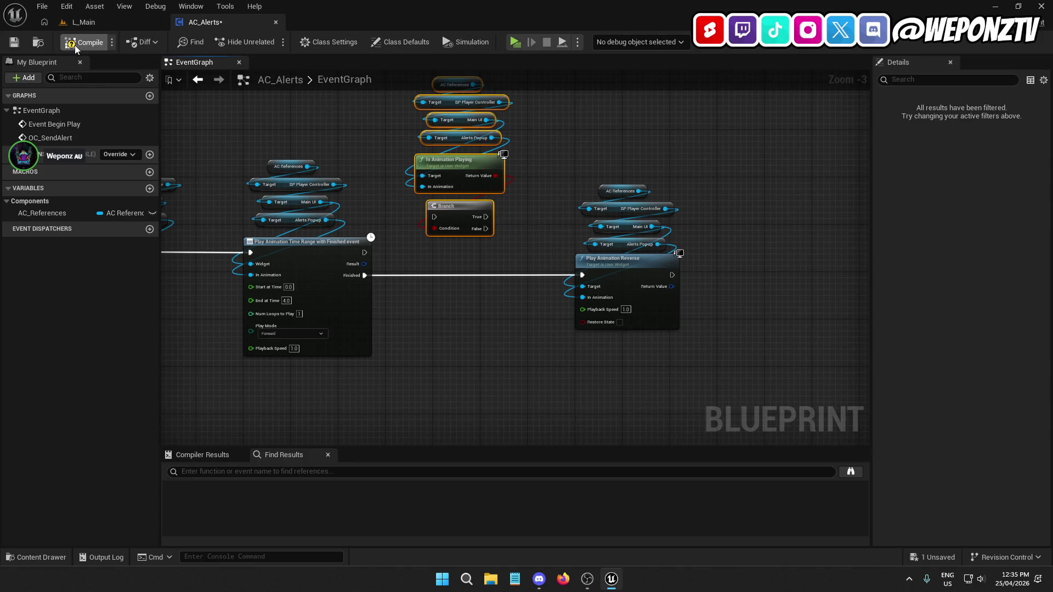
pyautogui.click(84, 22)
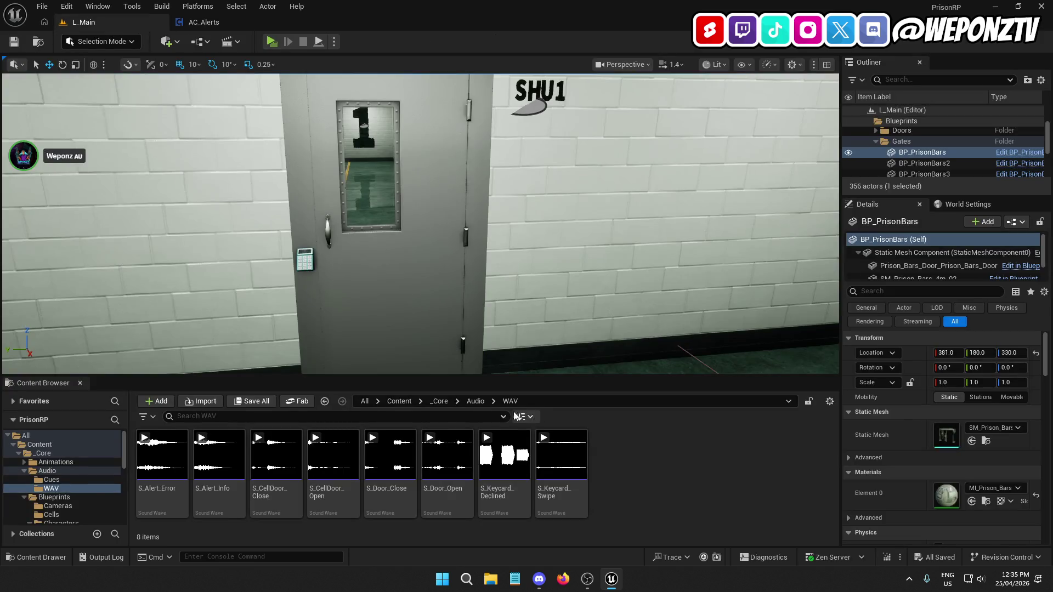
# Open the WBP_MainUI widget blueprint from the _Core > UI folder
pyautogui.click(440, 401)
pyautogui.doubleClick(674, 469)
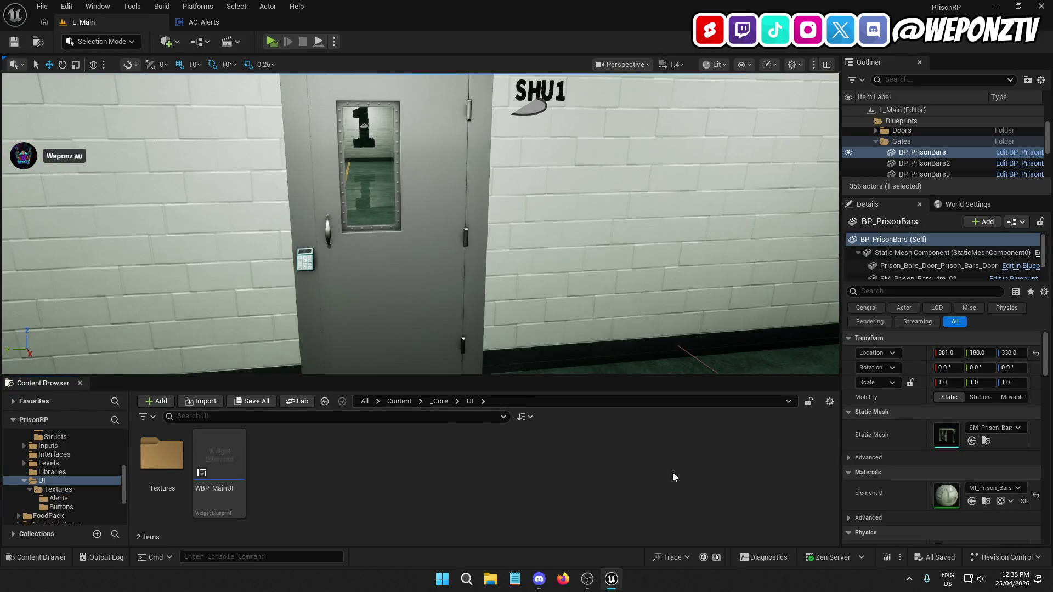
pyautogui.doubleClick(228, 461)
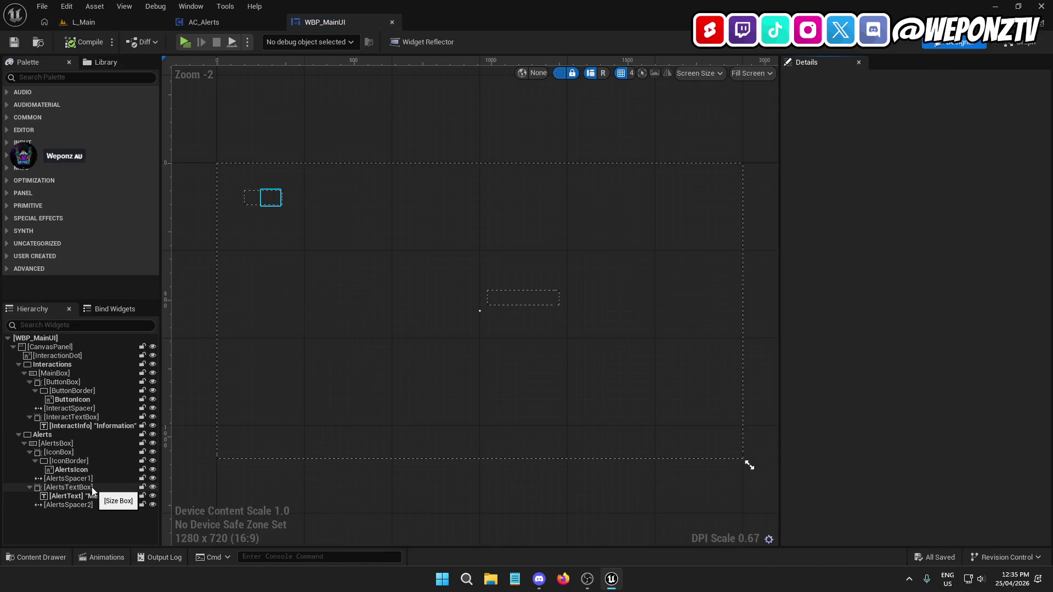
# Set AlertsSpacer2's Size X to 30, then compile and save WBP_MainUI
pyautogui.click(101, 503)
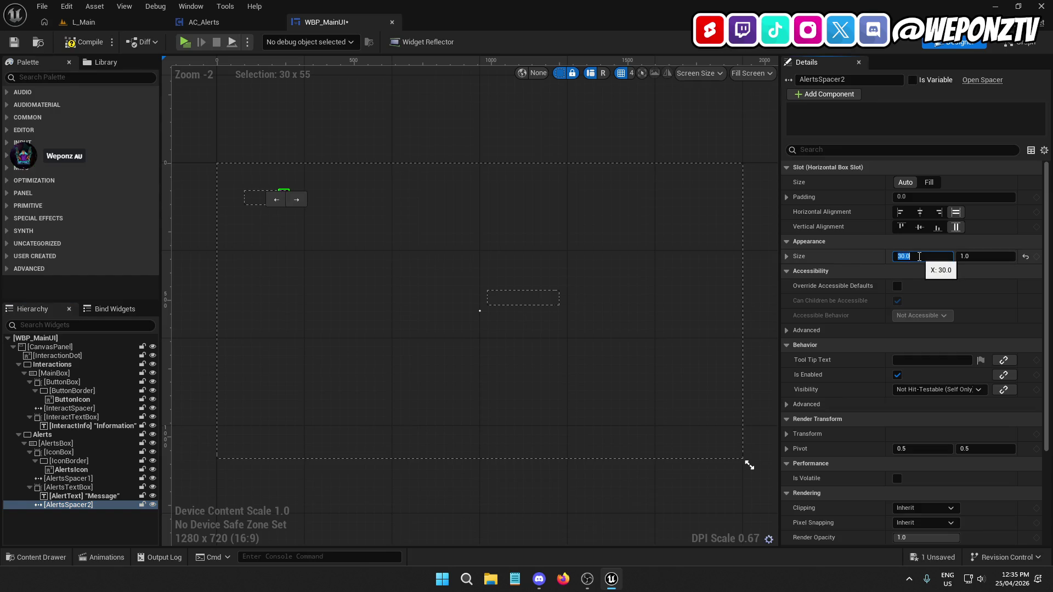
pyautogui.click(82, 43)
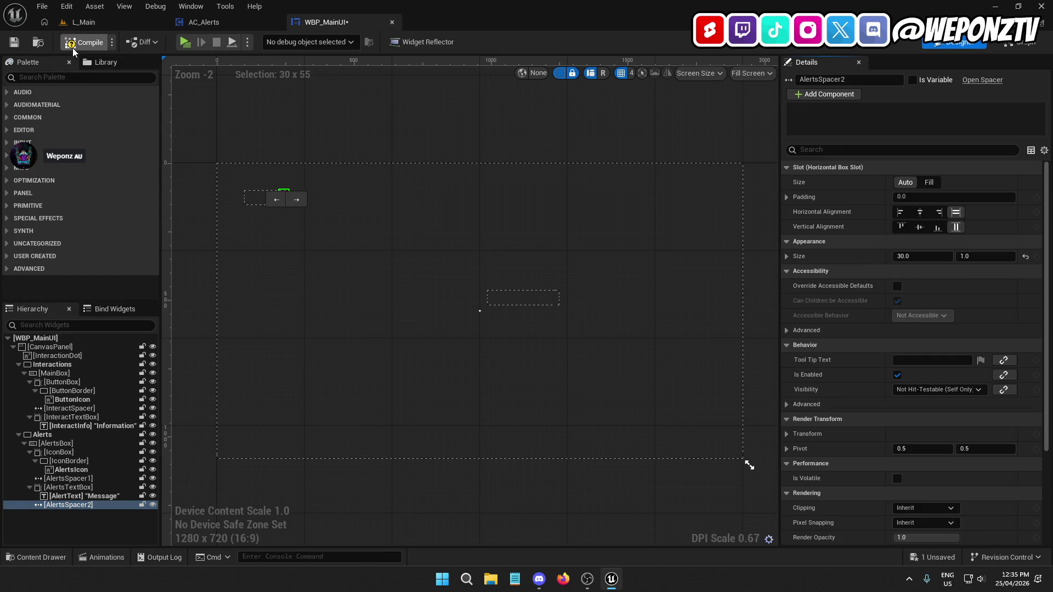
pyautogui.click(16, 44)
pyautogui.click(118, 22)
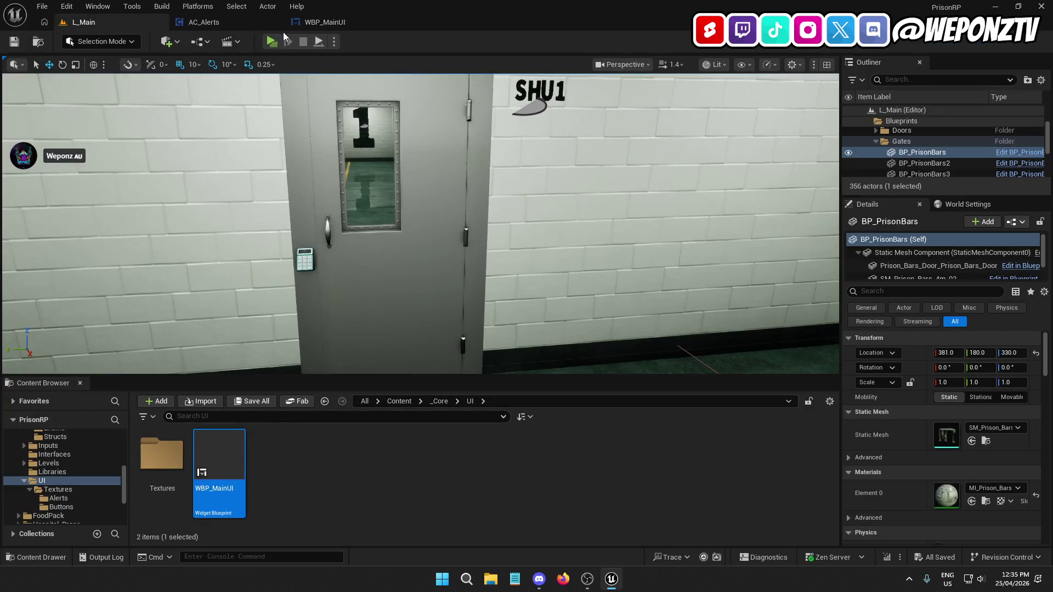
# Play-test by walking down the prison corridor, then stop and go back to the AC_Alerts graph
pyautogui.click(270, 42)
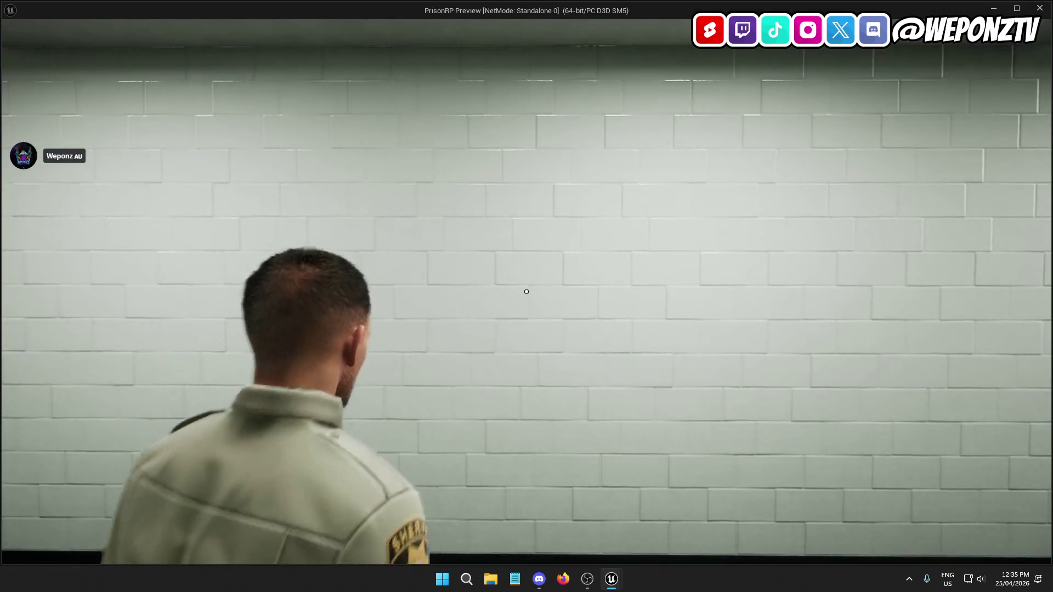
pyautogui.press('w')
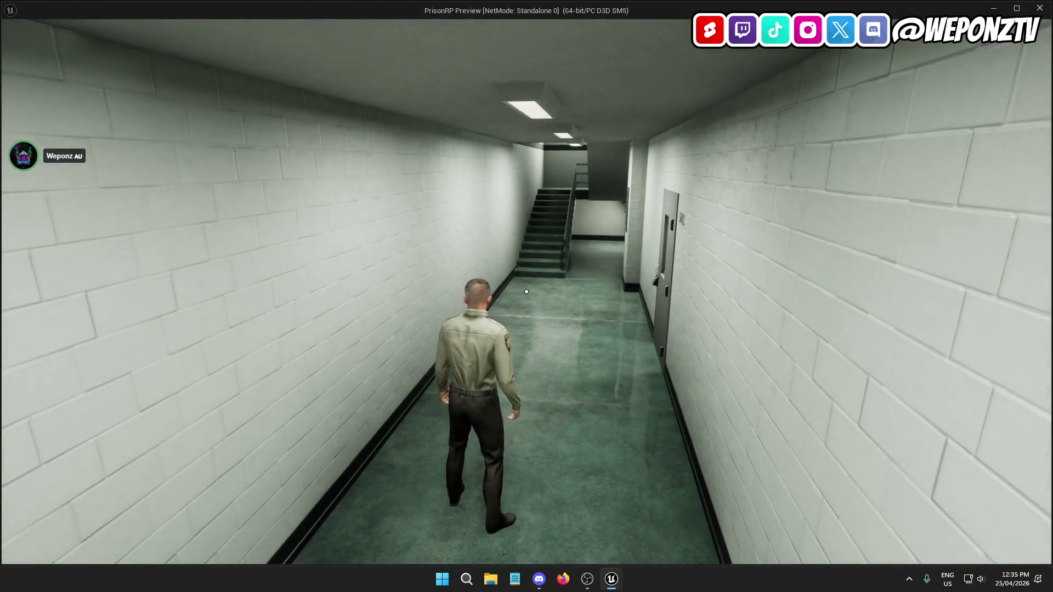
pyautogui.press('Escape')
pyautogui.click(366, 23)
pyautogui.click(234, 21)
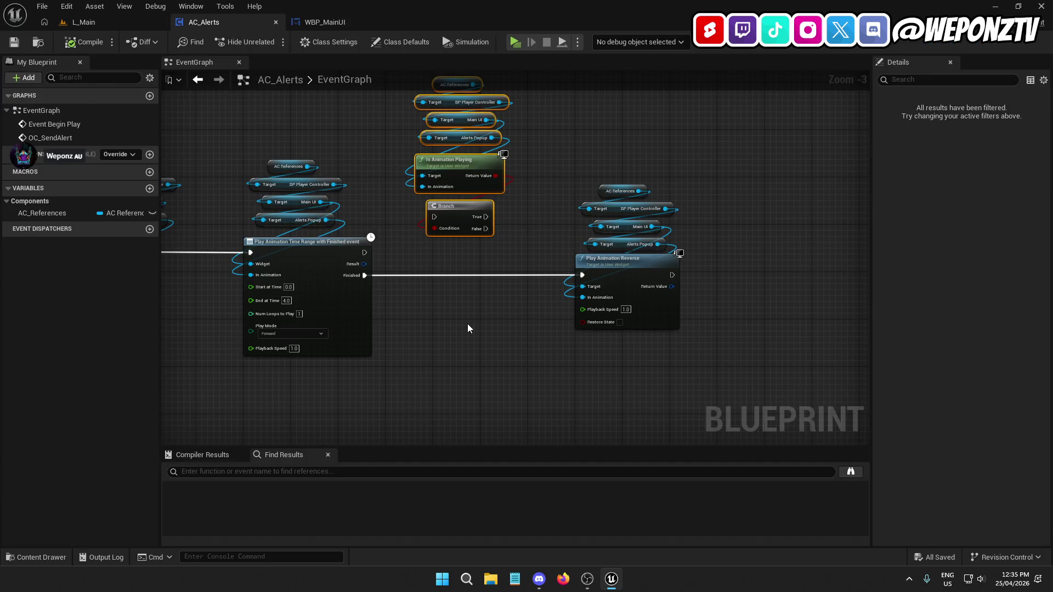
# Clear out the leftover middle reference nodes and place the remaining references above Play Animation Forward
pyautogui.moveTo(520, 229); pyautogui.dragTo(434, 176)
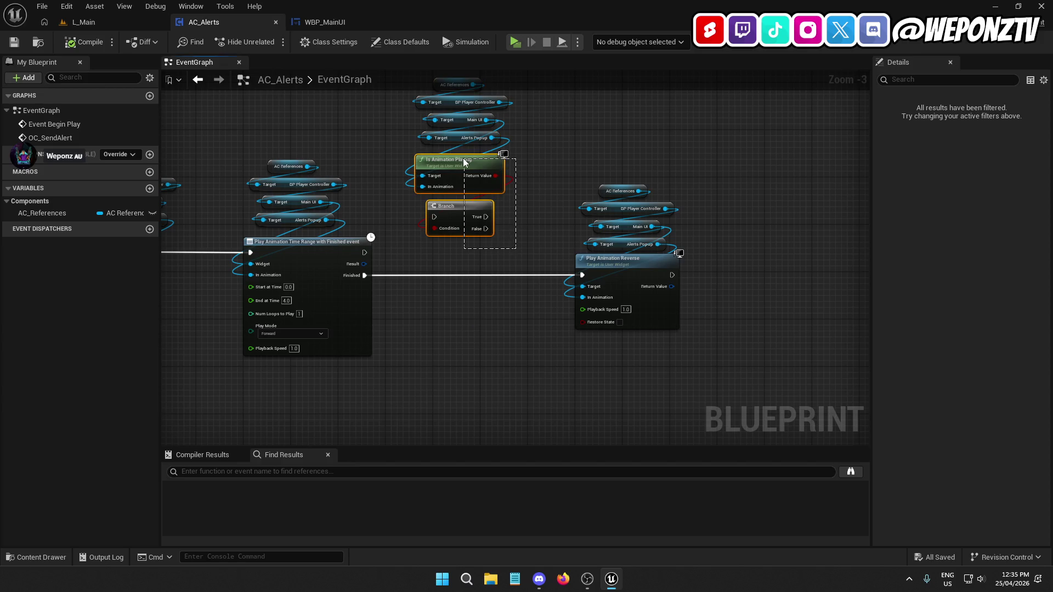
pyautogui.press('Delete')
pyautogui.hotkey('ctrl', 'z')
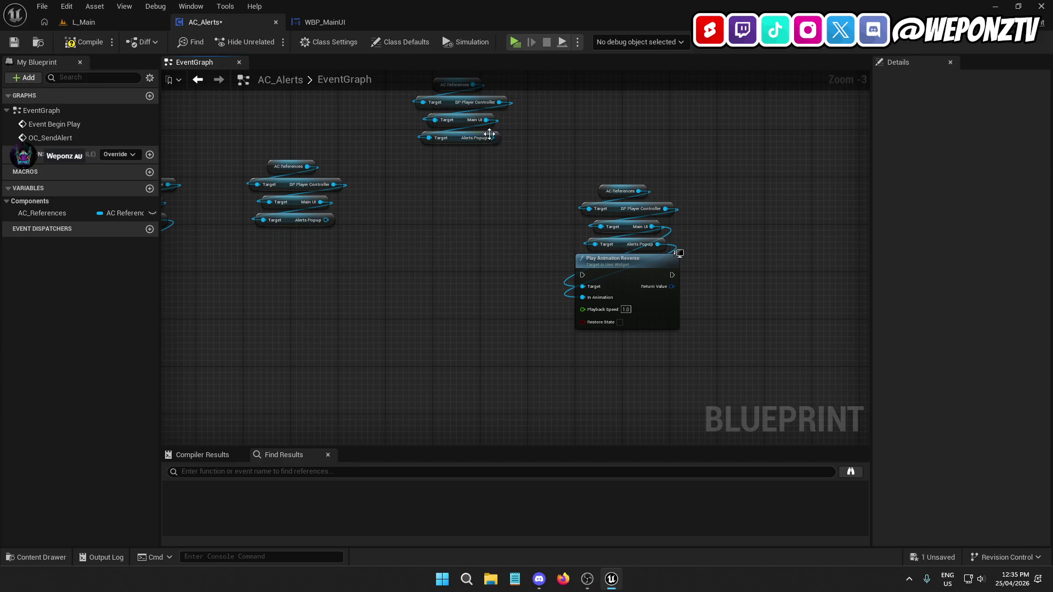
pyautogui.moveTo(488, 233); pyautogui.dragTo(472, 232)
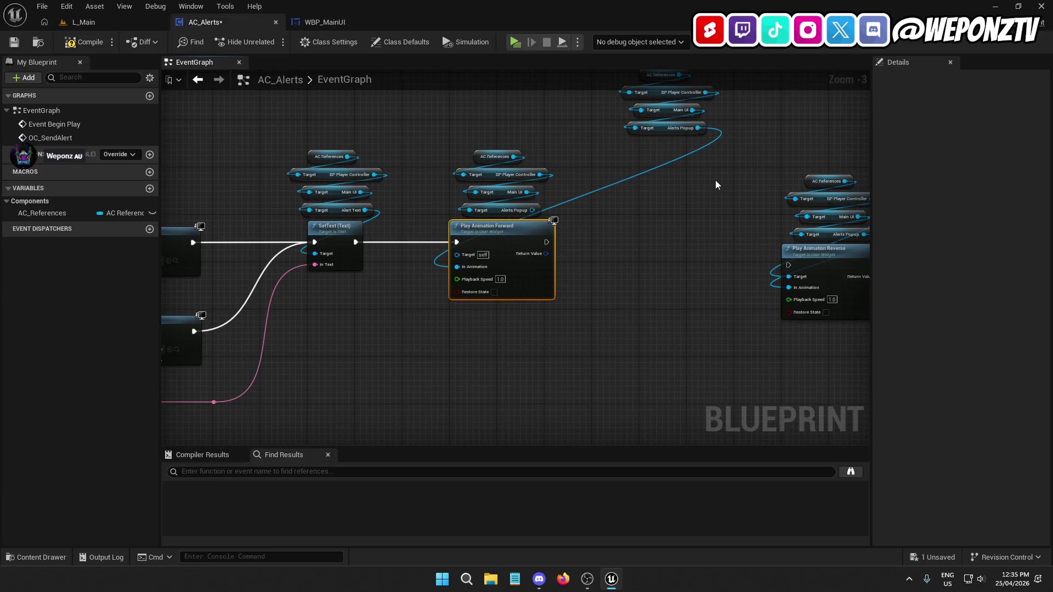
pyautogui.moveTo(715, 180); pyautogui.dragTo(631, 277)
pyautogui.moveTo(477, 315); pyautogui.dragTo(377, 231)
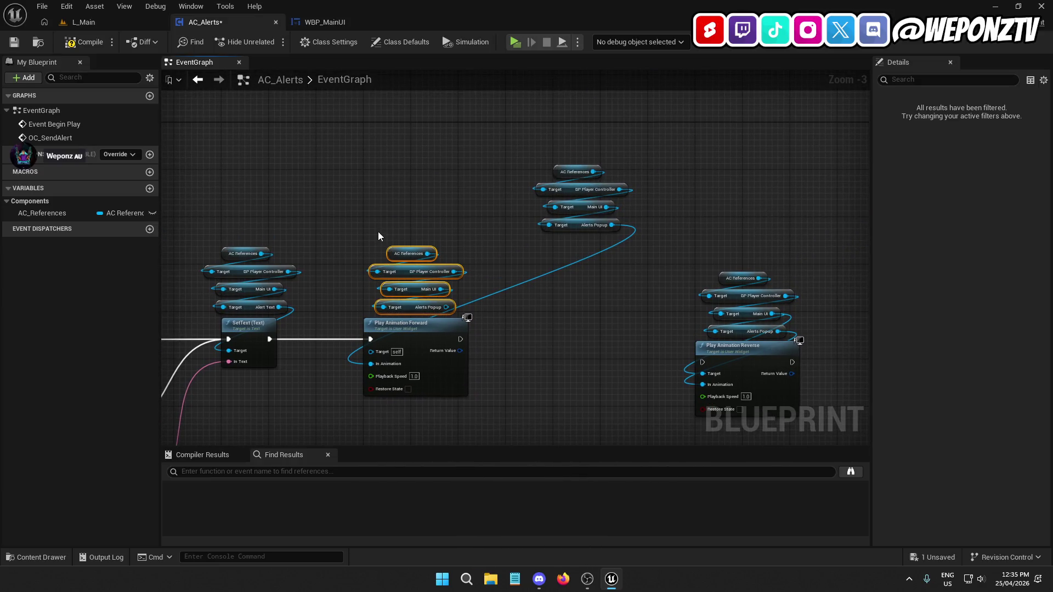
pyautogui.press('Delete')
pyautogui.moveTo(581, 249); pyautogui.dragTo(583, 153)
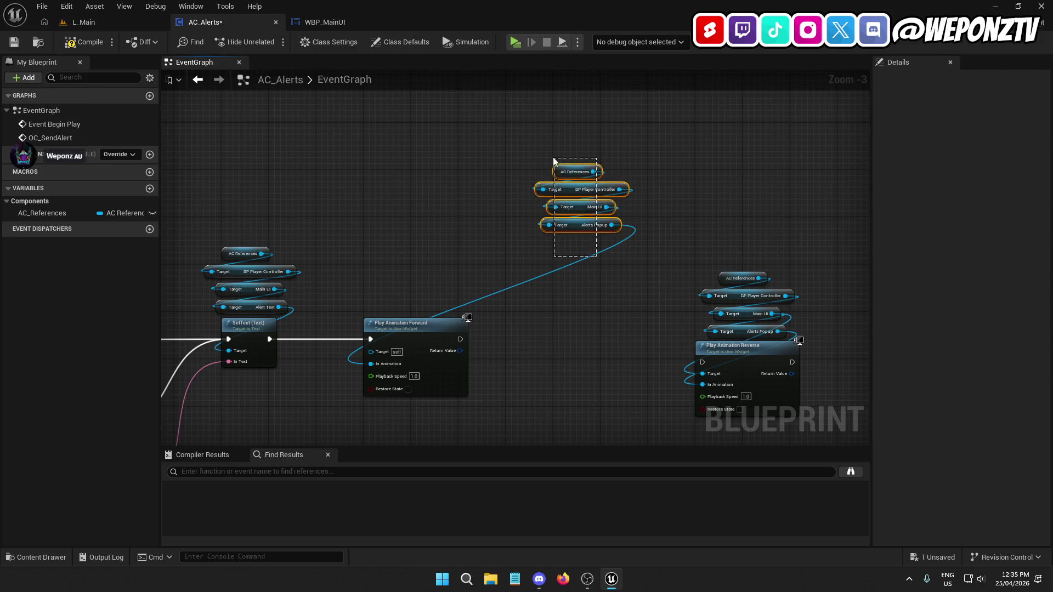
pyautogui.moveTo(579, 226)
pyautogui.mouseDown()
pyautogui.moveTo(426, 278)
pyautogui.moveTo(403, 303)
pyautogui.mouseUp()
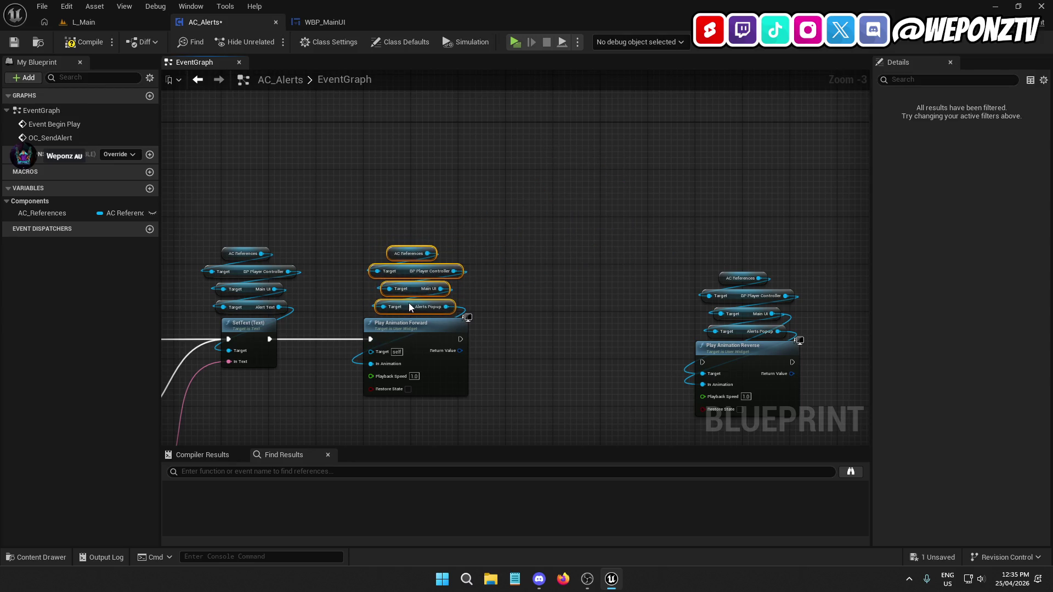
# Move the Play Animation Reverse group closer to the Play Animation Forward chain
pyautogui.scroll(3, 390, 349)
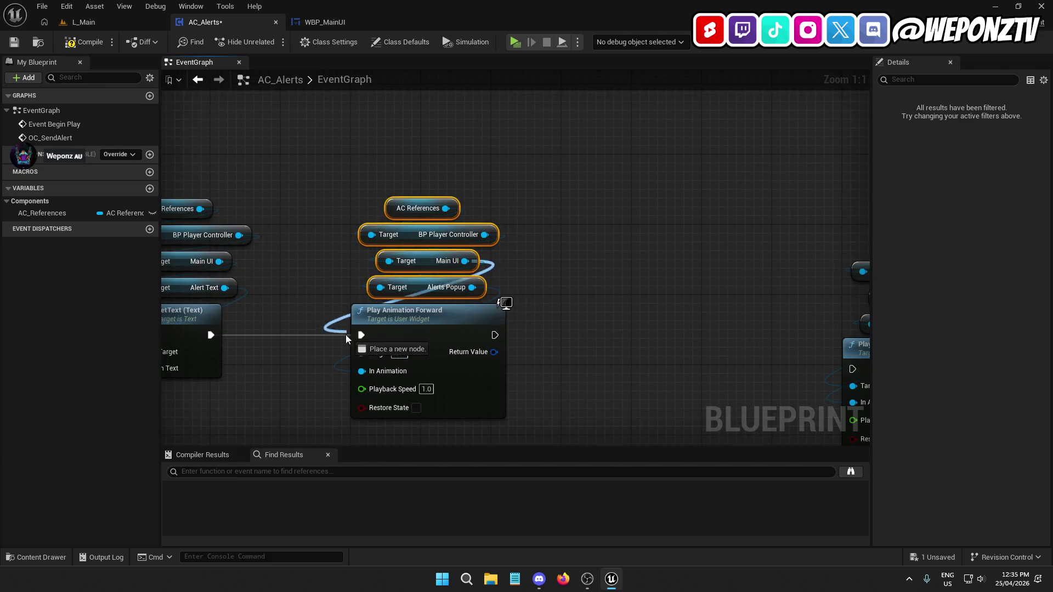
pyautogui.moveTo(646, 339); pyautogui.dragTo(555, 258)
pyautogui.scroll(-2, 554, 258)
pyautogui.moveTo(782, 349); pyautogui.dragTo(721, 153)
pyautogui.moveTo(762, 273)
pyautogui.mouseDown()
pyautogui.moveTo(590, 254)
pyautogui.moveTo(718, 257)
pyautogui.mouseUp()
# Add a Delay after Play Animation Forward and connect its Completed to Play Animation Reverse
pyautogui.moveTo(440, 264)
pyautogui.mouseDown()
pyautogui.moveTo(492, 269)
pyautogui.moveTo(584, 239)
pyautogui.moveTo(575, 241)
pyautogui.mouseUp()
pyautogui.write('dela')
pyautogui.click(539, 320)
pyautogui.click(390, 263)
pyautogui.click(536, 348)
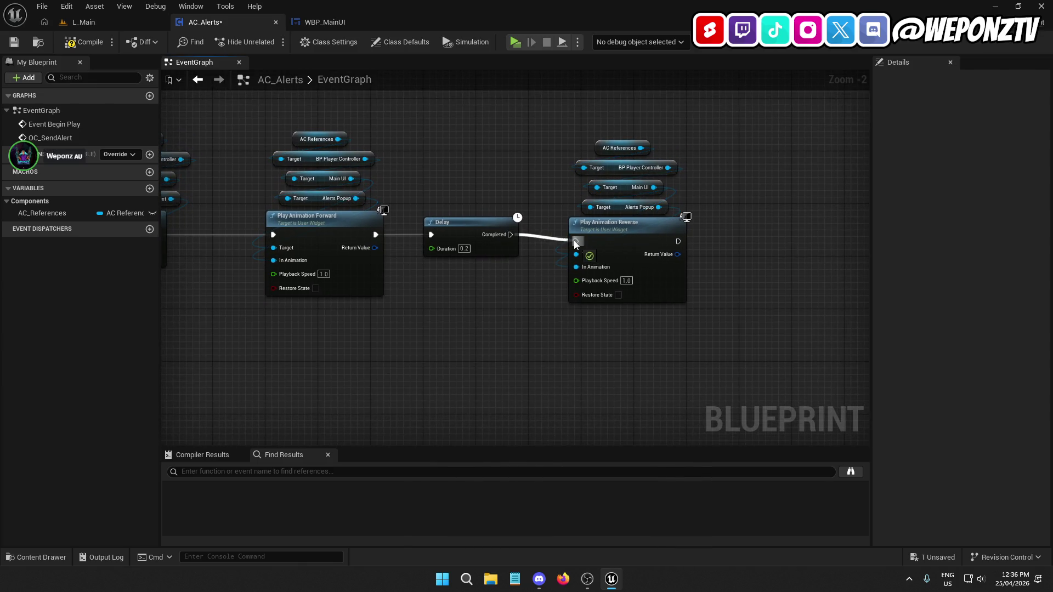
pyautogui.moveTo(628, 345); pyautogui.dragTo(609, 124)
pyautogui.moveTo(623, 245)
pyautogui.mouseDown()
pyautogui.moveTo(640, 229)
pyautogui.moveTo(639, 238)
pyautogui.mouseUp()
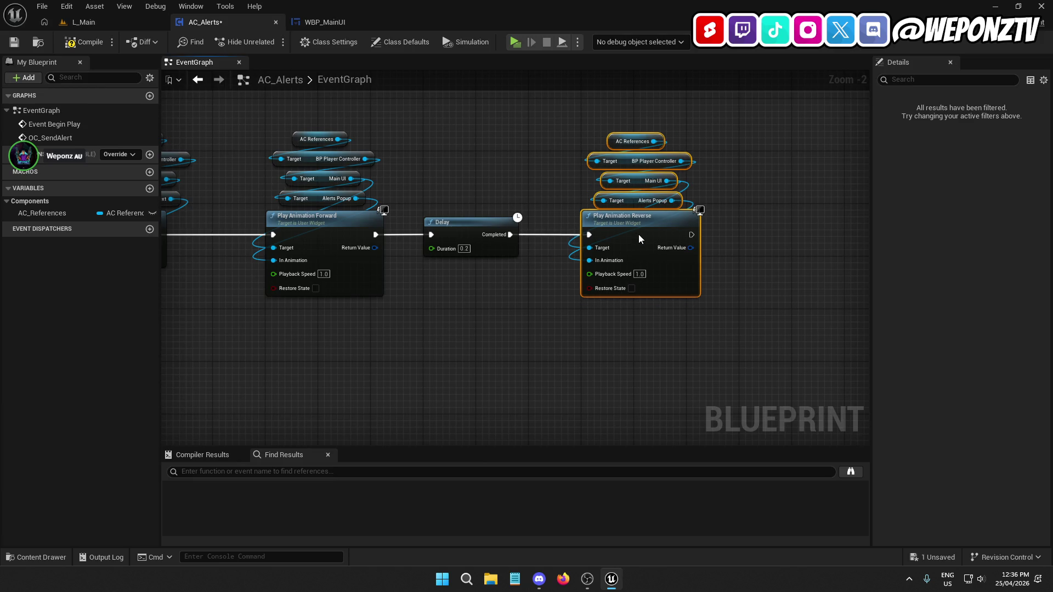
pyautogui.click(507, 348)
pyautogui.moveTo(507, 348); pyautogui.dragTo(604, 313)
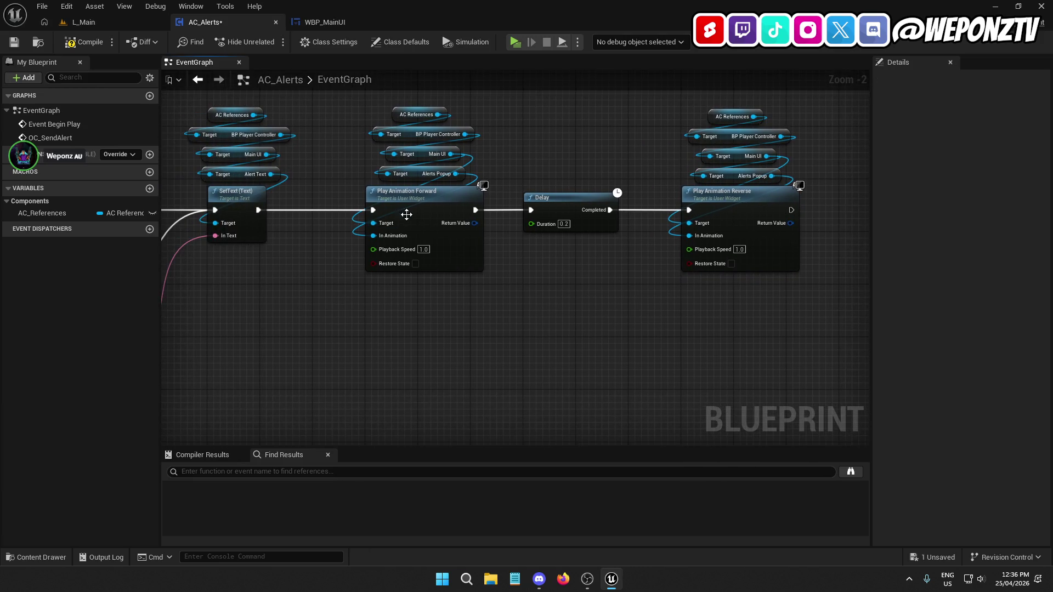
# Set the Delay duration to 4 seconds, then compile and save AC_Alerts
pyautogui.click(83, 44)
pyautogui.click(16, 45)
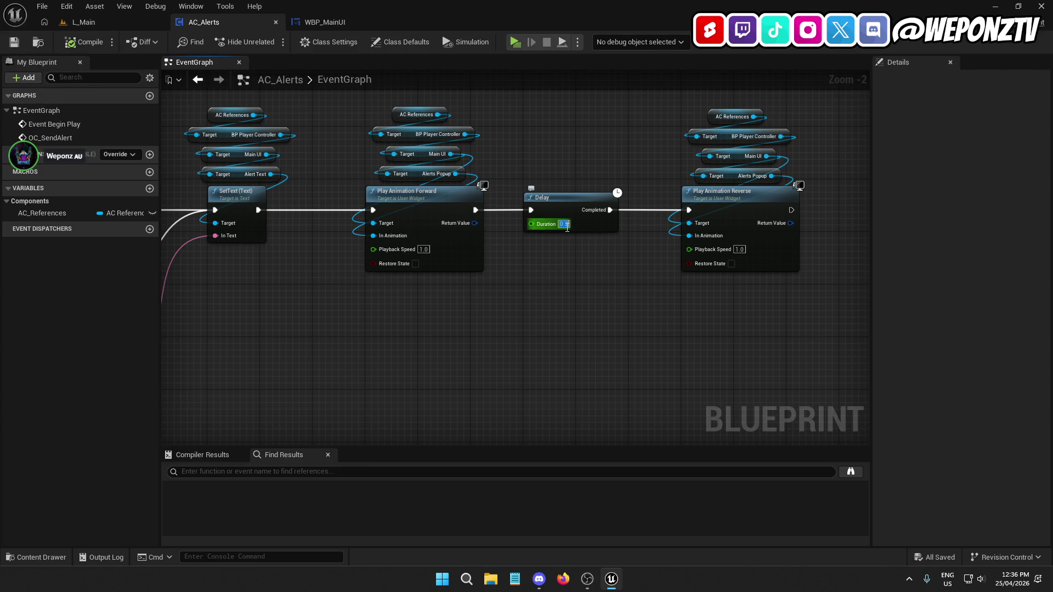
pyautogui.write('4')
pyautogui.press('Return')
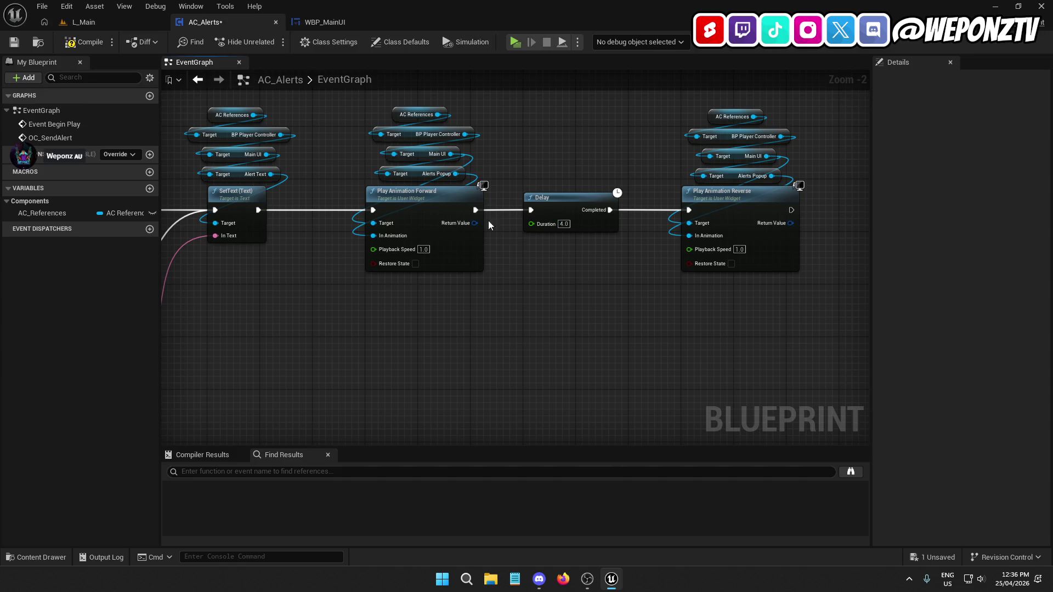
pyautogui.click(16, 44)
pyautogui.click(123, 26)
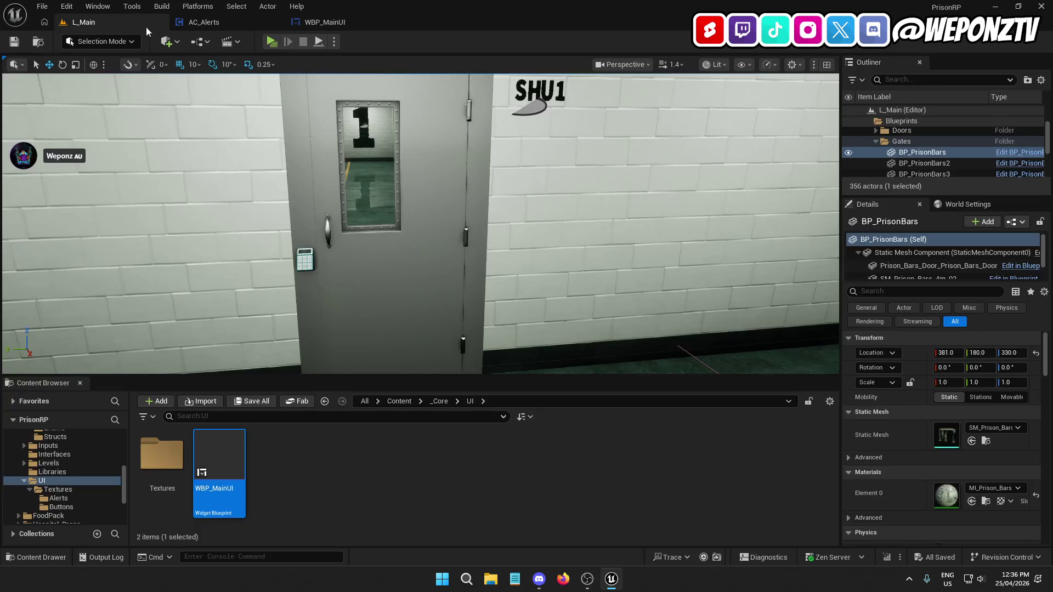
pyautogui.click(277, 42)
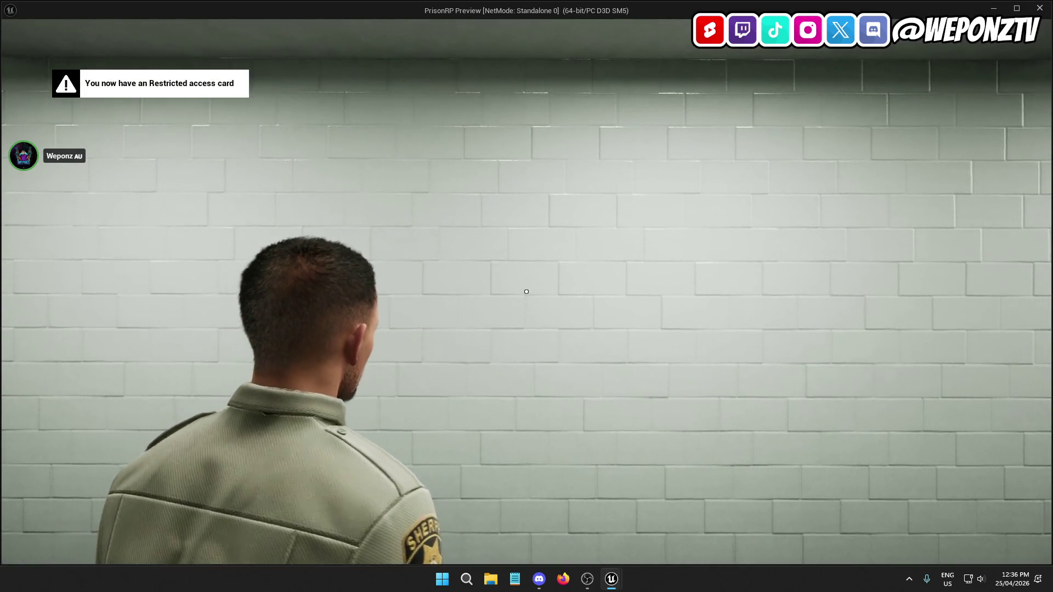
pyautogui.press('w')
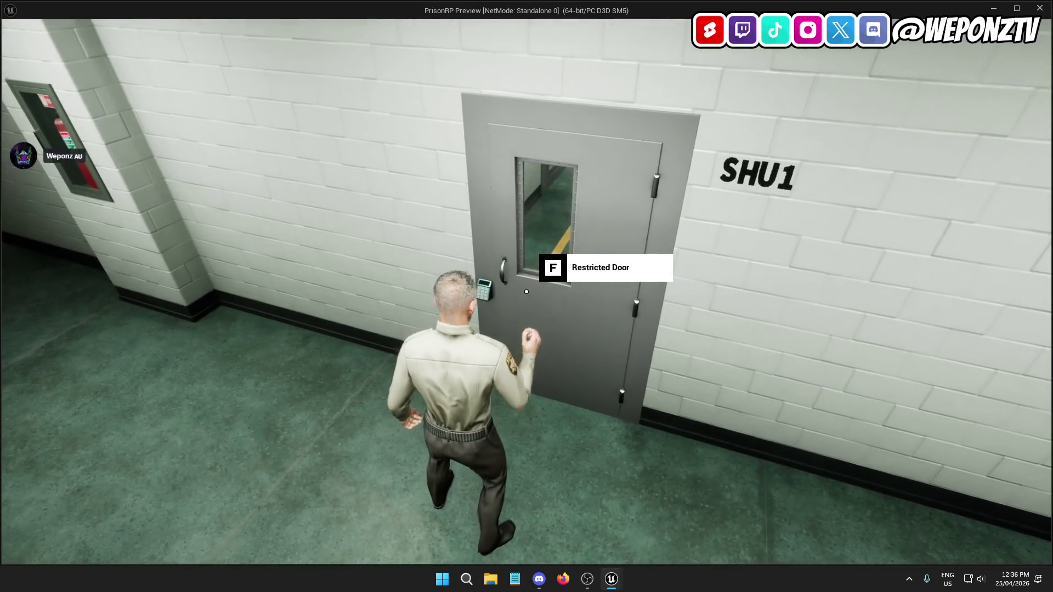
pyautogui.hotkey('alt', 'Tab')
pyautogui.press('Escape')
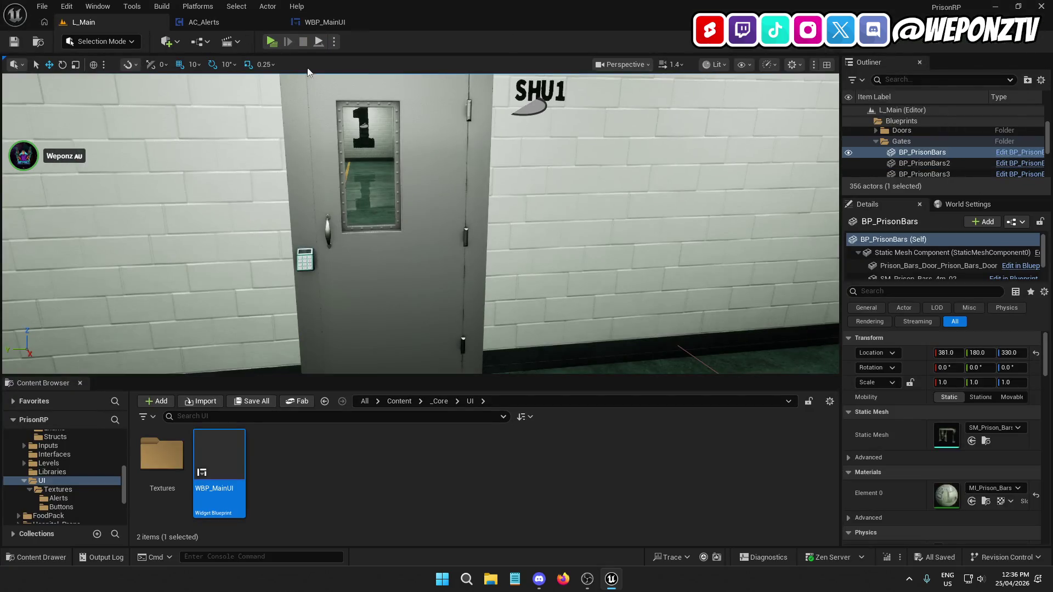
pyautogui.click(448, 248)
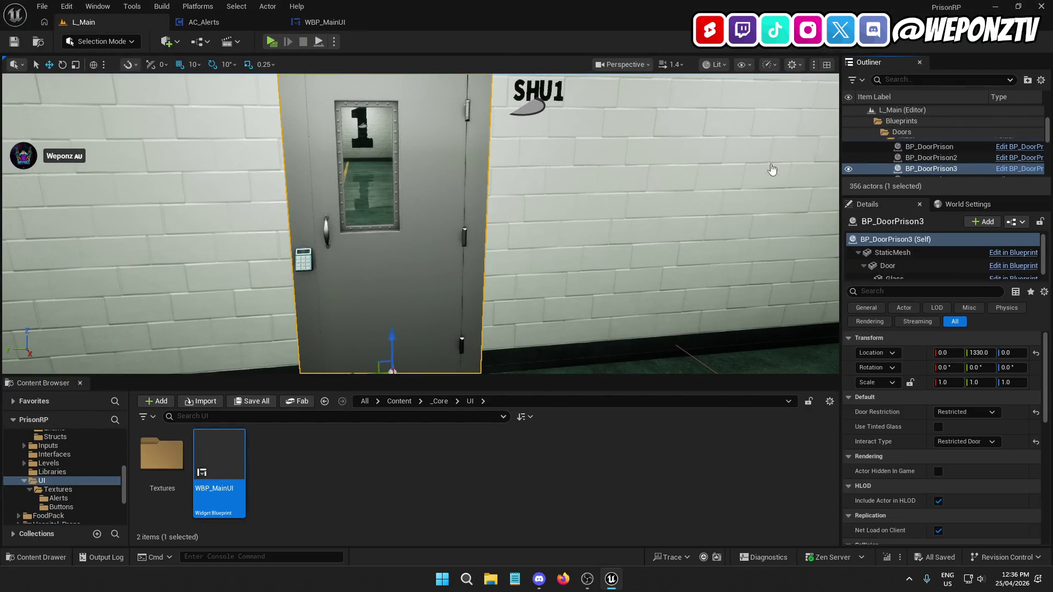
# Open BP_DoorPrison from the SHU1 door, close the AC_Alerts and WBP_MainUI editors, and browse _Core
pyautogui.click(1018, 169)
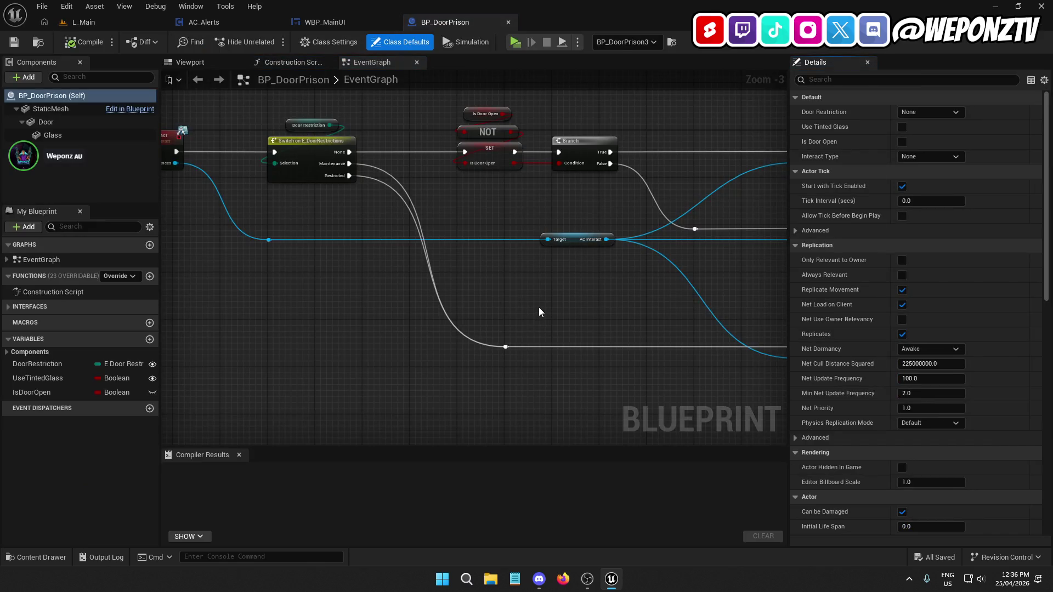
pyautogui.moveTo(540, 308); pyautogui.dragTo(457, 284)
pyautogui.click(221, 17)
pyautogui.click(120, 18)
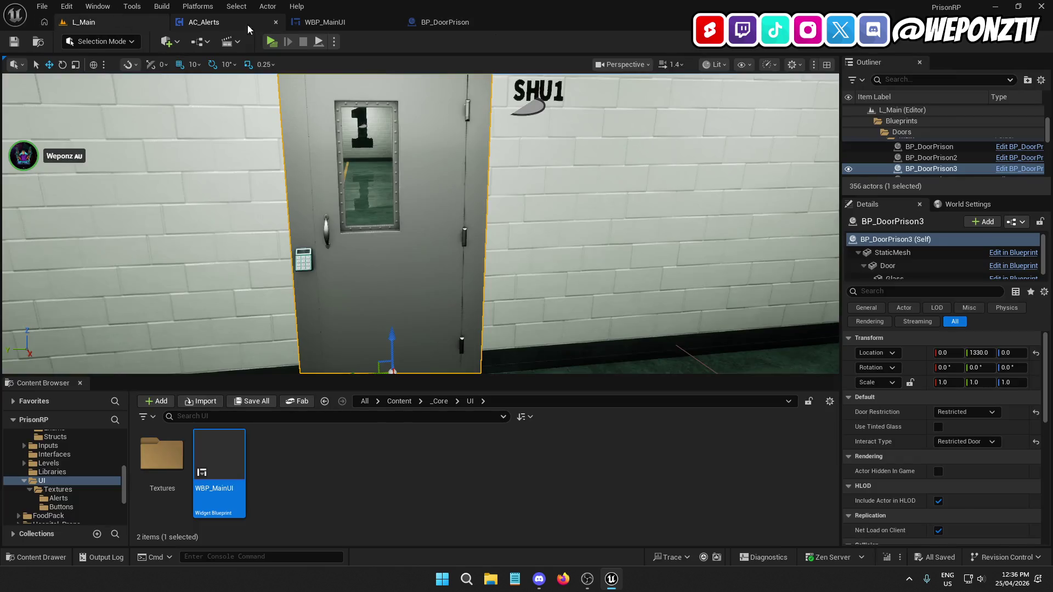
pyautogui.click(276, 22)
pyautogui.click(277, 21)
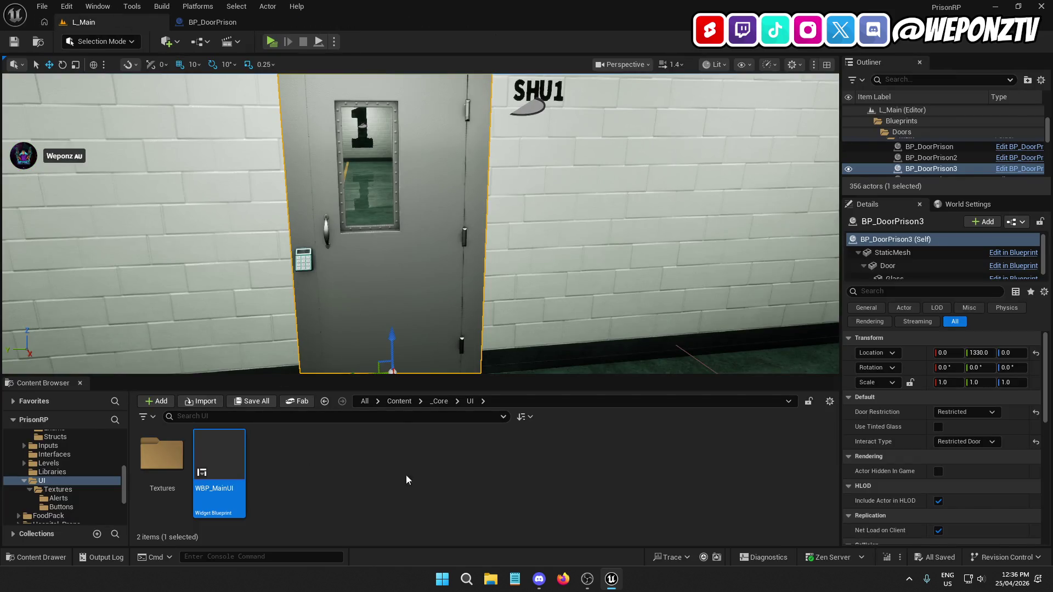
pyautogui.click(444, 401)
# Open AC_Cards from _Core > Components > Player and look over its graph
pyautogui.doubleClick(333, 446)
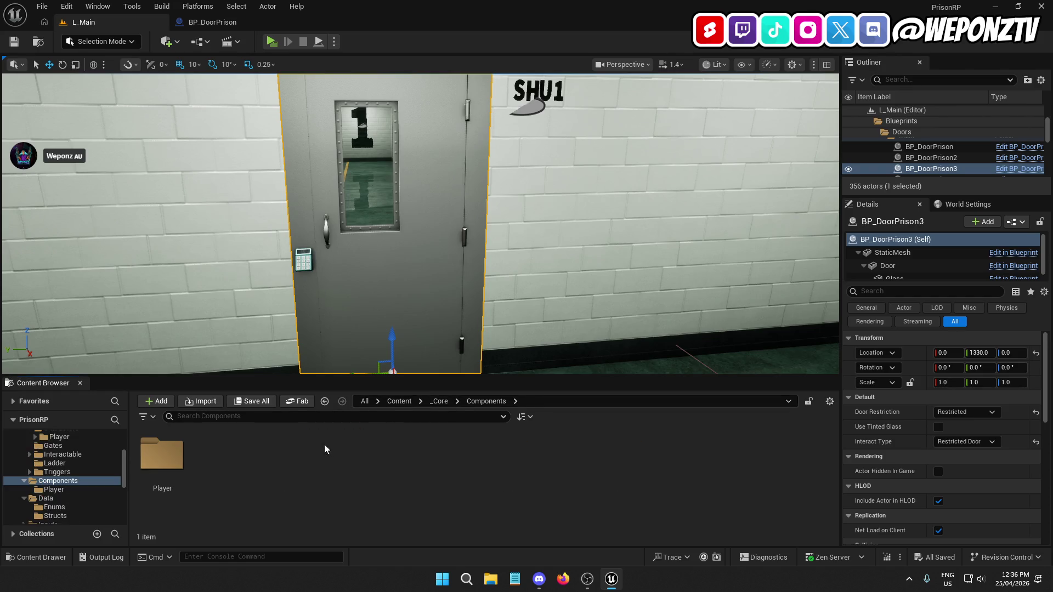
pyautogui.doubleClick(160, 459)
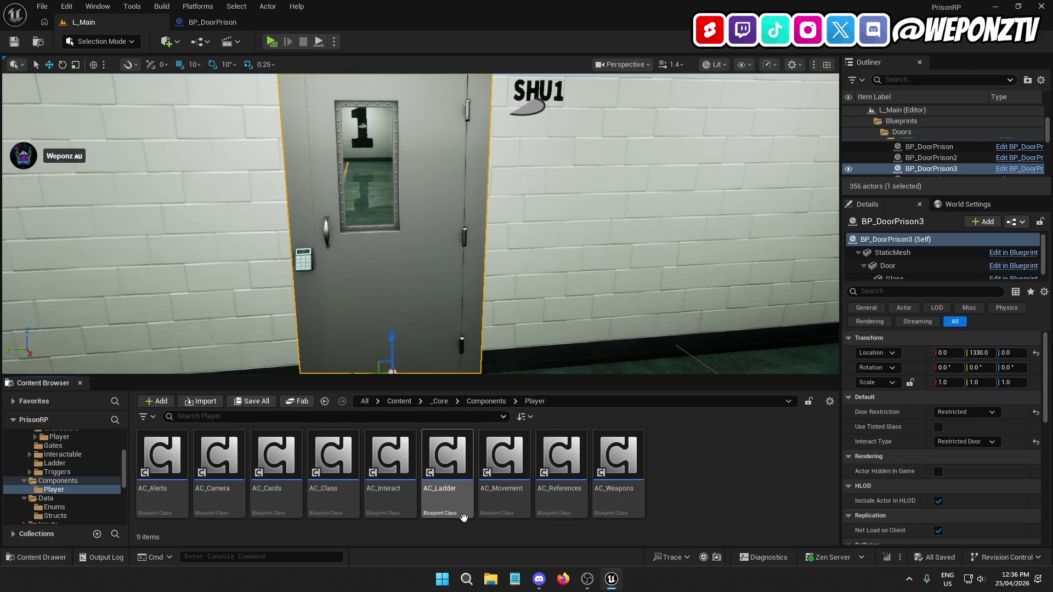
pyautogui.doubleClick(275, 460)
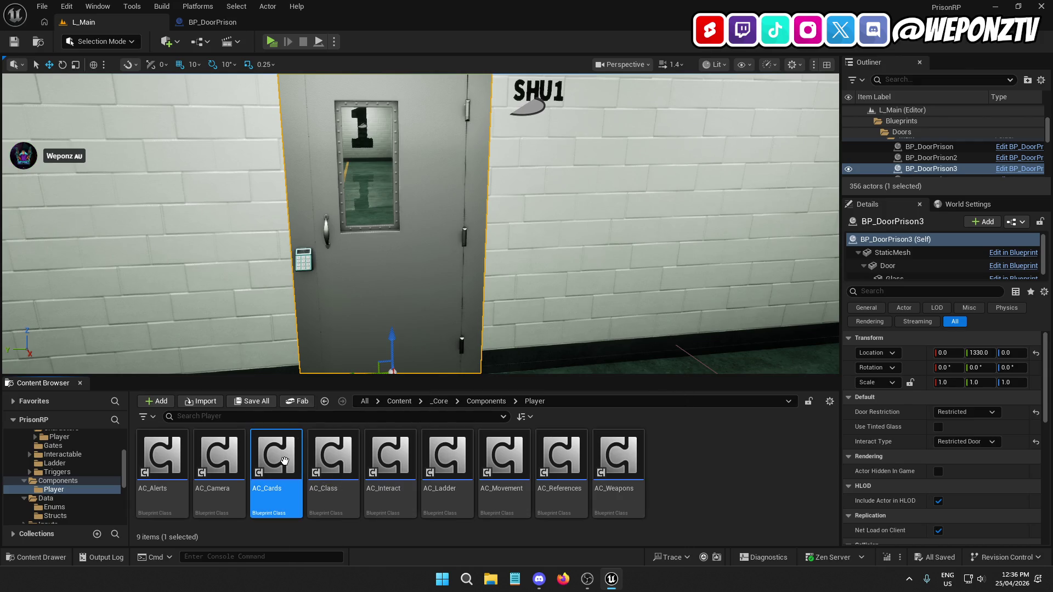
pyautogui.scroll(-2, 575, 313)
pyautogui.moveTo(587, 327)
pyautogui.mouseDown()
pyautogui.moveTo(512, 213)
pyautogui.moveTo(494, 158)
pyautogui.mouseUp()
pyautogui.scroll(4, 400, 255)
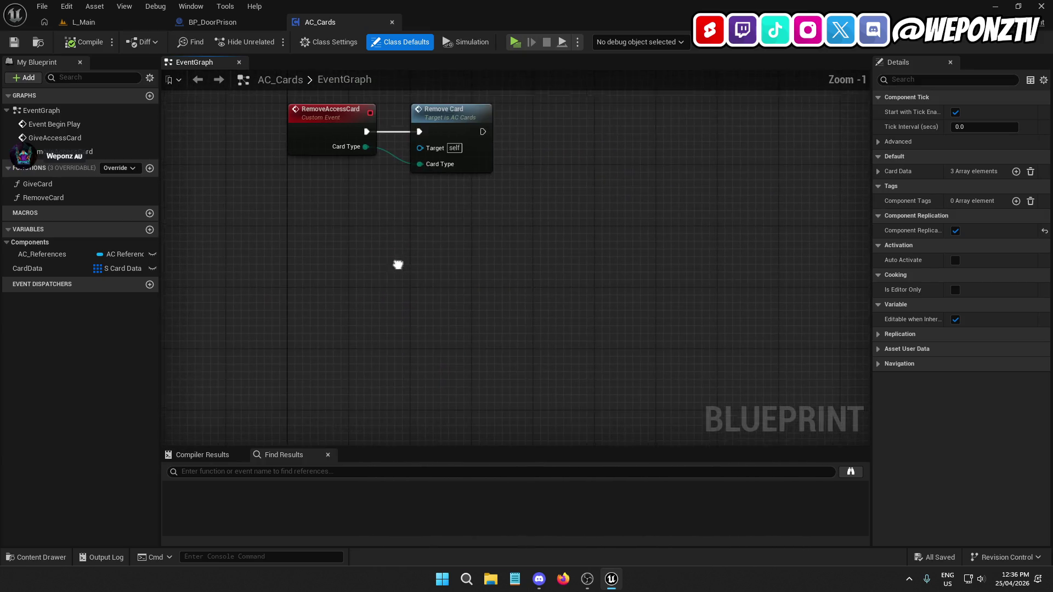
# Add a custom event named CheckForCard below the existing nodes
pyautogui.rightClick(428, 288)
pyautogui.write('custom')
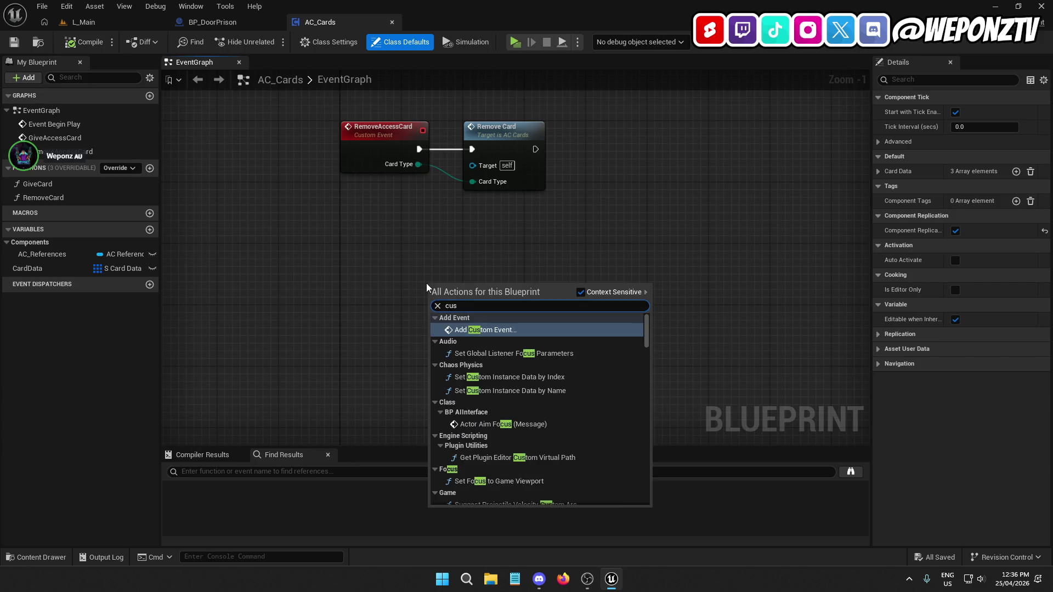
pyautogui.click(480, 327)
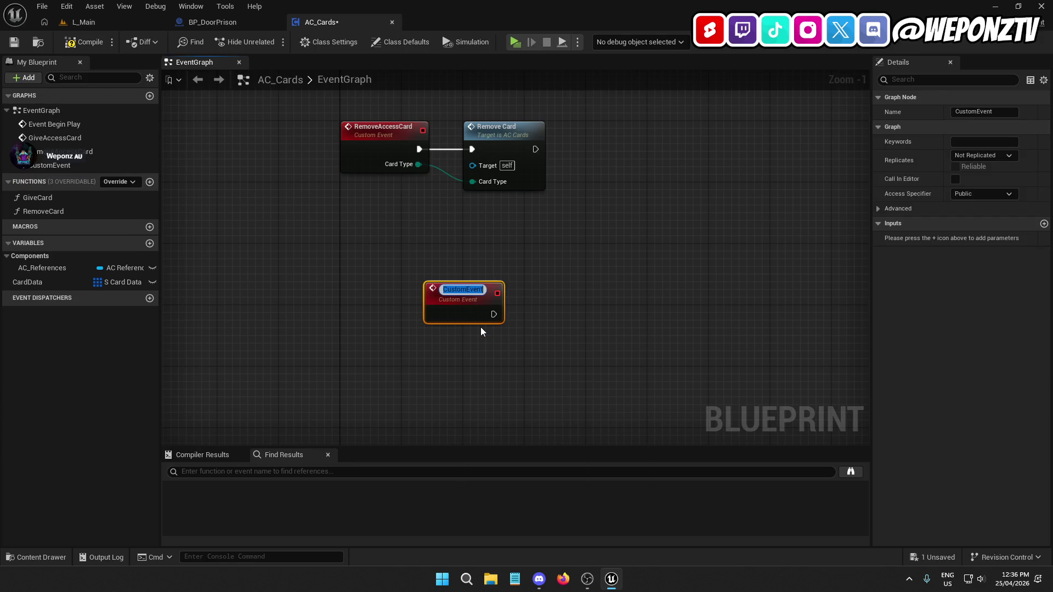
pyautogui.write('CheckForCard')
pyautogui.press('Return')
pyautogui.moveTo(468, 297)
pyautogui.mouseDown()
pyautogui.moveTo(407, 334)
pyautogui.moveTo(387, 315)
pyautogui.mouseUp()
# Give the CheckForCard event a CardType input of type E Card Types
pyautogui.click(373, 141)
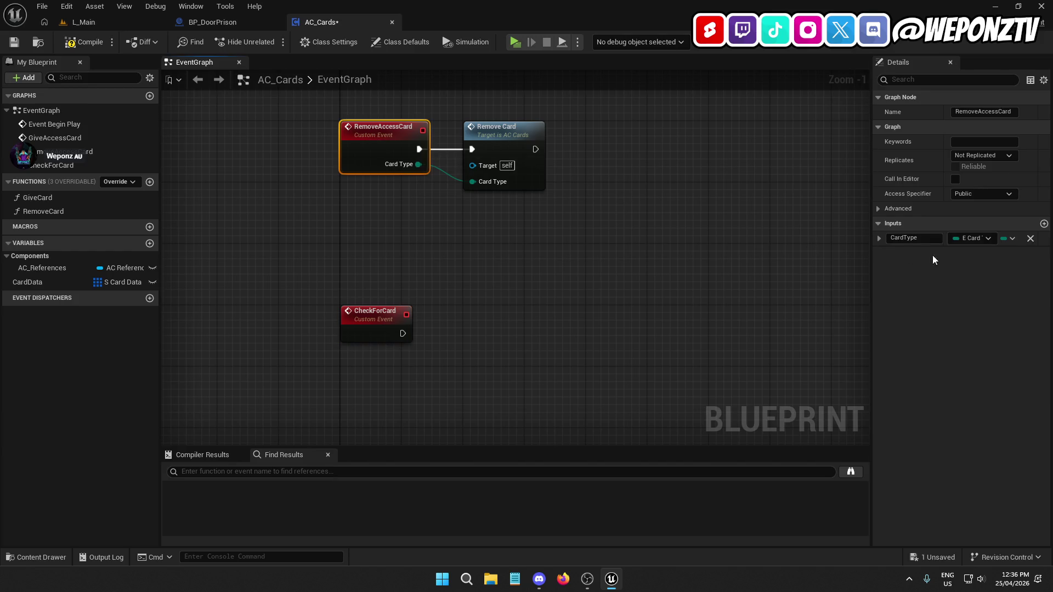
pyautogui.click(373, 321)
pyautogui.click(1043, 224)
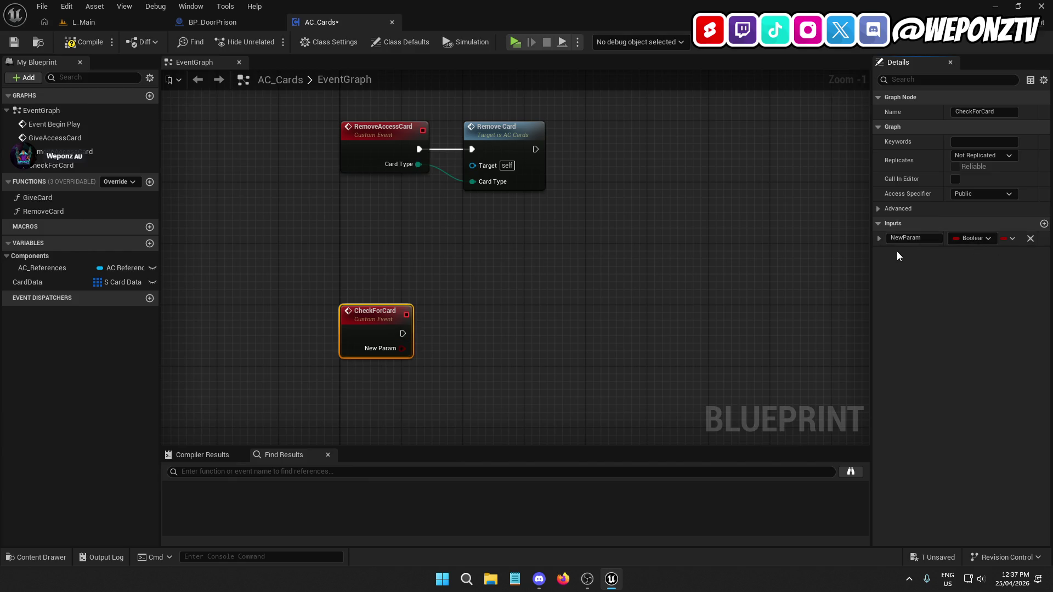
pyautogui.write('CardType')
pyautogui.click(970, 239)
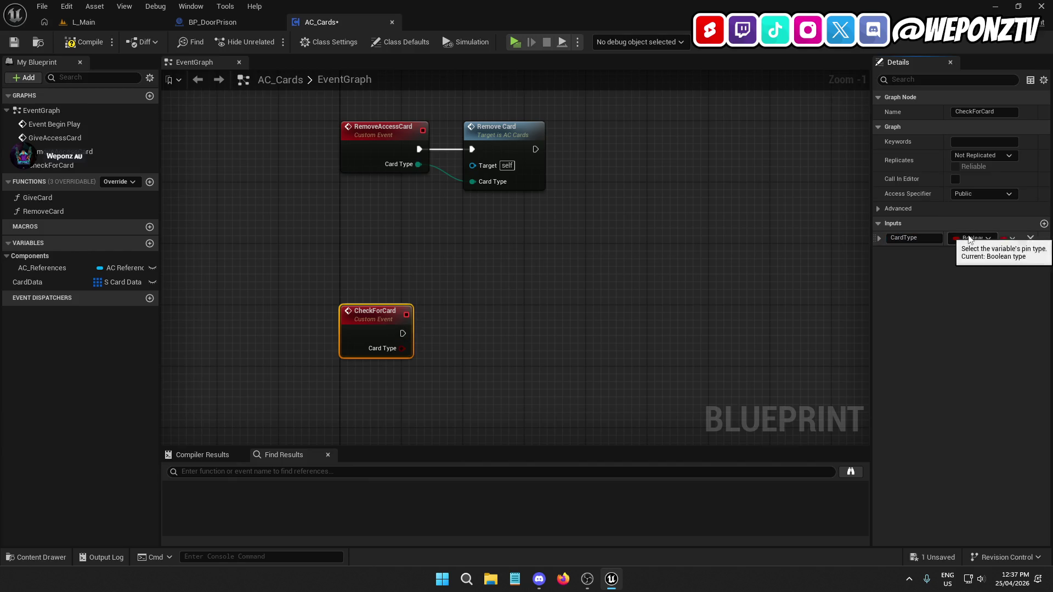
pyautogui.click(969, 239)
pyautogui.write('cardt')
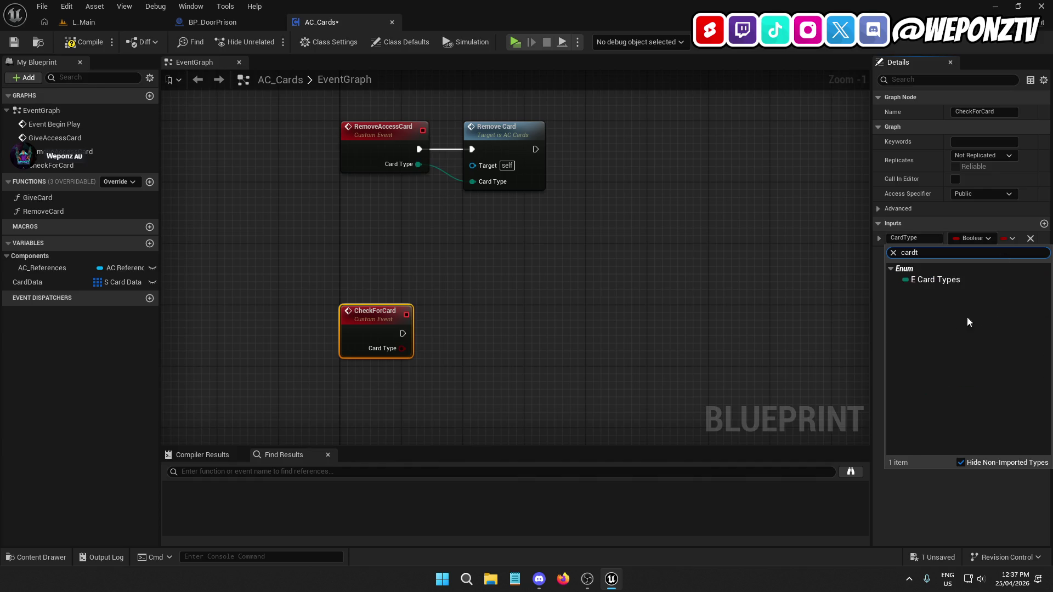
pyautogui.click(950, 283)
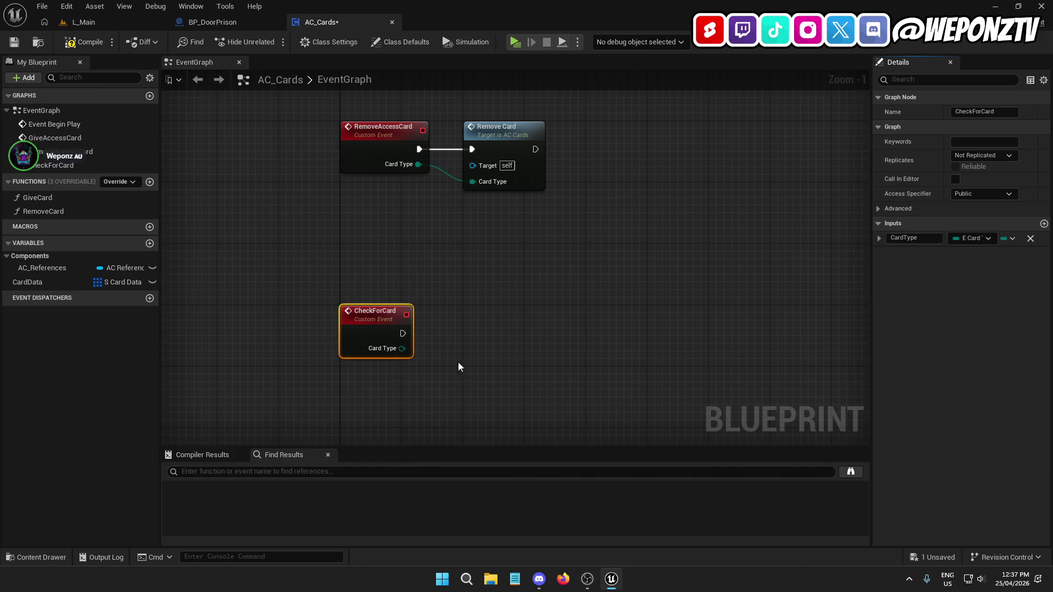
# Delete the CheckForCard event, then compile and save AC_Cards
pyautogui.press('Delete')
pyautogui.click(83, 42)
pyautogui.click(14, 42)
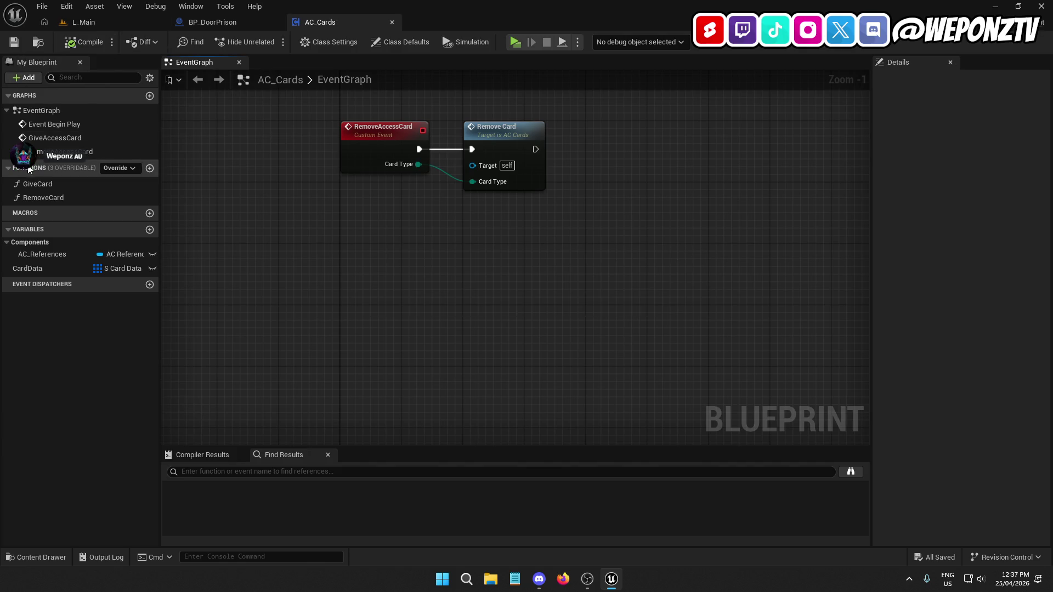
# Create a CheckForCard function with a CardType input and save AC_Cards
pyautogui.click(149, 168)
pyautogui.write('C')
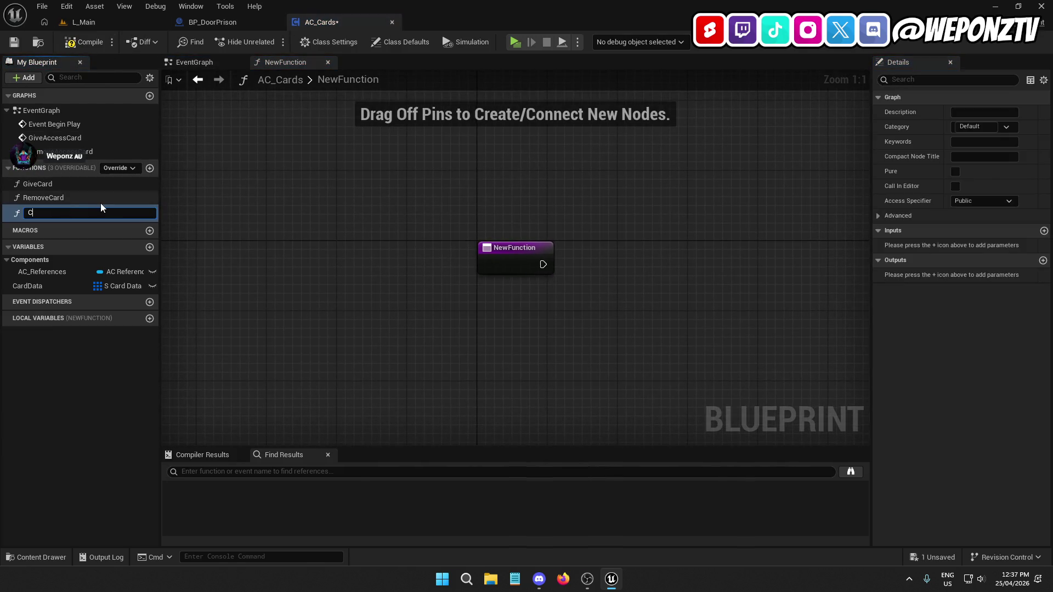
pyautogui.write('heckForCard')
pyautogui.press('Return')
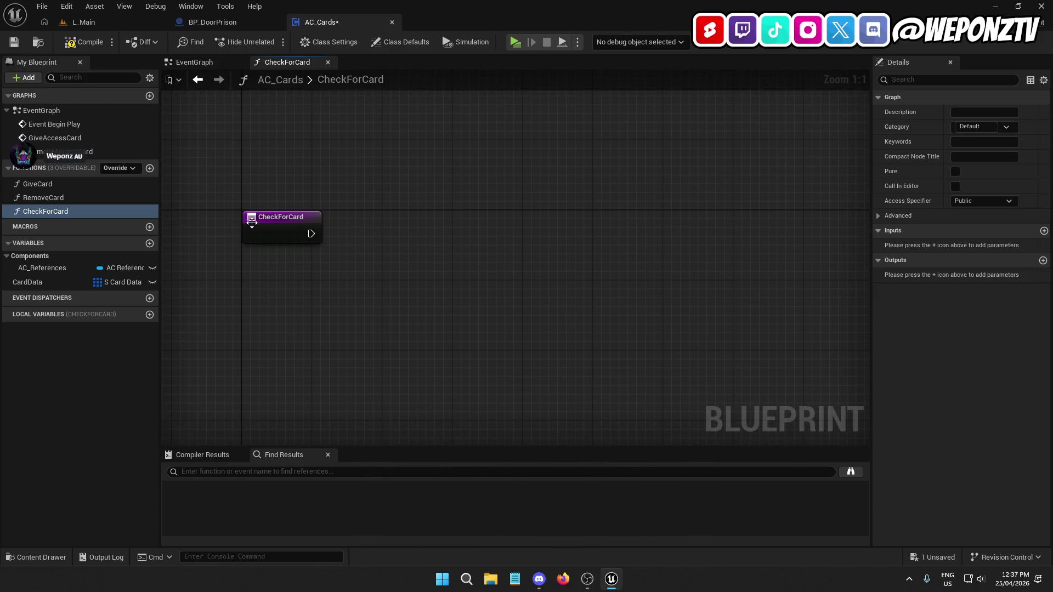
pyautogui.click(250, 222)
pyautogui.click(1044, 259)
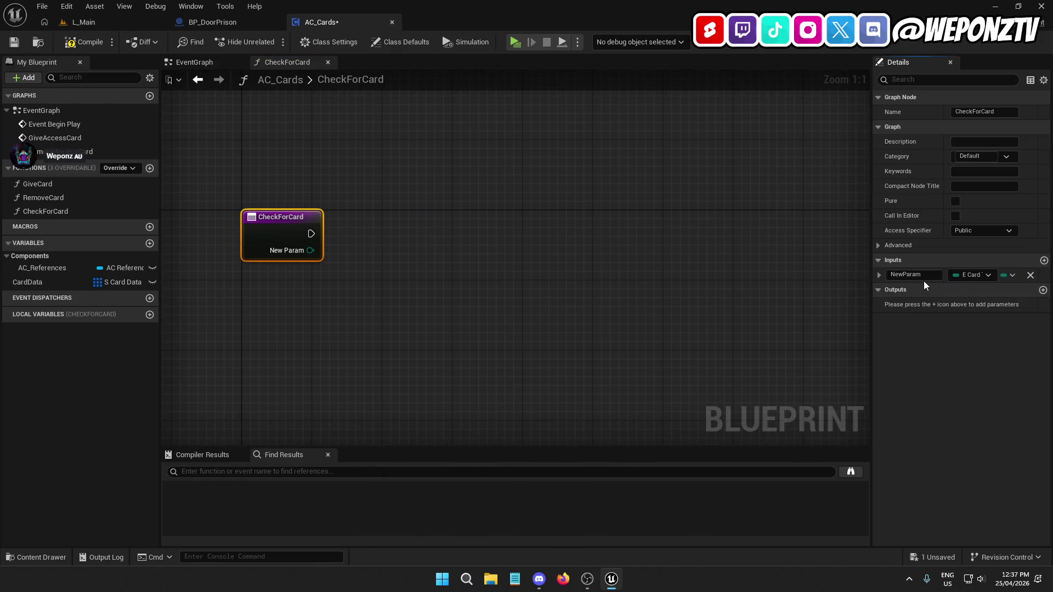
pyautogui.write('CardType')
pyautogui.press('Return')
pyautogui.hotkey('ctrl', 's')
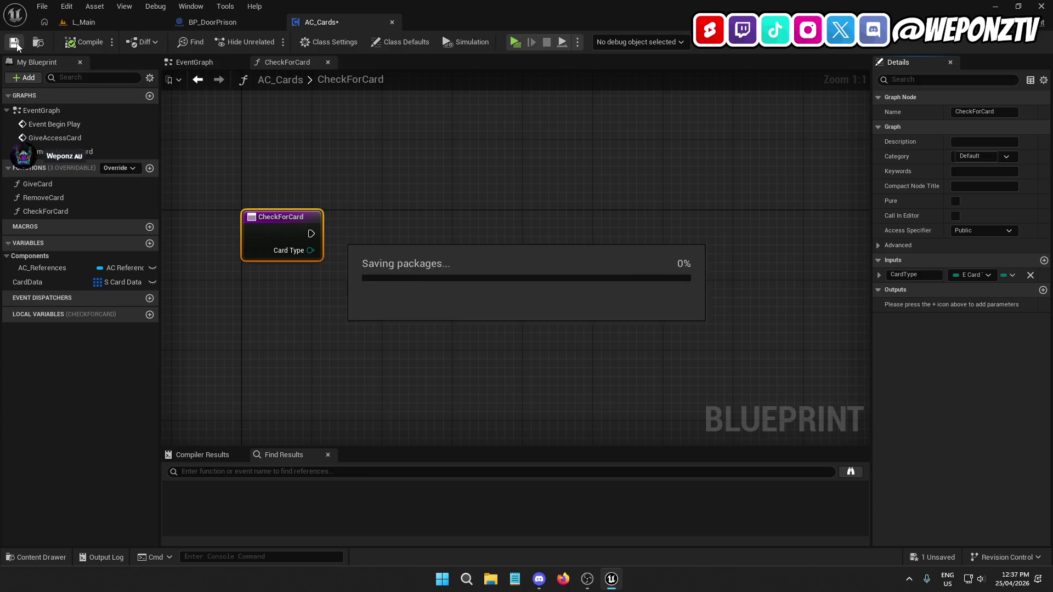
# Add a Switch on E_CardTypes after the function's entry node
pyautogui.write('switch')
pyautogui.moveTo(393, 239)
pyautogui.mouseDown()
pyautogui.moveTo(437, 221)
pyautogui.moveTo(427, 222)
pyautogui.mouseUp()
pyautogui.click(514, 320)
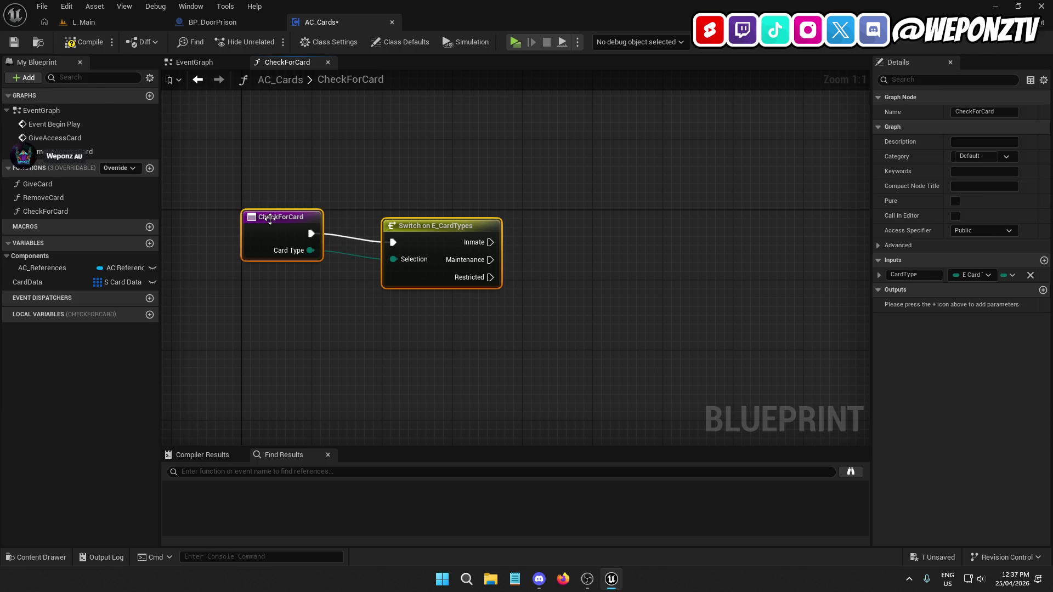
# Add a CardData getter with a Get (a copy) node beside the switch
pyautogui.press('q')
pyautogui.click(334, 346)
pyautogui.moveTo(60, 282)
pyautogui.mouseDown()
pyautogui.moveTo(552, 200)
pyautogui.moveTo(602, 229)
pyautogui.mouseUp()
pyautogui.click(599, 221)
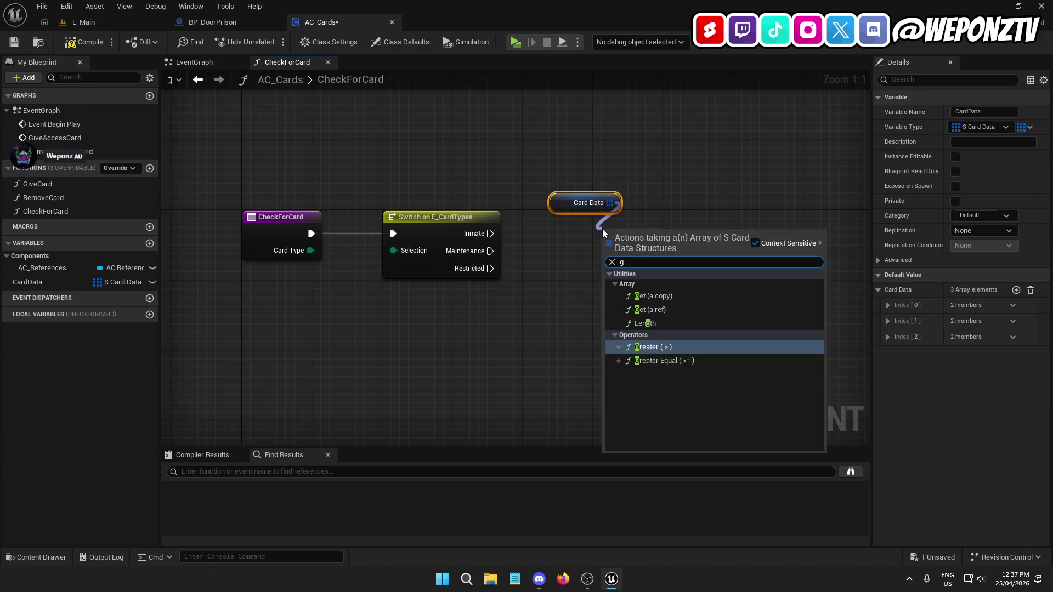
pyautogui.write('get')
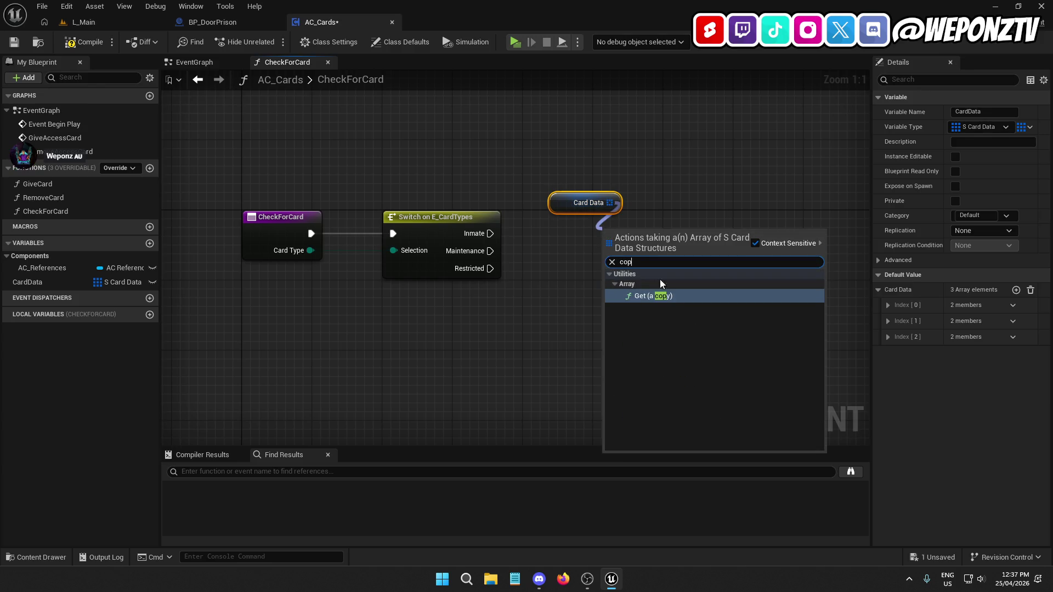
pyautogui.click(665, 290)
pyautogui.moveTo(660, 244); pyautogui.dragTo(599, 236)
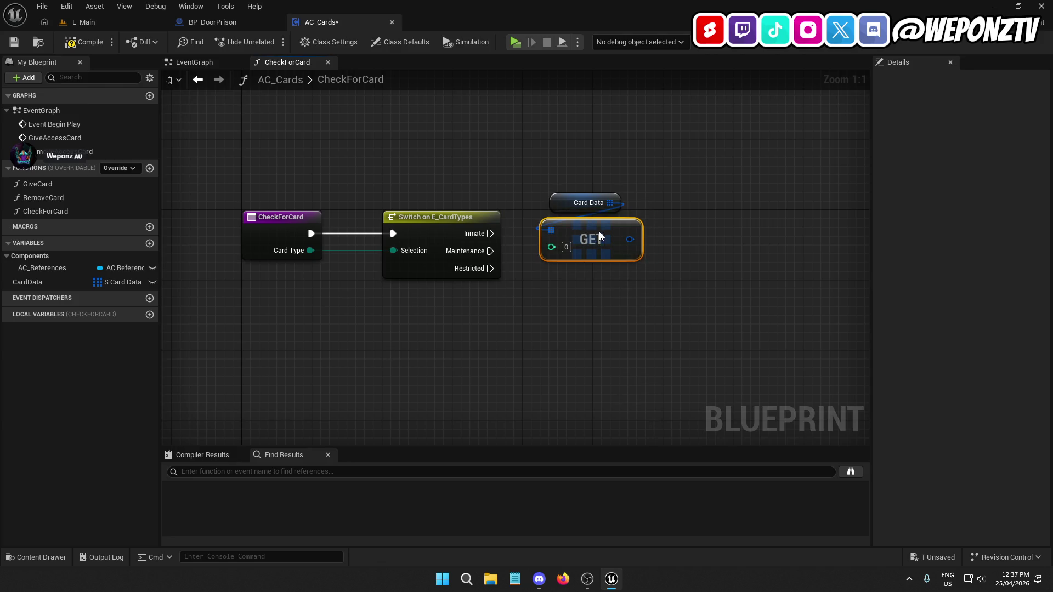
# Split the GET output into Card Type and Has Card pins
pyautogui.rightClick(637, 243)
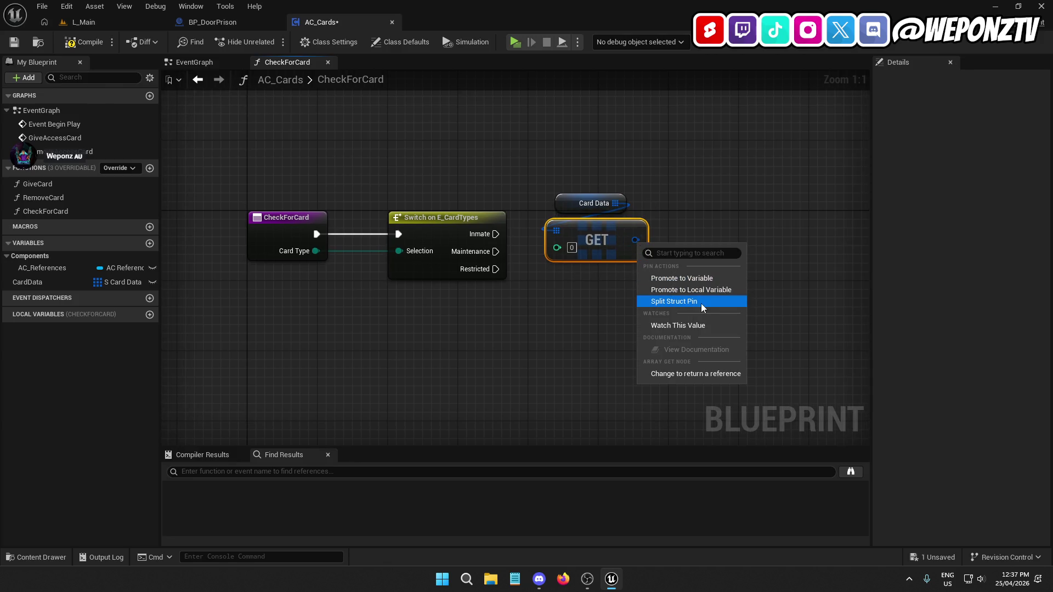
pyautogui.click(700, 301)
pyautogui.moveTo(497, 147); pyautogui.dragTo(496, 148)
pyautogui.moveTo(489, 250)
pyautogui.mouseDown()
pyautogui.moveTo(548, 188)
pyautogui.moveTo(542, 197)
pyautogui.mouseUp()
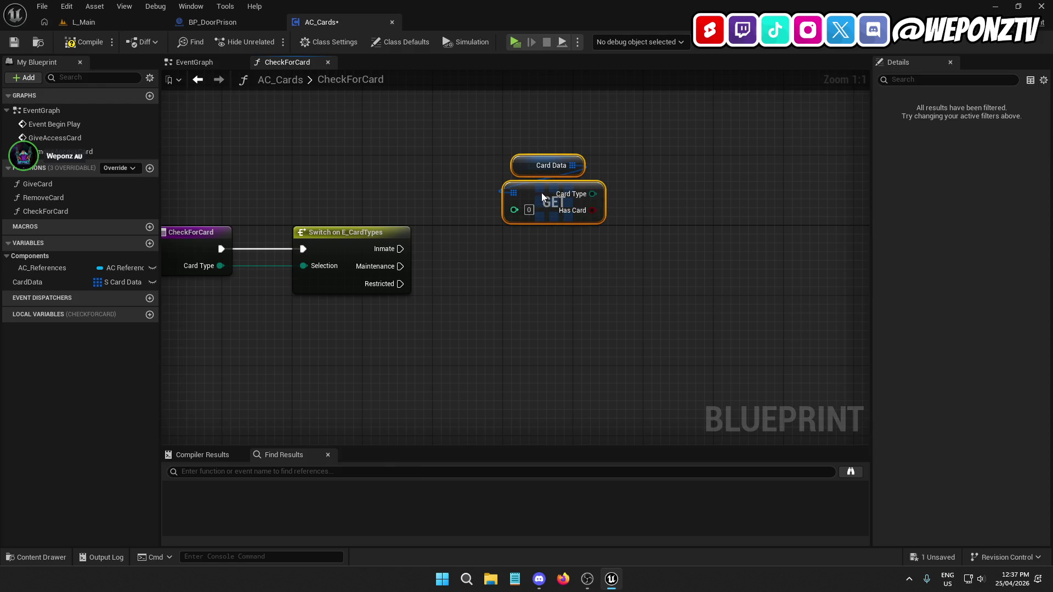
# Add a Return Node and feed Has Card into its HasCard output
pyautogui.rightClick(688, 293)
pyautogui.write('return')
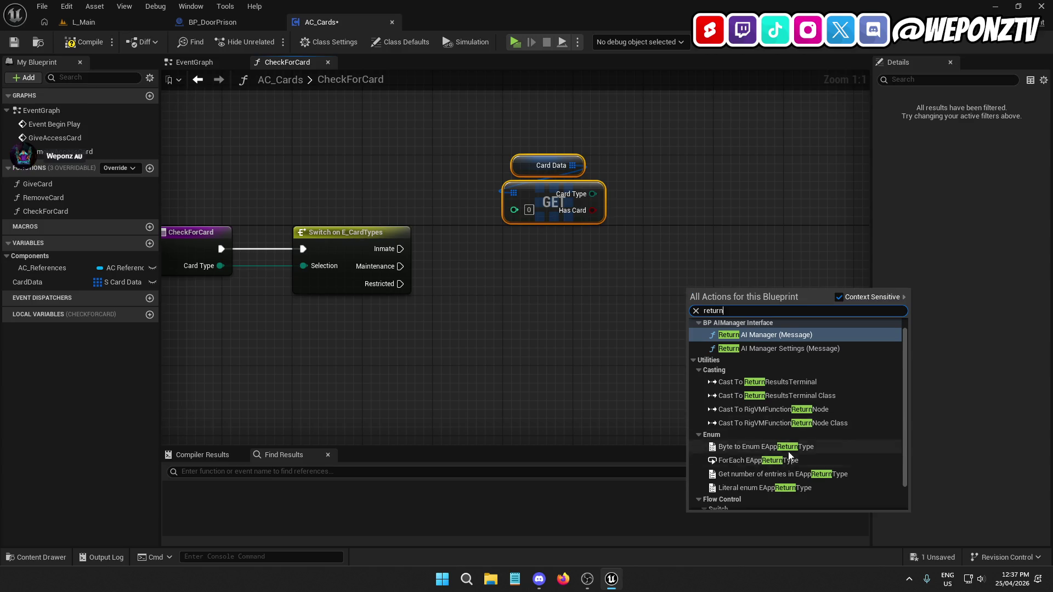
pyautogui.scroll(-2, 763, 482)
pyautogui.click(764, 501)
pyautogui.moveTo(593, 210)
pyautogui.mouseDown()
pyautogui.moveTo(688, 302)
pyautogui.moveTo(718, 311)
pyautogui.mouseUp()
pyautogui.click(912, 275)
# Arrange the card lookup above the Return Node and connect the Switch's Inmate case to it
pyautogui.moveTo(764, 346)
pyautogui.mouseDown()
pyautogui.moveTo(669, 357)
pyautogui.moveTo(485, 229)
pyautogui.mouseUp()
pyautogui.moveTo(554, 182); pyautogui.dragTo(465, 99)
pyautogui.moveTo(514, 145); pyautogui.dragTo(683, 210)
pyautogui.moveTo(702, 301); pyautogui.dragTo(630, 170)
pyautogui.moveTo(681, 253)
pyautogui.mouseDown()
pyautogui.moveTo(610, 209)
pyautogui.moveTo(576, 204)
pyautogui.moveTo(360, 200)
pyautogui.mouseUp()
pyautogui.click(558, 196)
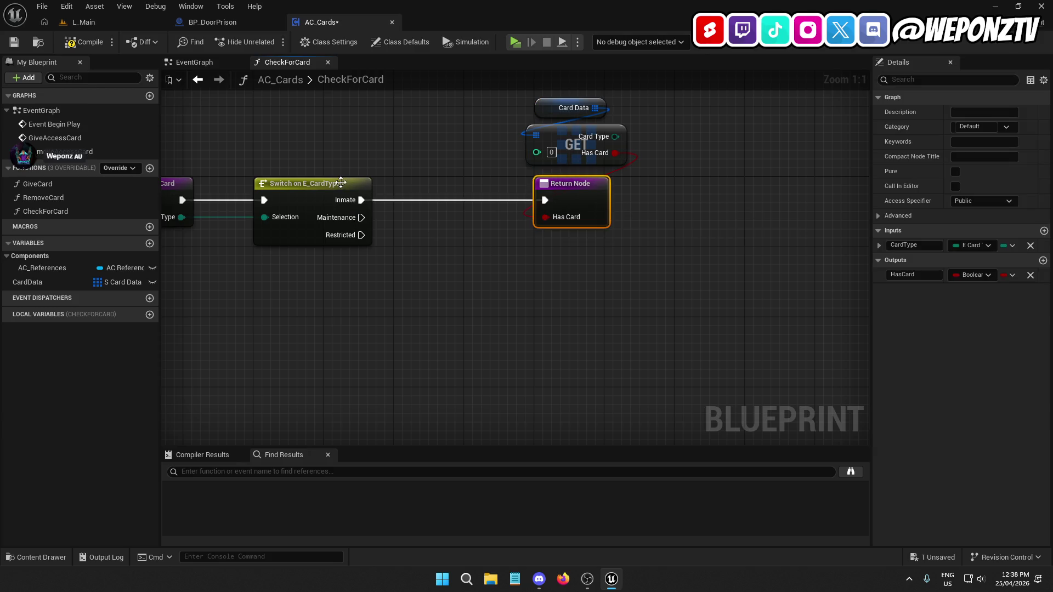
# Duplicate the Card Data, GET and Return group twice below the original
pyautogui.moveTo(639, 242); pyautogui.dragTo(518, 107)
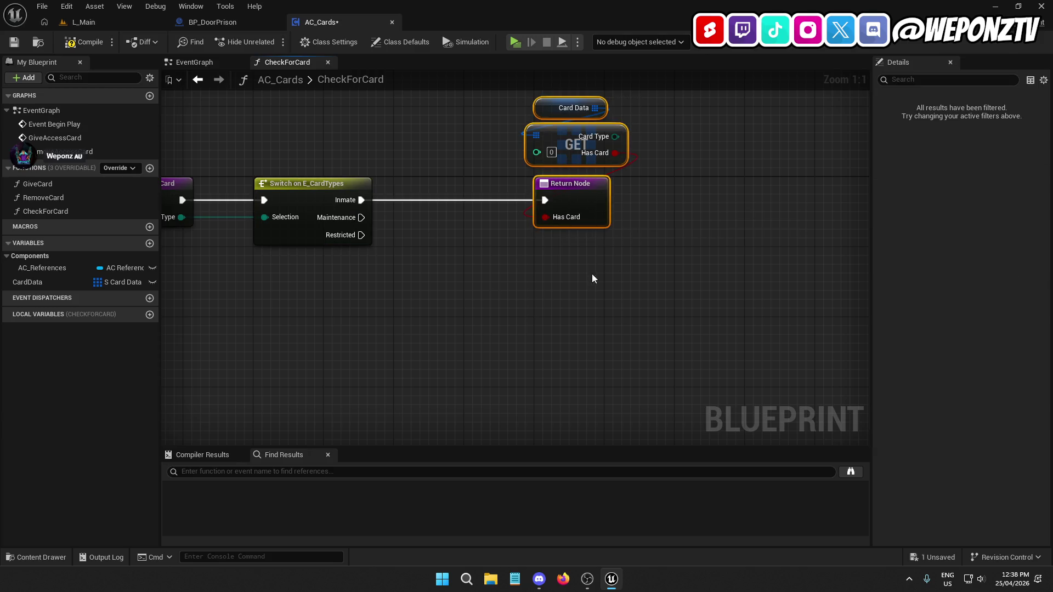
pyautogui.hotkey('ctrl', 'd')
pyautogui.moveTo(604, 287); pyautogui.dragTo(591, 279)
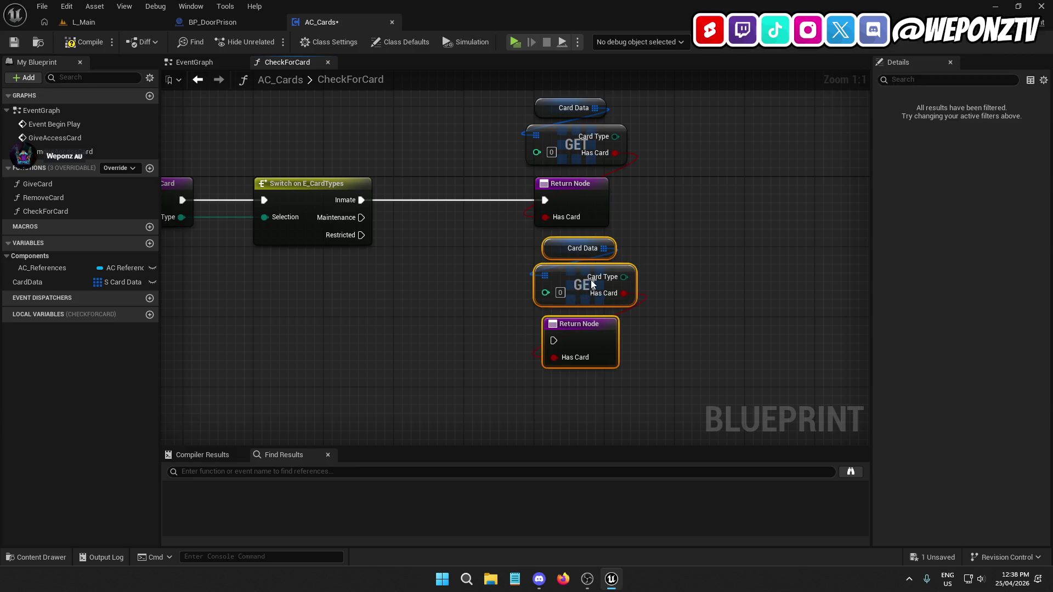
pyautogui.hotkey('ctrl', 'd')
pyautogui.moveTo(571, 341); pyautogui.dragTo(545, 336)
pyautogui.moveTo(636, 231); pyautogui.dragTo(539, 112)
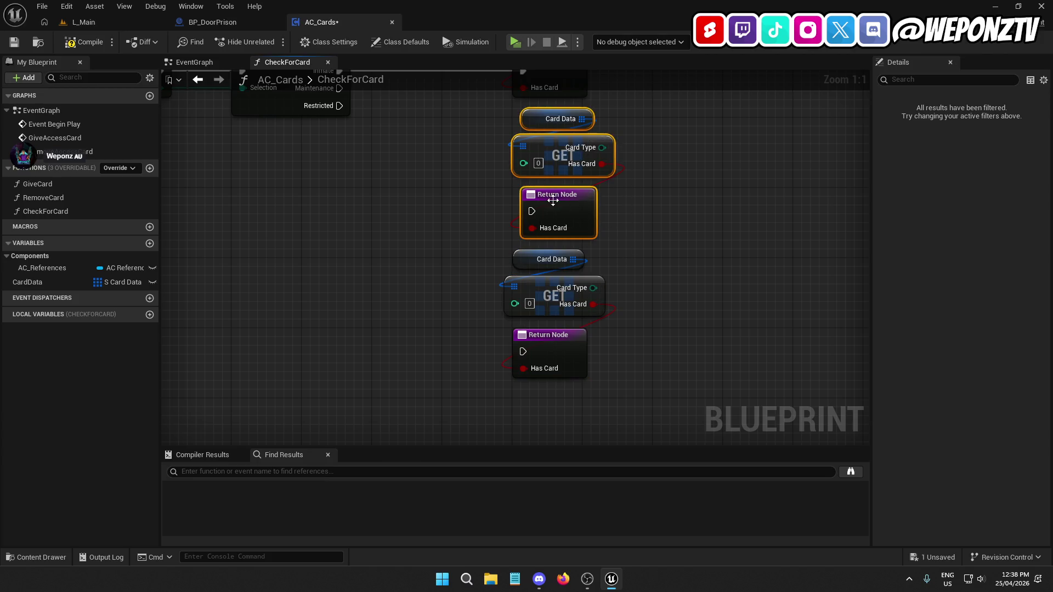
pyautogui.click(468, 258)
pyautogui.moveTo(468, 258); pyautogui.dragTo(558, 233)
# Set the copies to indices 1 and 2, wire Maintenance and Restricted to them, then compile and save
pyautogui.write('1')
pyautogui.moveTo(489, 311)
pyautogui.mouseDown()
pyautogui.moveTo(480, 224)
pyautogui.moveTo(542, 299)
pyautogui.mouseUp()
pyautogui.moveTo(447, 163); pyautogui.dragTo(630, 286)
pyautogui.moveTo(546, 275)
pyautogui.mouseDown()
pyautogui.moveTo(520, 173)
pyautogui.moveTo(548, 205)
pyautogui.mouseUp()
pyautogui.moveTo(444, 106)
pyautogui.mouseDown()
pyautogui.moveTo(535, 243)
pyautogui.moveTo(636, 362)
pyautogui.moveTo(630, 355)
pyautogui.mouseUp()
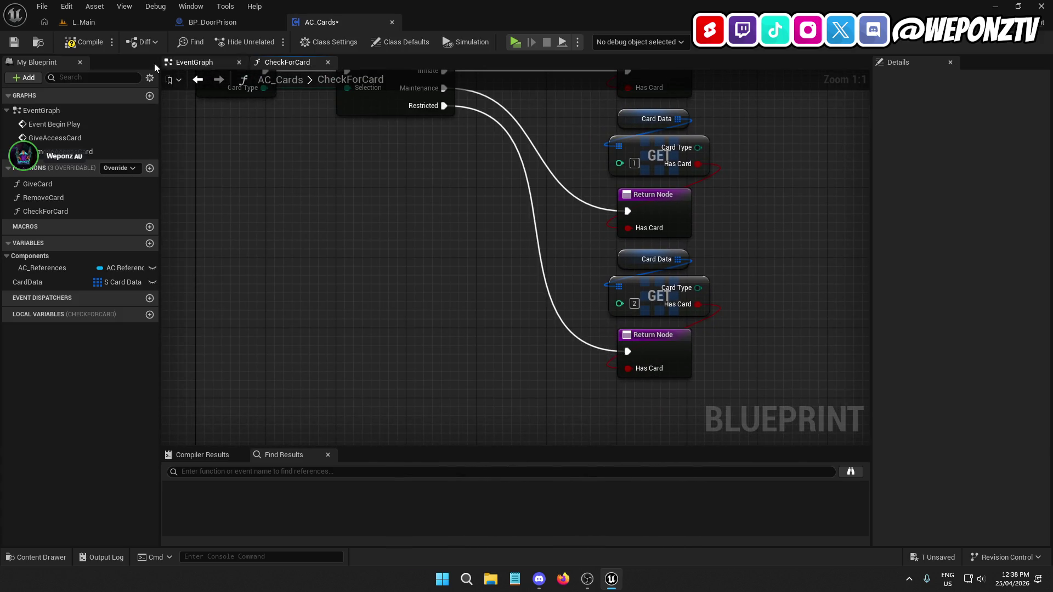
pyautogui.click(83, 42)
pyautogui.click(13, 43)
pyautogui.moveTo(390, 260)
pyautogui.mouseDown()
pyautogui.moveTo(434, 360)
pyautogui.moveTo(419, 373)
pyautogui.mouseUp()
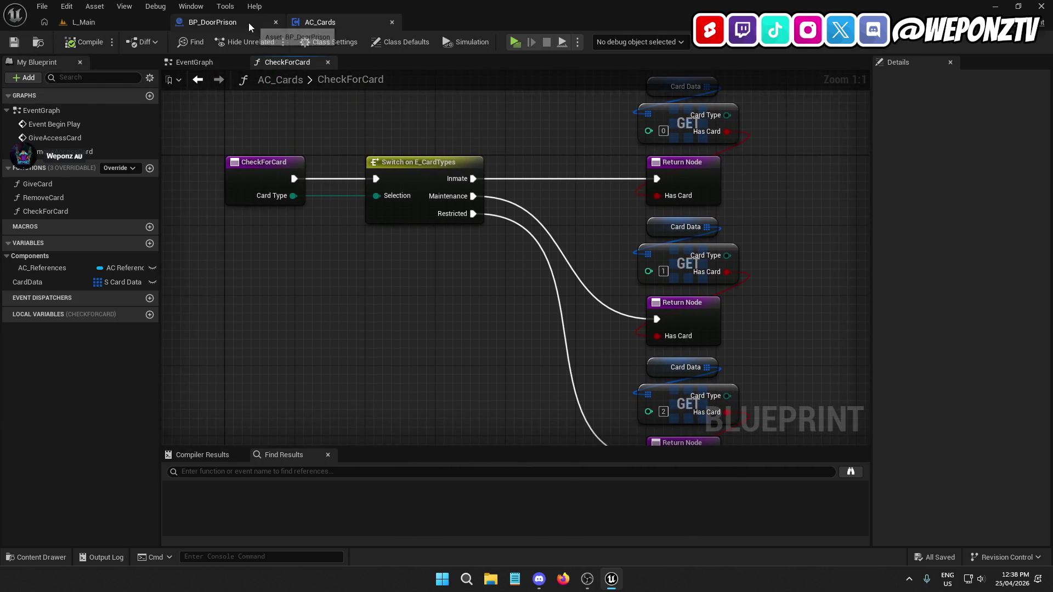
# In BP_DoorPrison, add a Get AC Cards node off the AC references wire and a Check for Card call on it
pyautogui.click(249, 22)
pyautogui.moveTo(509, 278)
pyautogui.mouseDown()
pyautogui.moveTo(662, 348)
pyautogui.moveTo(501, 357)
pyautogui.moveTo(573, 359)
pyautogui.mouseUp()
pyautogui.moveTo(518, 340)
pyautogui.mouseDown()
pyautogui.moveTo(636, 347)
pyautogui.moveTo(501, 312)
pyautogui.moveTo(617, 330)
pyautogui.mouseUp()
pyautogui.moveTo(333, 267); pyautogui.dragTo(394, 223)
pyautogui.write('car')
pyautogui.click(449, 291)
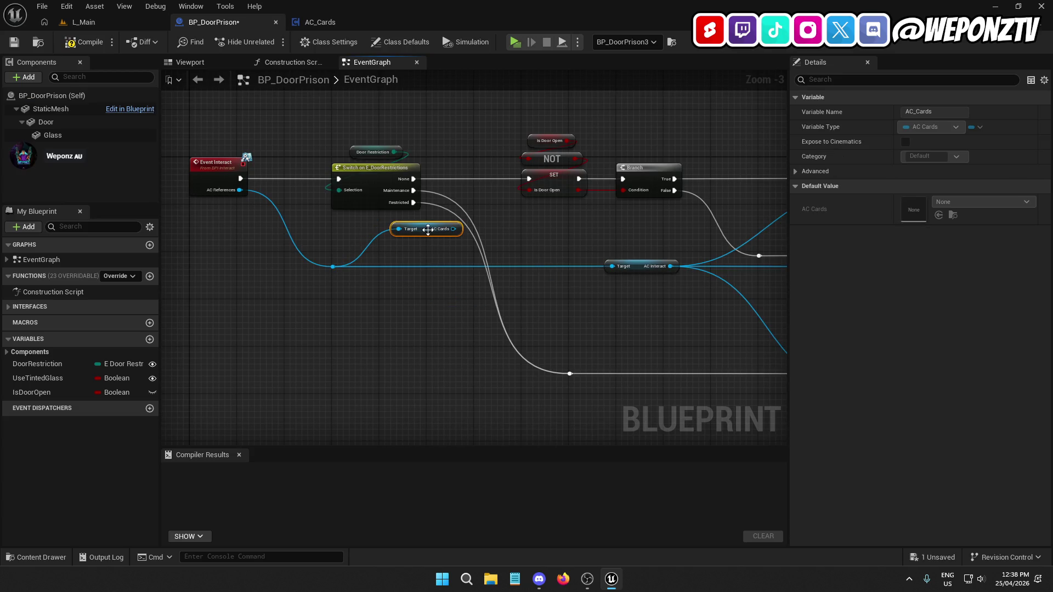
pyautogui.moveTo(417, 234)
pyautogui.mouseDown()
pyautogui.moveTo(458, 252)
pyautogui.moveTo(549, 261)
pyautogui.moveTo(551, 219)
pyautogui.moveTo(551, 229)
pyautogui.mouseUp()
pyautogui.write('check')
pyautogui.click(518, 311)
# Shift the door-opening logic right to make room and run Check for Card from the Maintenance restriction
pyautogui.scroll(-9, 644, 321)
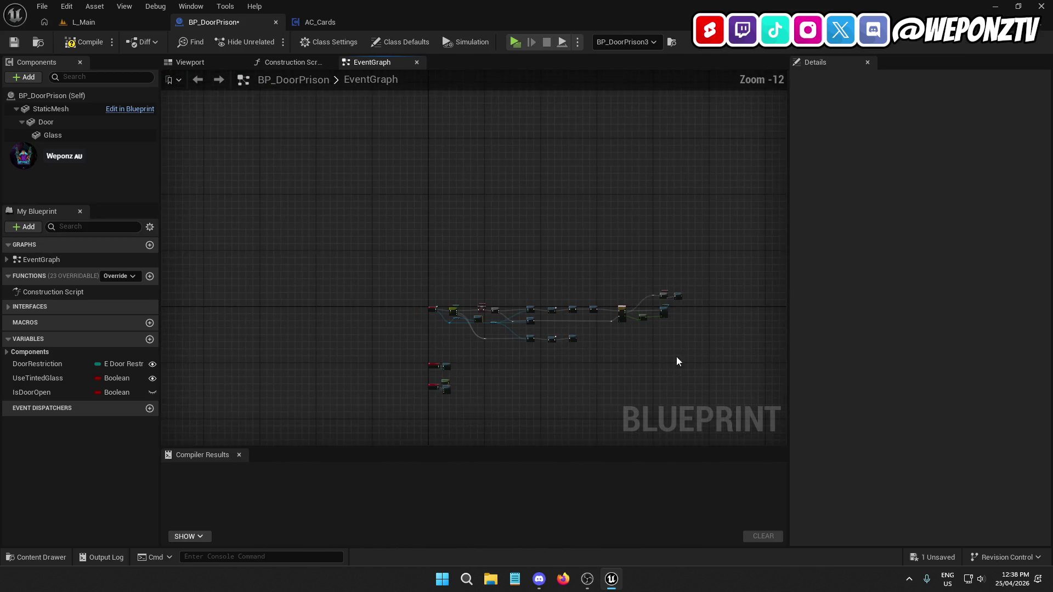
pyautogui.moveTo(480, 277); pyautogui.dragTo(483, 277)
pyautogui.scroll(8, 483, 320)
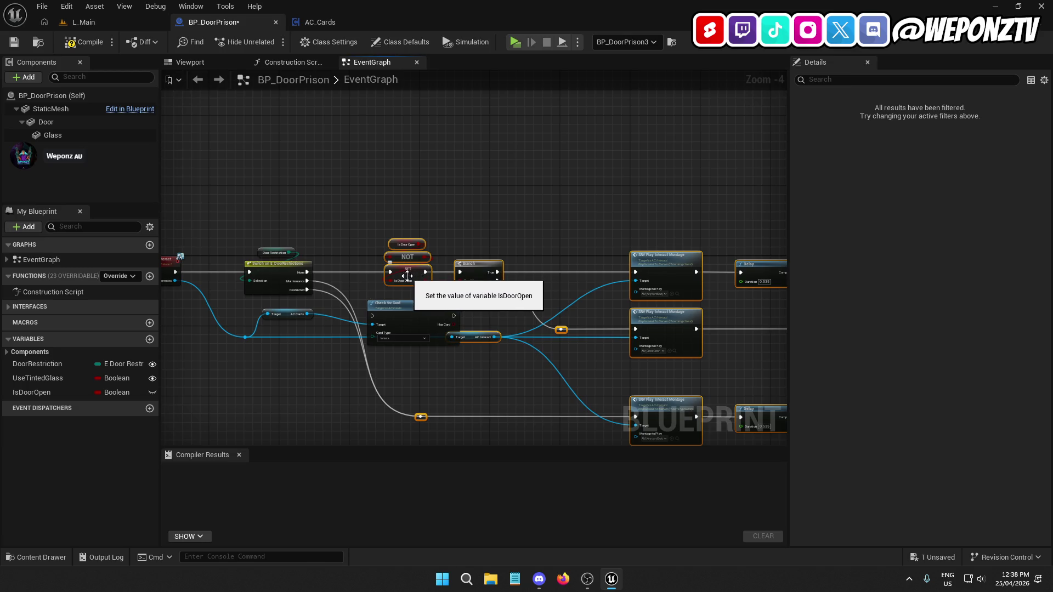
pyautogui.moveTo(407, 275)
pyautogui.mouseDown()
pyautogui.moveTo(537, 284)
pyautogui.moveTo(520, 271)
pyautogui.moveTo(554, 266)
pyautogui.mouseUp()
pyautogui.scroll(2, 529, 276)
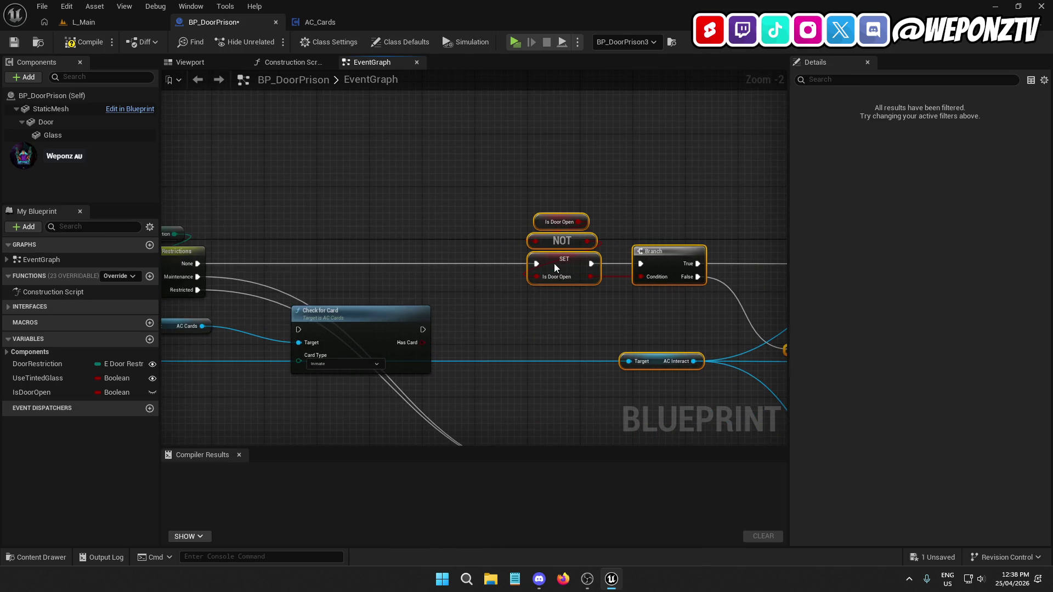
pyautogui.moveTo(495, 318); pyautogui.dragTo(600, 235)
pyautogui.moveTo(478, 248); pyautogui.dragTo(509, 248)
pyautogui.moveTo(305, 200)
pyautogui.mouseDown()
pyautogui.moveTo(419, 259)
pyautogui.moveTo(525, 237)
pyautogui.moveTo(522, 226)
pyautogui.moveTo(527, 259)
pyautogui.moveTo(671, 229)
pyautogui.mouseUp()
pyautogui.moveTo(555, 336)
pyautogui.mouseDown()
pyautogui.moveTo(242, 354)
pyautogui.moveTo(359, 350)
pyautogui.moveTo(407, 235)
pyautogui.moveTo(437, 215)
pyautogui.moveTo(438, 286)
pyautogui.moveTo(464, 298)
pyautogui.moveTo(465, 287)
pyautogui.moveTo(464, 296)
pyautogui.mouseUp()
pyautogui.moveTo(375, 256)
pyautogui.mouseDown()
pyautogui.moveTo(392, 300)
pyautogui.moveTo(383, 272)
pyautogui.moveTo(417, 327)
pyautogui.moveTo(439, 337)
pyautogui.mouseUp()
# Add Get AC Class and a Class Data getter, splitting Class Data into Class Type and Cell Trigger
pyautogui.hotkey('ctrl', 'z')
pyautogui.write('class')
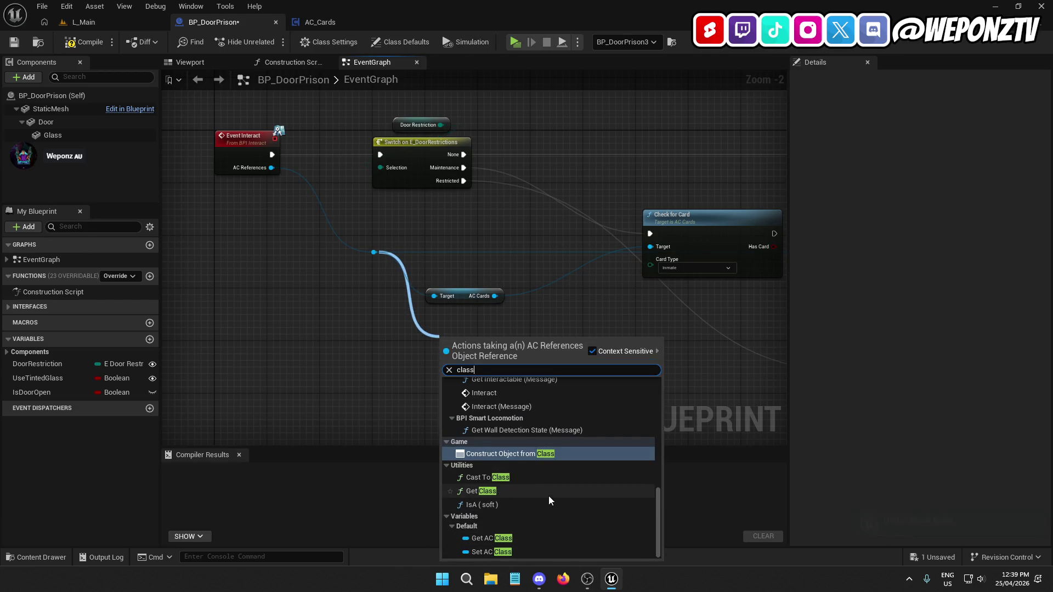
pyautogui.click(518, 537)
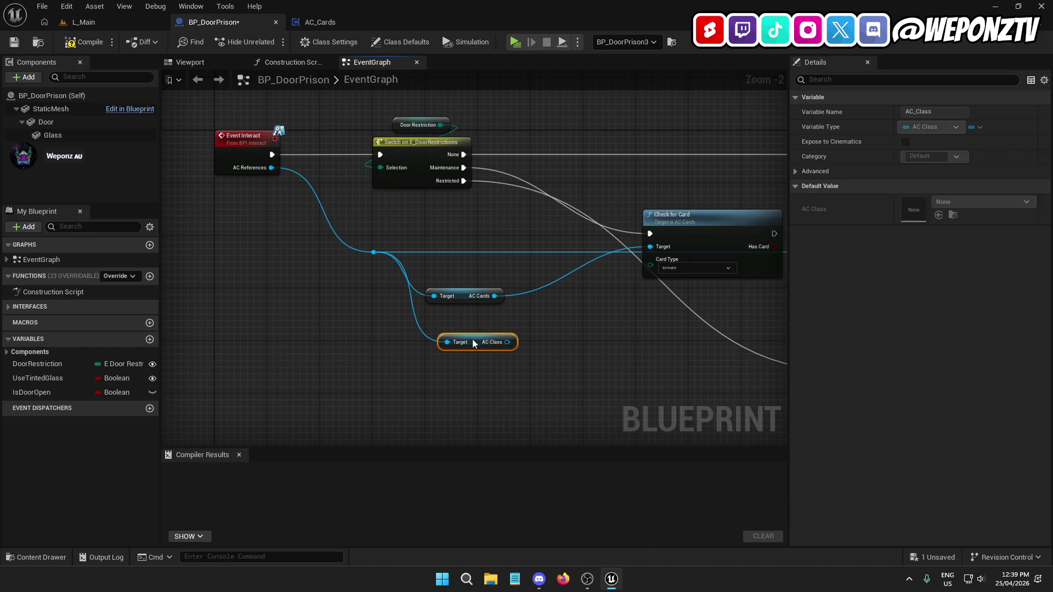
pyautogui.moveTo(493, 321); pyautogui.dragTo(473, 357)
pyautogui.write('class')
pyautogui.scroll(-5, 564, 266)
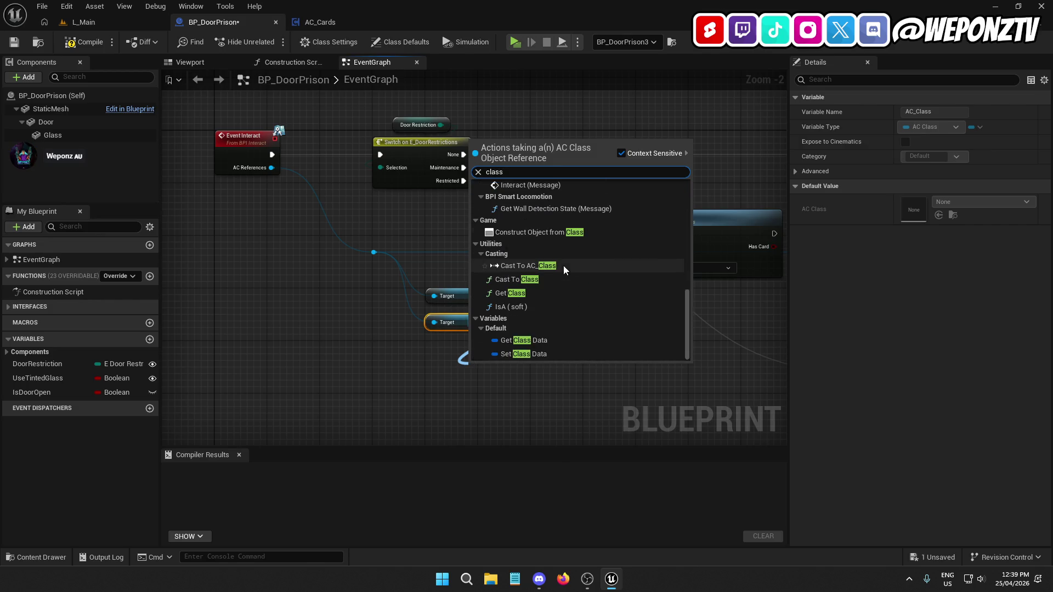
pyautogui.click(524, 343)
pyautogui.scroll(-7, 524, 344)
pyautogui.scroll(9, 520, 351)
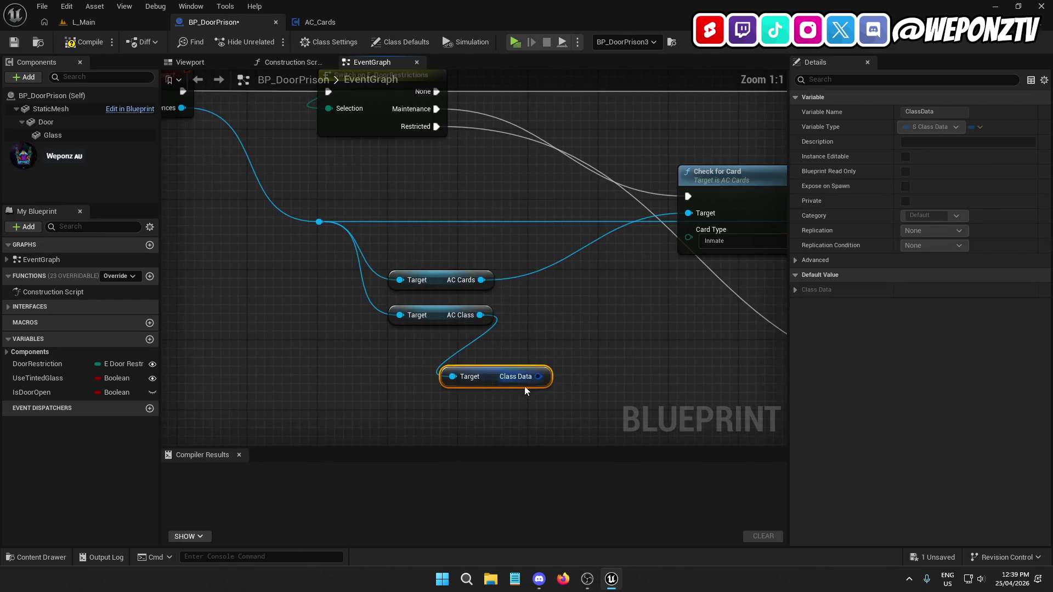
pyautogui.moveTo(494, 370)
pyautogui.mouseDown()
pyautogui.moveTo(445, 334)
pyautogui.moveTo(373, 338)
pyautogui.moveTo(390, 342)
pyautogui.mouseUp()
pyautogui.rightClick(484, 341)
pyautogui.click(514, 389)
# Add a Switch on E_ClassTypes from Class Type, run it from Maintenance, and move it below
pyautogui.moveTo(464, 330); pyautogui.dragTo(555, 300)
pyautogui.click(636, 373)
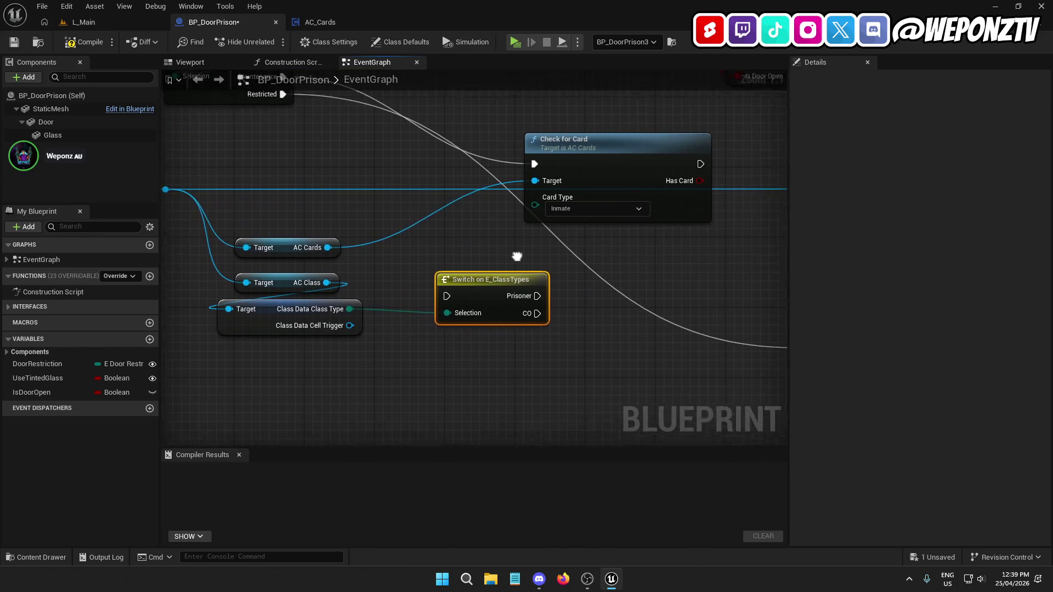
pyautogui.moveTo(311, 132)
pyautogui.mouseDown()
pyautogui.moveTo(524, 302)
pyautogui.moveTo(475, 351)
pyautogui.mouseUp()
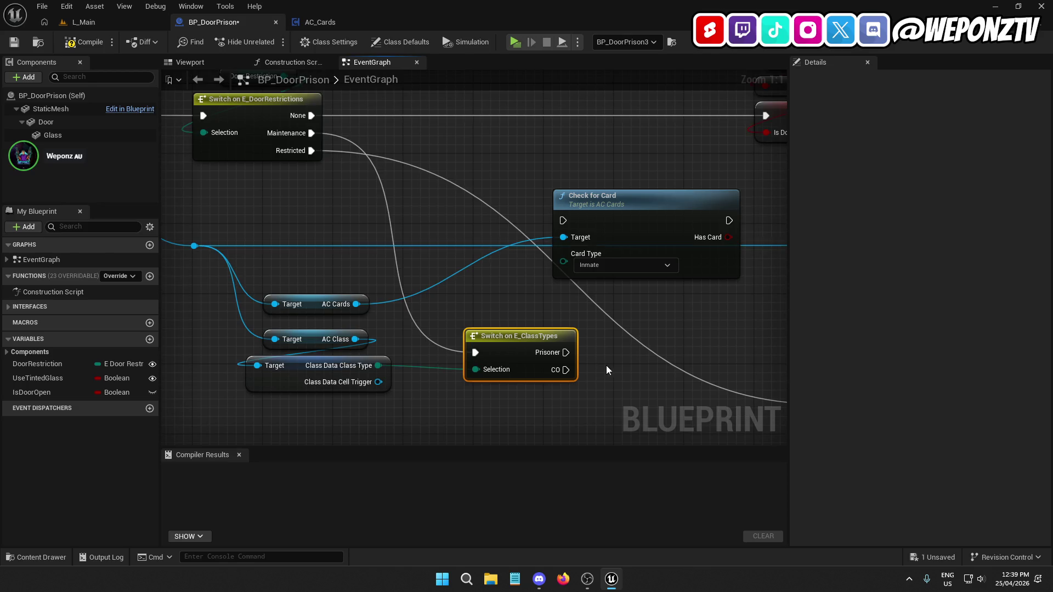
pyautogui.moveTo(570, 235)
pyautogui.mouseDown()
pyautogui.moveTo(561, 370)
pyautogui.moveTo(538, 330)
pyautogui.moveTo(575, 216)
pyautogui.moveTo(577, 292)
pyautogui.mouseUp()
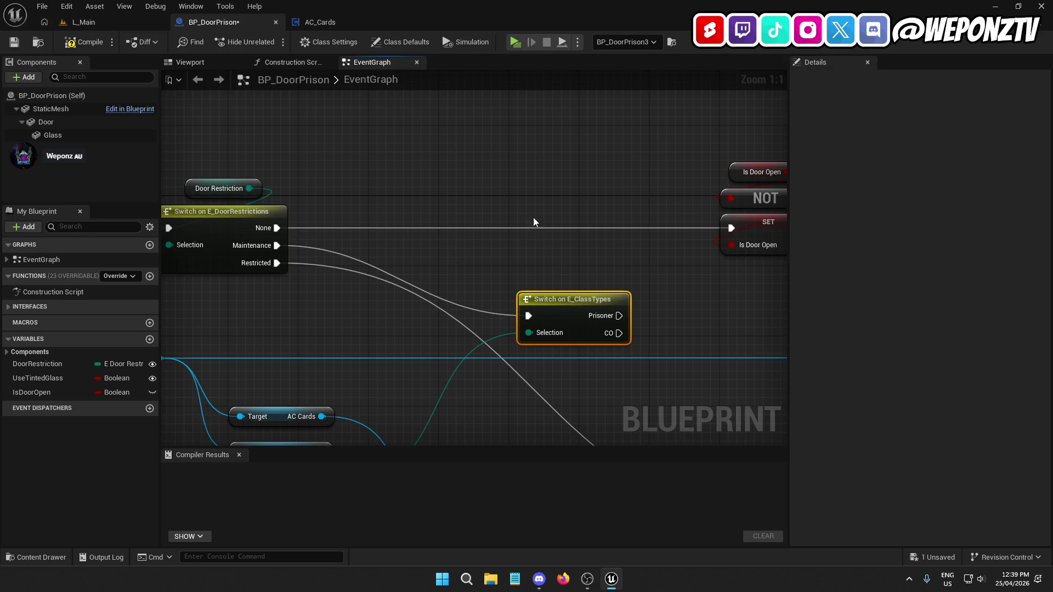
pyautogui.moveTo(579, 213)
pyautogui.mouseDown()
pyautogui.moveTo(622, 229)
pyautogui.moveTo(588, 193)
pyautogui.moveTo(590, 226)
pyautogui.moveTo(506, 208)
pyautogui.moveTo(404, 211)
pyautogui.moveTo(482, 192)
pyautogui.mouseUp()
pyautogui.moveTo(417, 193)
pyautogui.mouseDown()
pyautogui.moveTo(413, 245)
pyautogui.moveTo(341, 316)
pyautogui.mouseUp()
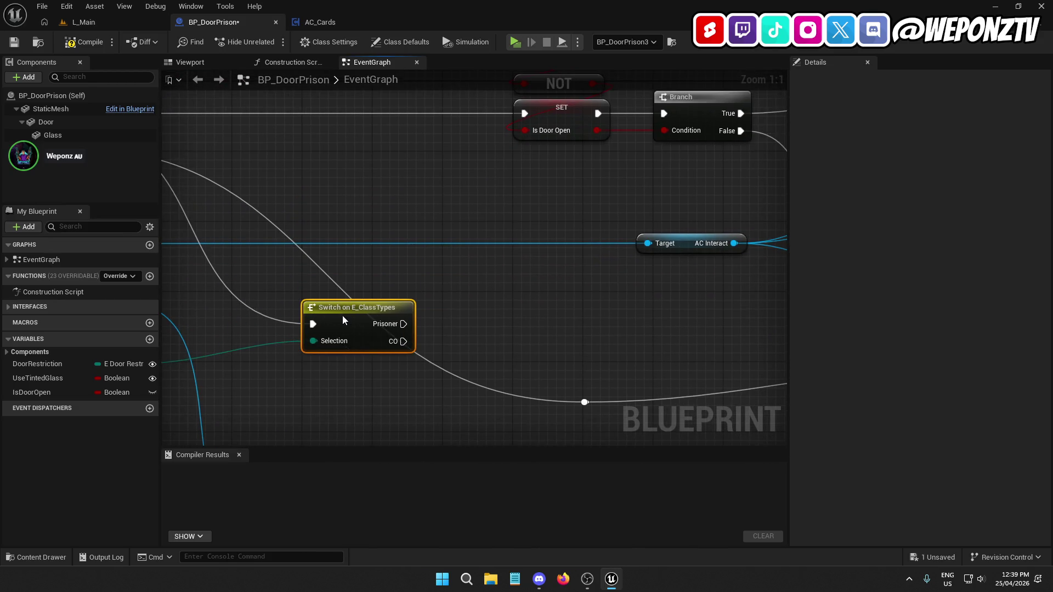
pyautogui.moveTo(431, 291)
pyautogui.mouseDown()
pyautogui.moveTo(630, 334)
pyautogui.moveTo(580, 266)
pyautogui.moveTo(506, 209)
pyautogui.mouseUp()
pyautogui.scroll(-2, 651, 330)
pyautogui.click(628, 291)
pyautogui.moveTo(629, 291)
pyautogui.mouseDown()
pyautogui.moveTo(594, 274)
pyautogui.moveTo(552, 300)
pyautogui.mouseUp()
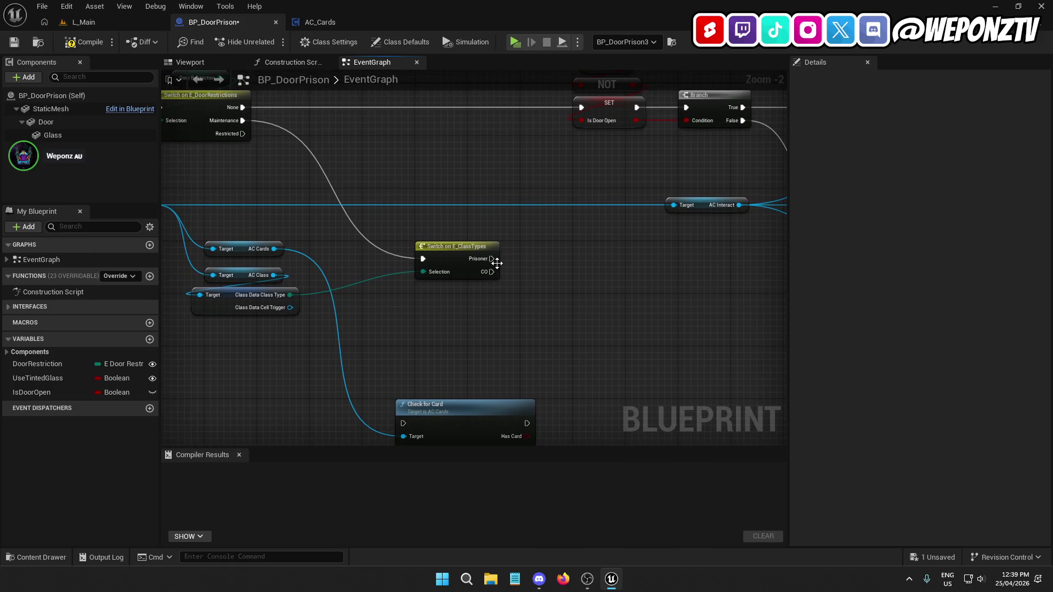
# Place Check for Card beside the class switch, set Card Type to Maintenance, and add a Branch after it
pyautogui.moveTo(482, 402)
pyautogui.mouseDown()
pyautogui.moveTo(573, 328)
pyautogui.moveTo(624, 255)
pyautogui.moveTo(643, 258)
pyautogui.moveTo(498, 260)
pyautogui.mouseUp()
pyautogui.click(628, 298)
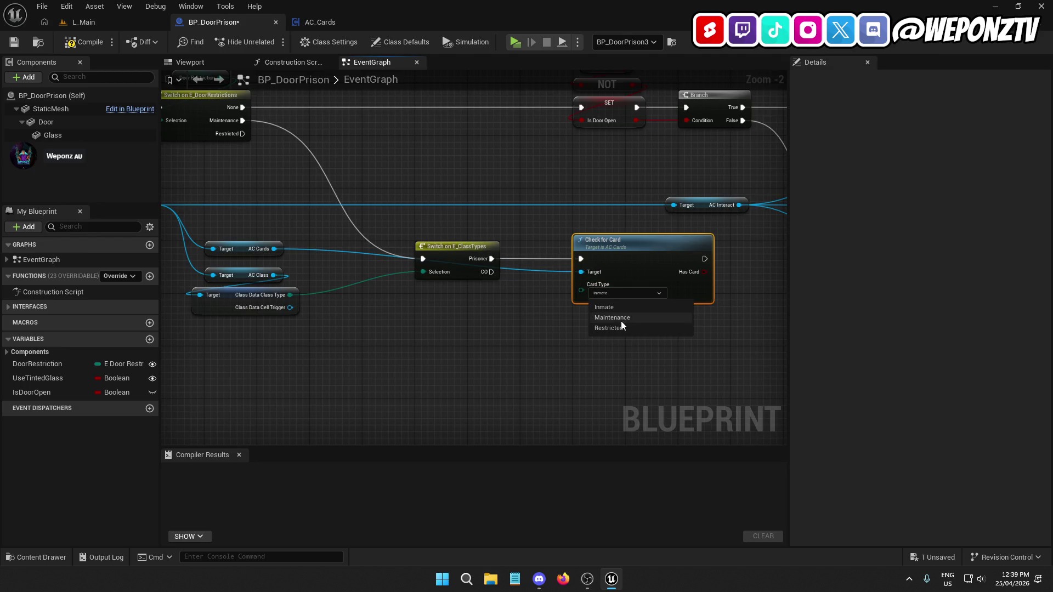
pyautogui.click(620, 321)
pyautogui.moveTo(620, 321); pyautogui.dragTo(402, 364)
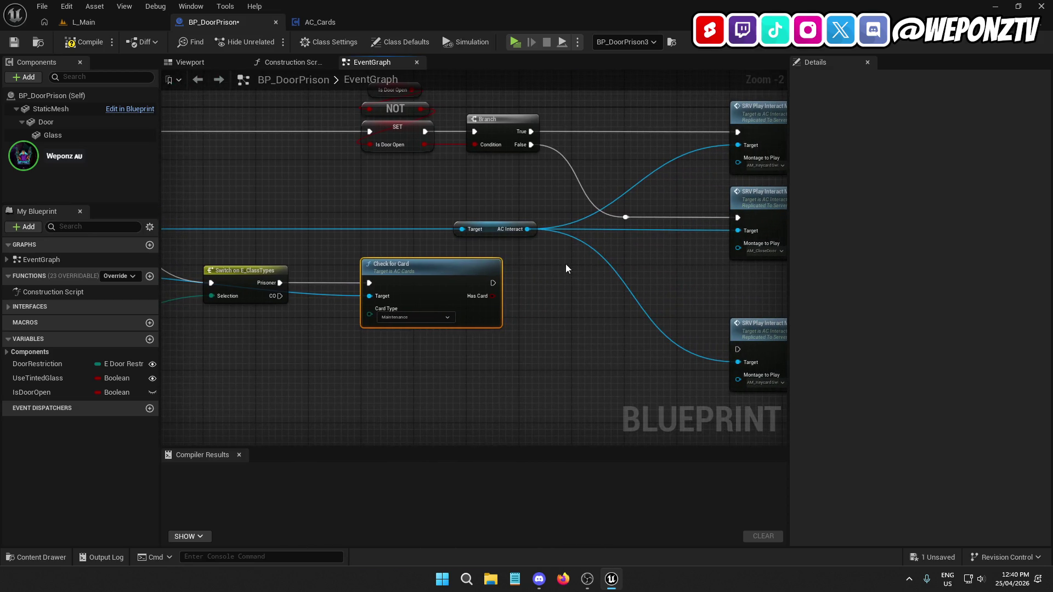
pyautogui.click(564, 265)
pyautogui.moveTo(591, 279)
pyautogui.mouseDown()
pyautogui.moveTo(477, 289)
pyautogui.moveTo(492, 283)
pyautogui.moveTo(492, 296)
pyautogui.mouseUp()
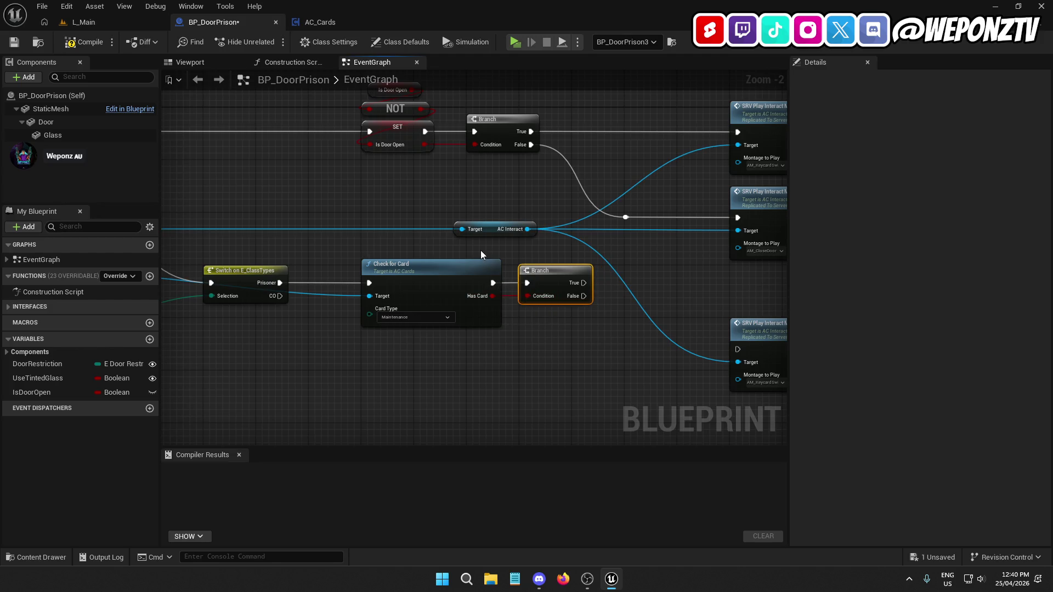
# Shift the interact montage and door state nodes to the right to make room
pyautogui.scroll(-4, 466, 176)
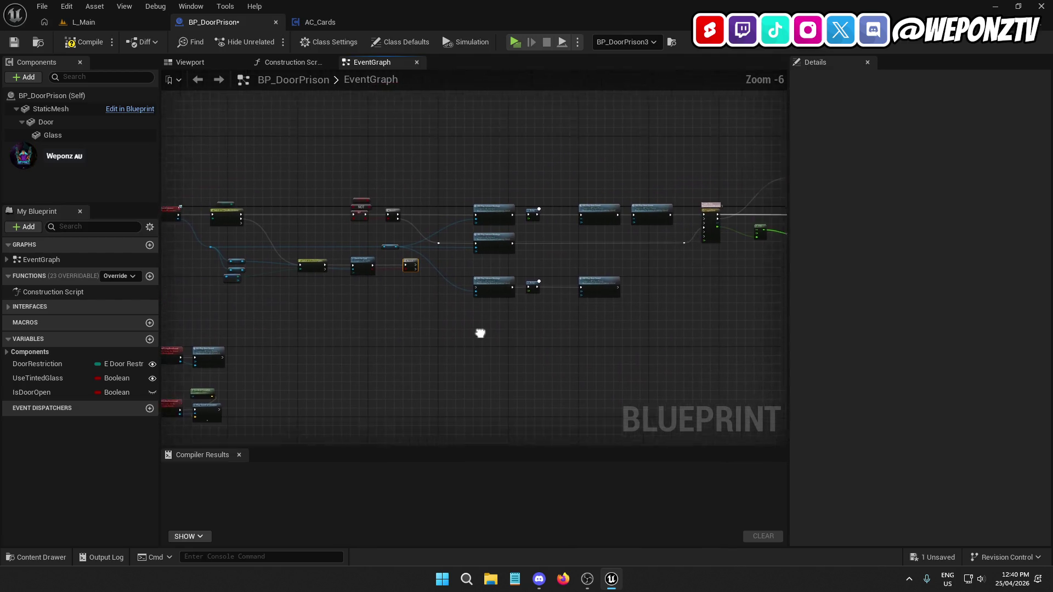
pyautogui.moveTo(524, 268); pyautogui.dragTo(221, 169)
pyautogui.moveTo(303, 198); pyautogui.dragTo(655, 184)
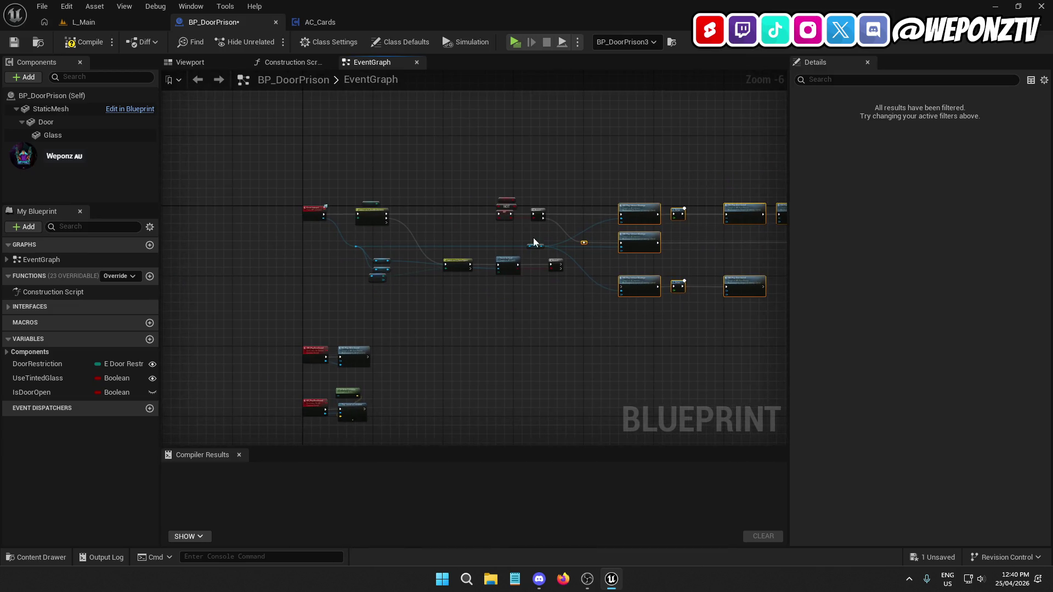
pyautogui.scroll(3, 533, 239)
pyautogui.moveTo(541, 241)
pyautogui.mouseDown()
pyautogui.moveTo(495, 160)
pyautogui.moveTo(430, 126)
pyautogui.mouseUp()
pyautogui.moveTo(491, 177); pyautogui.dragTo(760, 177)
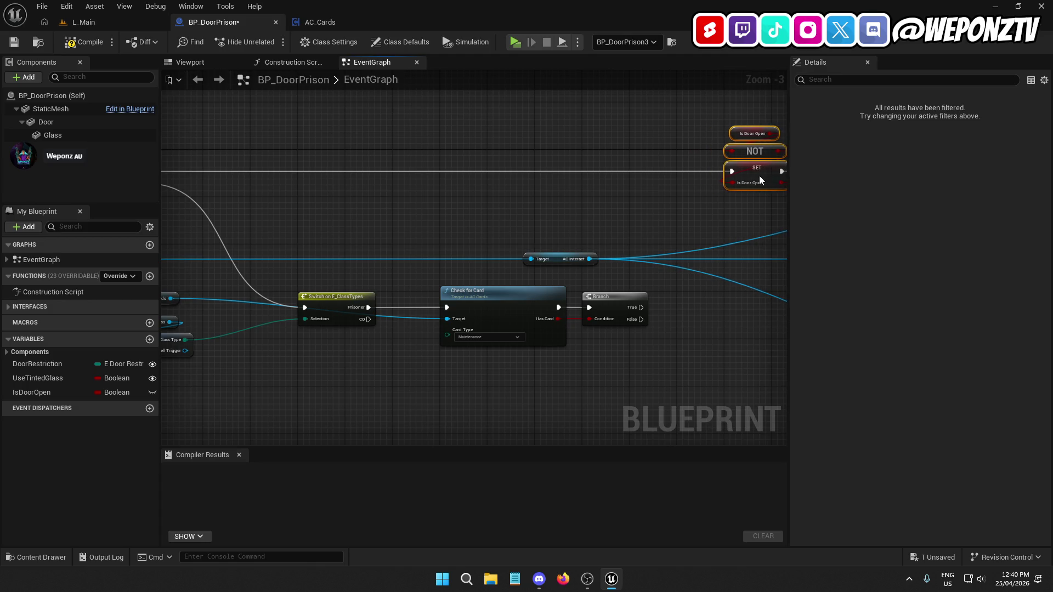
pyautogui.moveTo(716, 226)
pyautogui.mouseDown()
pyautogui.moveTo(622, 216)
pyautogui.moveTo(698, 188)
pyautogui.moveTo(713, 193)
pyautogui.moveTo(254, 203)
pyautogui.moveTo(561, 195)
pyautogui.mouseUp()
# Move the AC Interact and AC Cards getters right and add a reroute point on the blue wire
pyautogui.moveTo(406, 232)
pyautogui.mouseDown()
pyautogui.moveTo(647, 232)
pyautogui.moveTo(465, 209)
pyautogui.mouseUp()
pyautogui.click(435, 201)
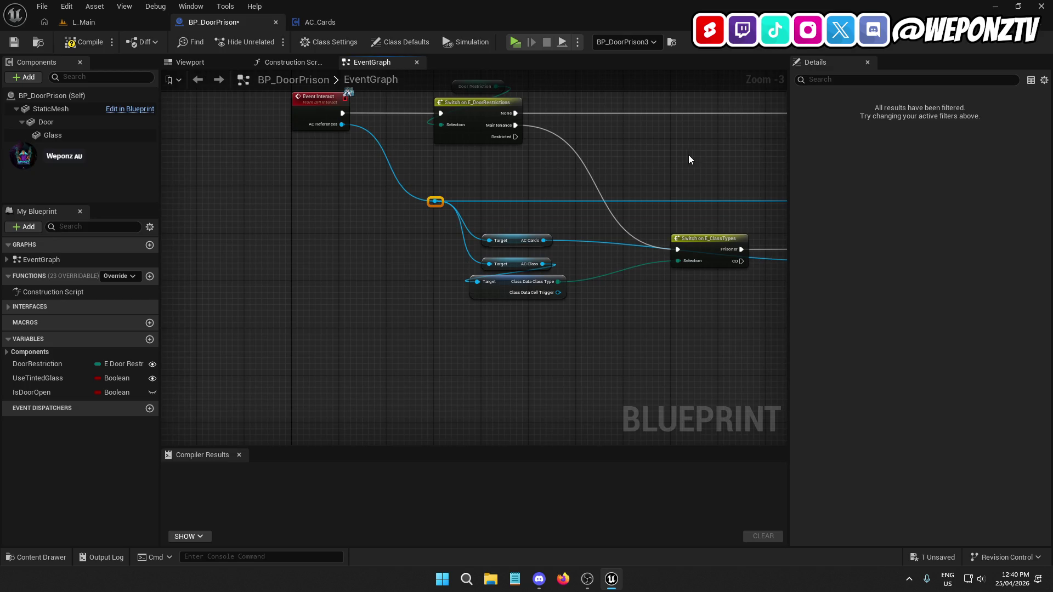
pyautogui.moveTo(690, 159); pyautogui.dragTo(304, 162)
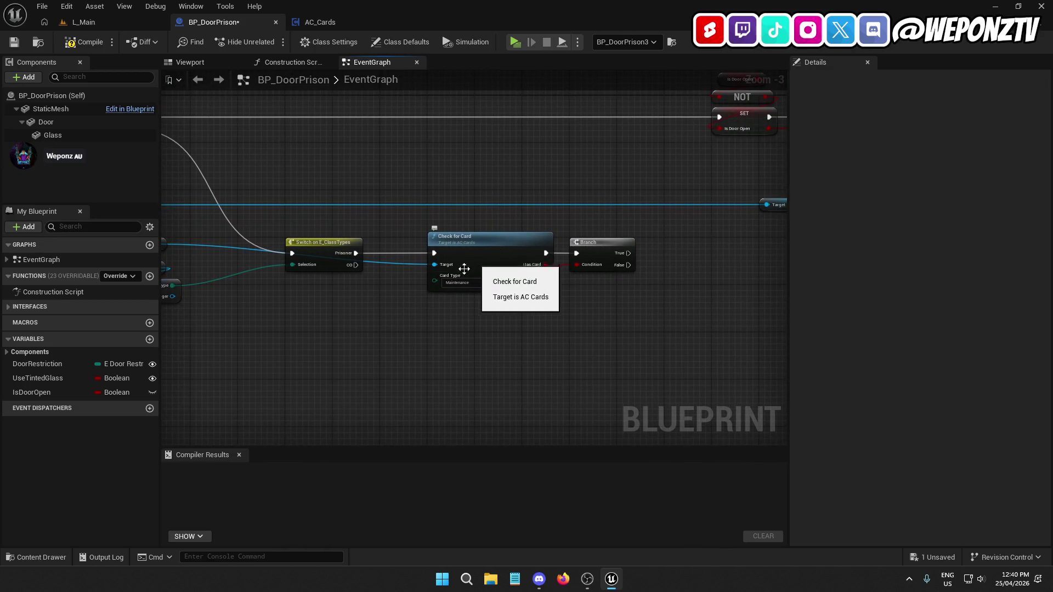
pyautogui.moveTo(372, 314); pyautogui.dragTo(517, 269)
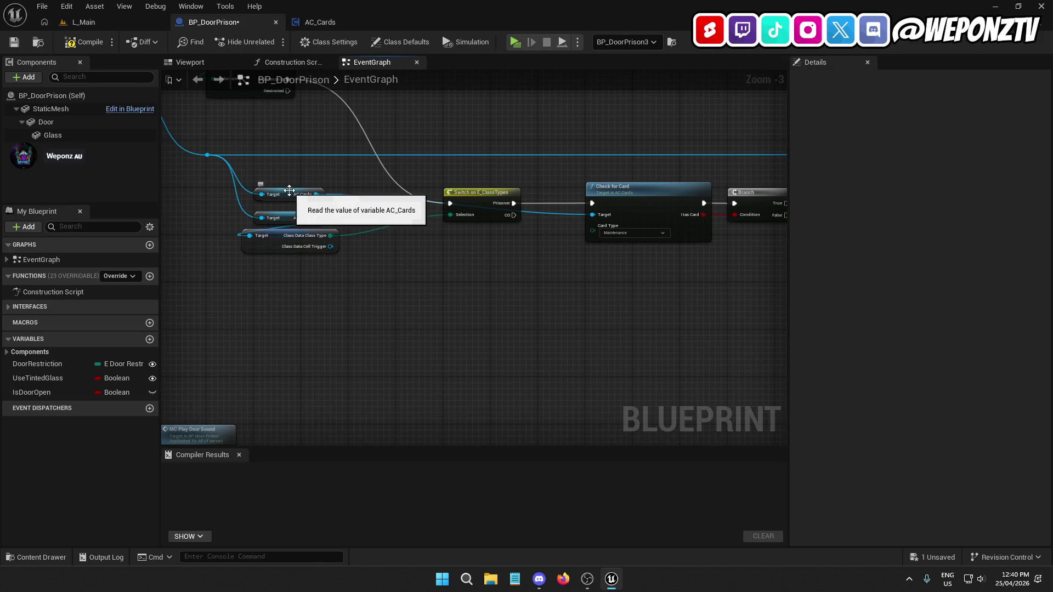
pyautogui.moveTo(314, 193)
pyautogui.mouseDown()
pyautogui.moveTo(524, 170)
pyautogui.moveTo(648, 172)
pyautogui.mouseUp()
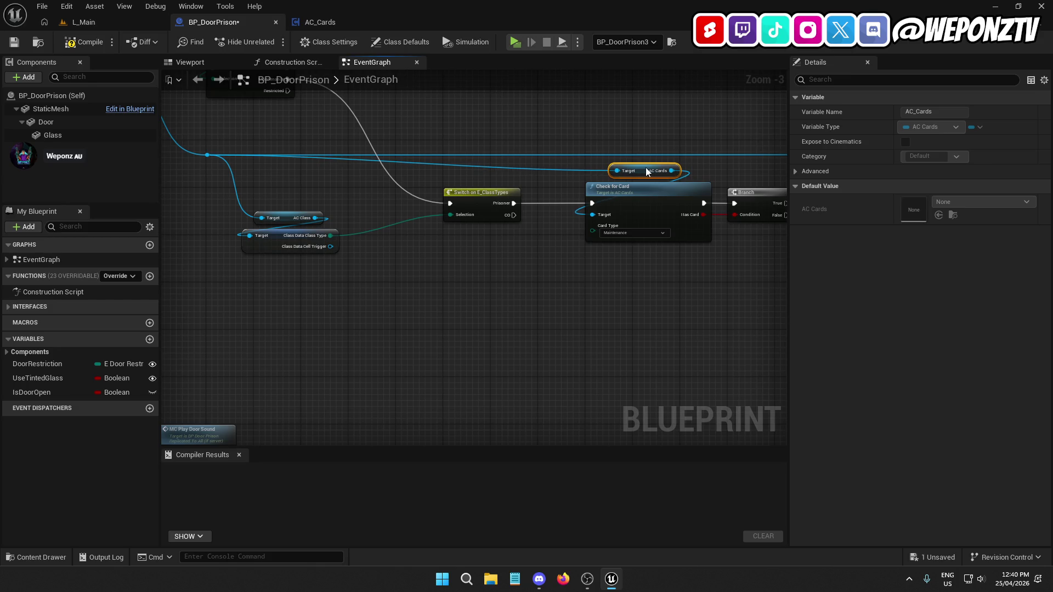
pyautogui.doubleClick(541, 156)
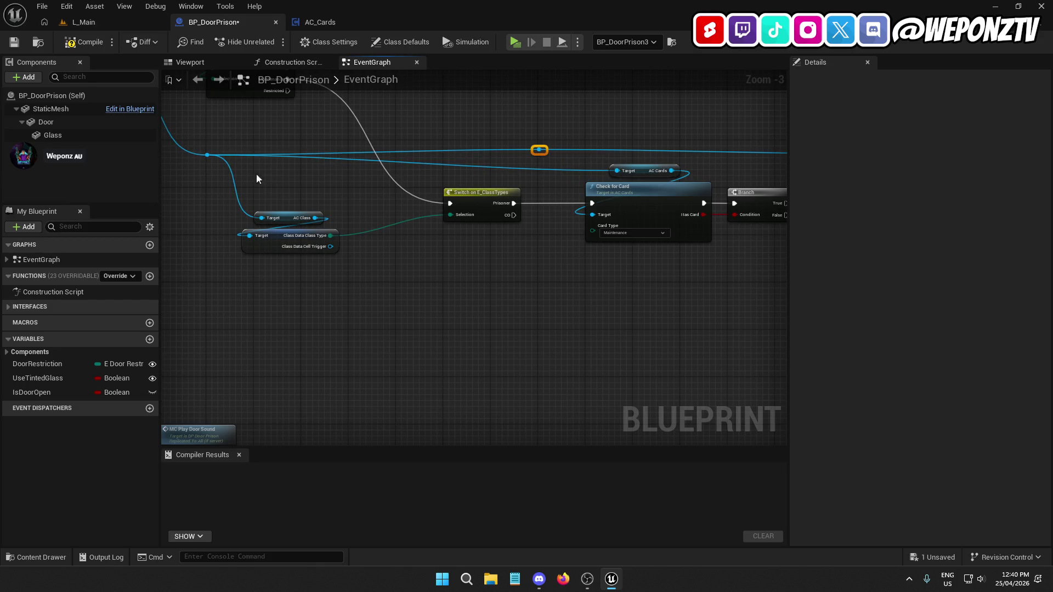
# Wire the reroute point to Check for Card's Target and the AC Cards getter, deleting the extra getter
pyautogui.moveTo(554, 156); pyautogui.dragTo(607, 215)
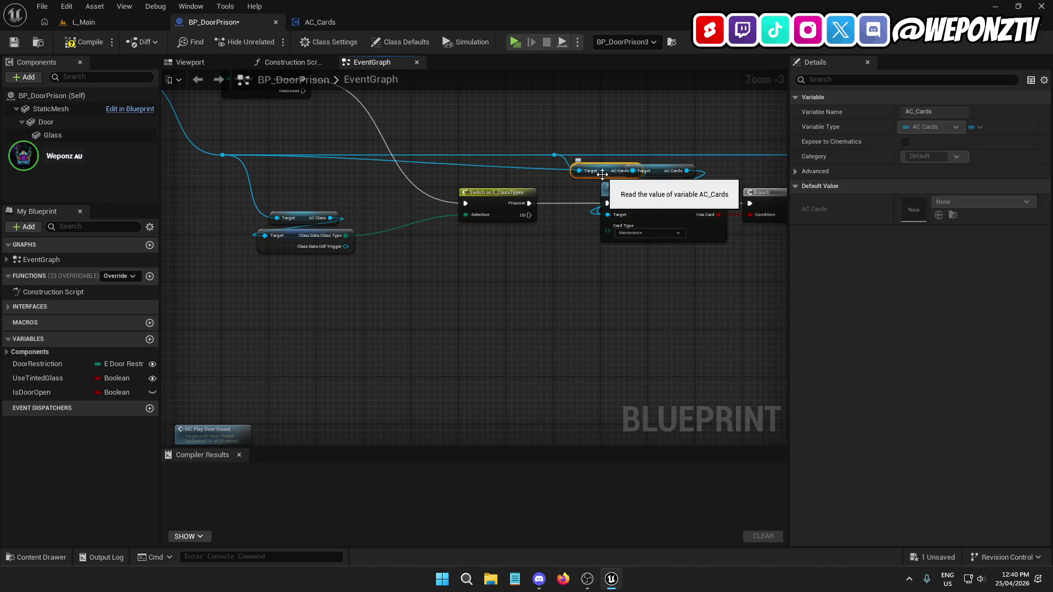
pyautogui.press('Delete')
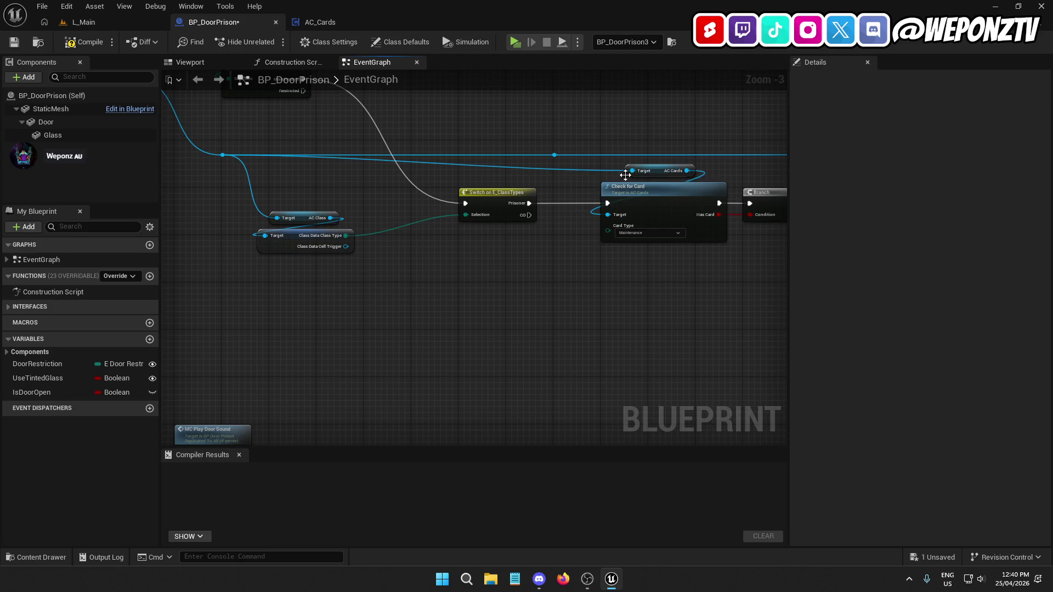
pyautogui.moveTo(554, 155); pyautogui.dragTo(633, 171)
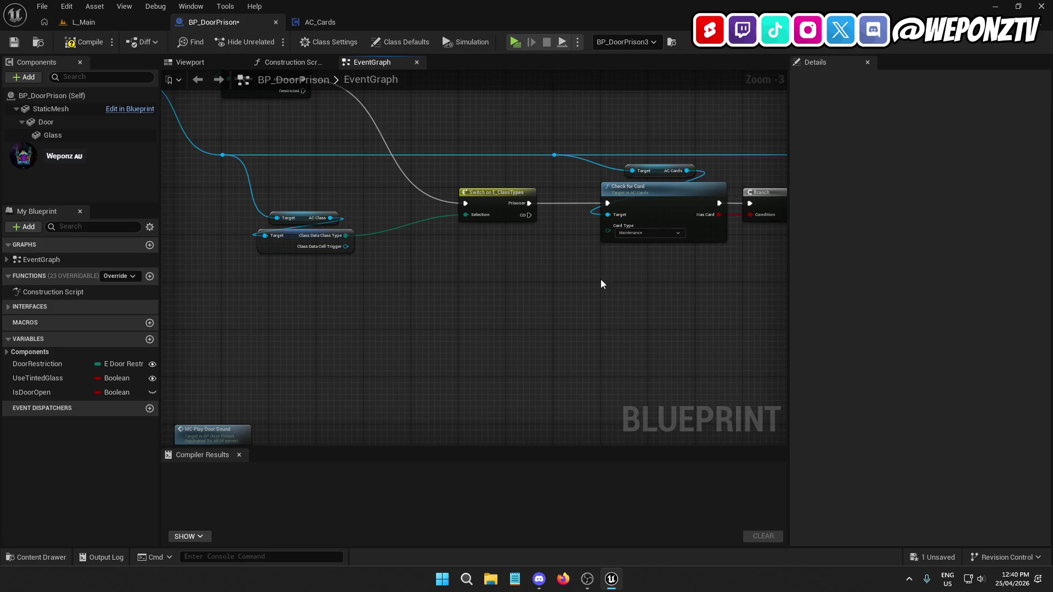
# Duplicate the class switch, Check for Card and Branch below, running the copy from Restricted
pyautogui.moveTo(635, 265); pyautogui.dragTo(448, 201)
pyautogui.keyDown('ctrl'); pyautogui.click(369, 210); pyautogui.keyUp('ctrl')
pyautogui.hotkey('ctrl', 'c')
pyautogui.hotkey('ctrl', 'v')
pyautogui.moveTo(408, 357)
pyautogui.mouseDown()
pyautogui.moveTo(455, 346)
pyautogui.moveTo(515, 316)
pyautogui.moveTo(511, 306)
pyautogui.mouseUp()
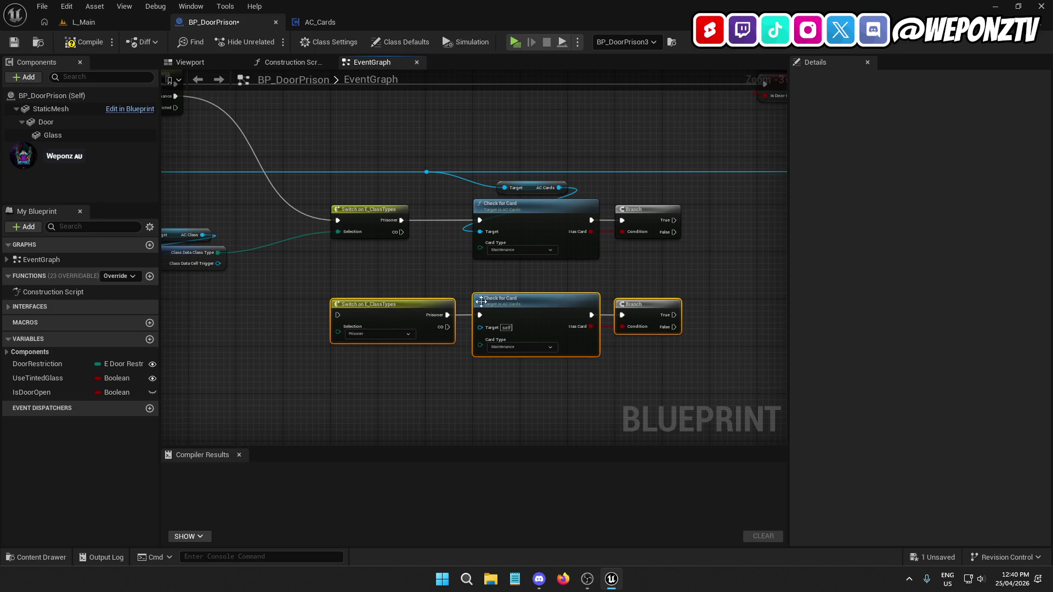
pyautogui.moveTo(316, 200); pyautogui.dragTo(490, 227)
pyautogui.moveTo(350, 134)
pyautogui.mouseDown()
pyautogui.moveTo(461, 291)
pyautogui.moveTo(512, 342)
pyautogui.mouseUp()
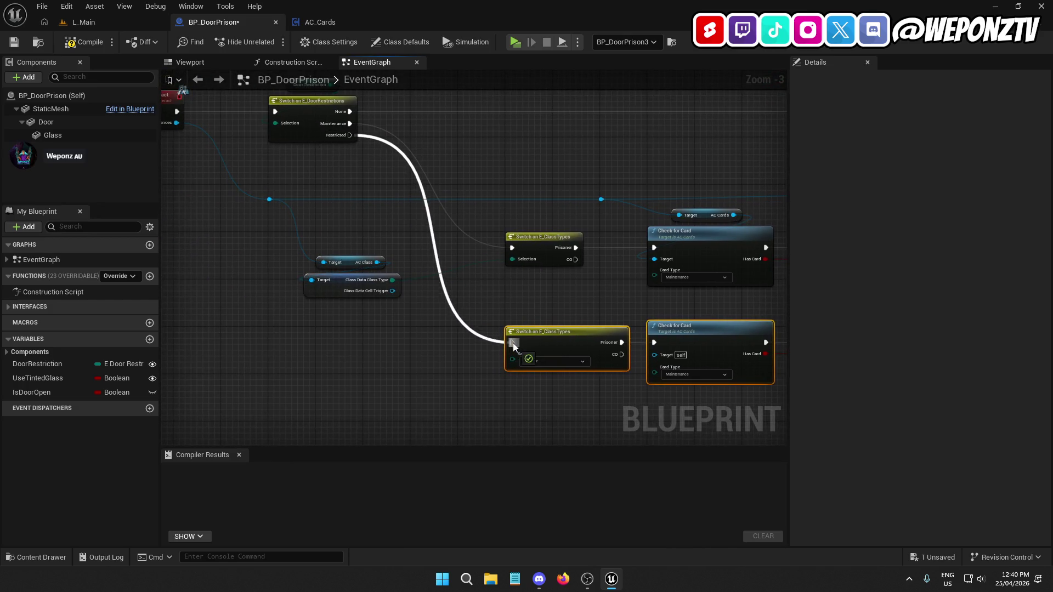
pyautogui.moveTo(616, 285); pyautogui.dragTo(401, 267)
pyautogui.moveTo(625, 386)
pyautogui.mouseDown()
pyautogui.moveTo(470, 199)
pyautogui.moveTo(422, 202)
pyautogui.mouseUp()
pyautogui.moveTo(492, 215); pyautogui.dragTo(586, 221)
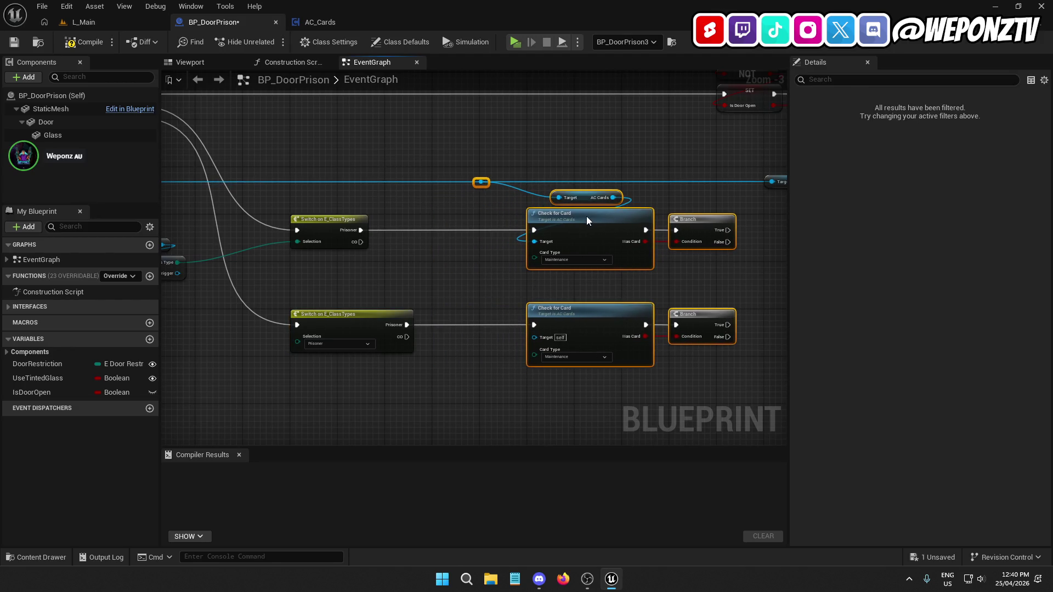
# Feed Class Data's Class Type into the lower switch's Selection pin
pyautogui.click(353, 345)
pyautogui.moveTo(344, 301); pyautogui.dragTo(538, 269)
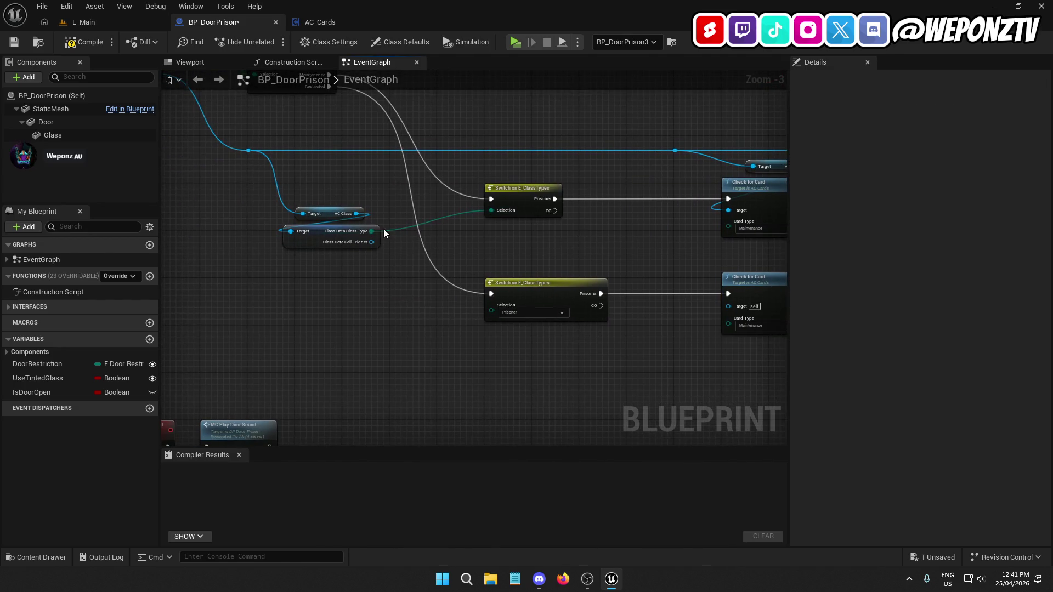
pyautogui.moveTo(455, 294); pyautogui.dragTo(491, 306)
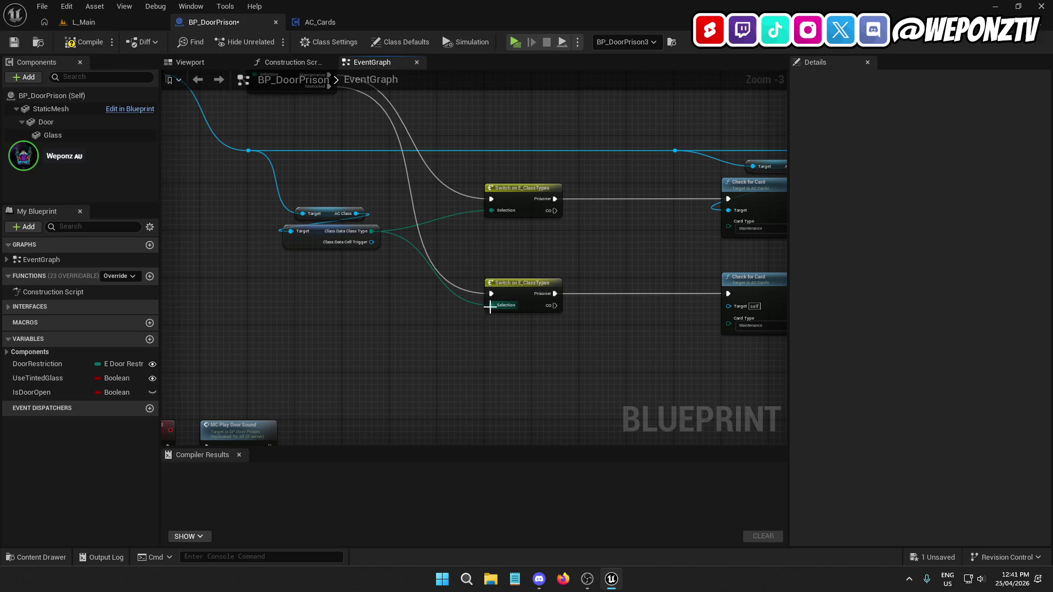
pyautogui.moveTo(607, 231)
pyautogui.mouseDown()
pyautogui.moveTo(514, 222)
pyautogui.moveTo(380, 233)
pyautogui.mouseUp()
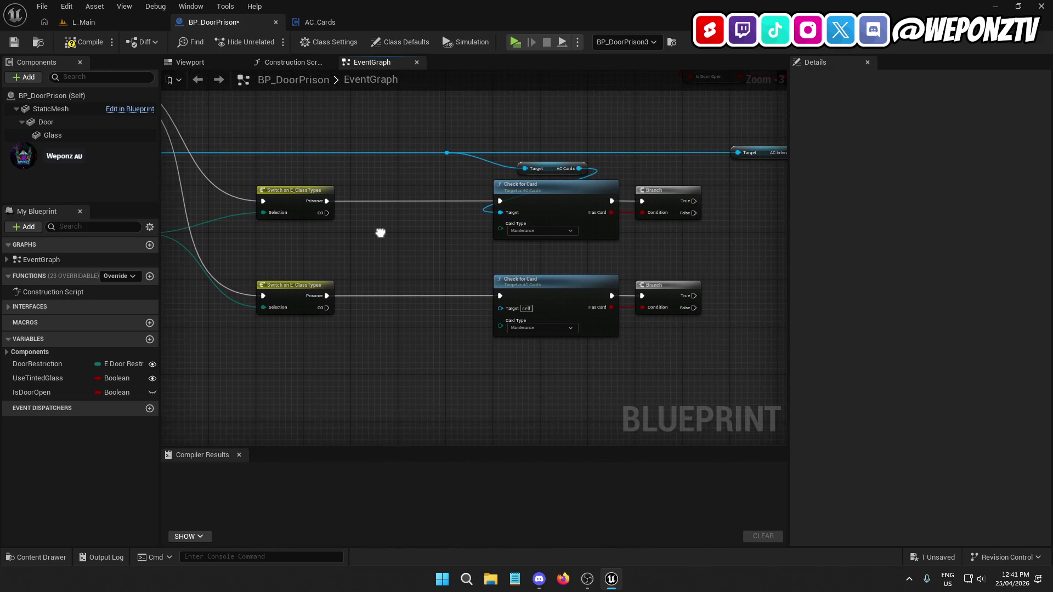
pyautogui.click(518, 328)
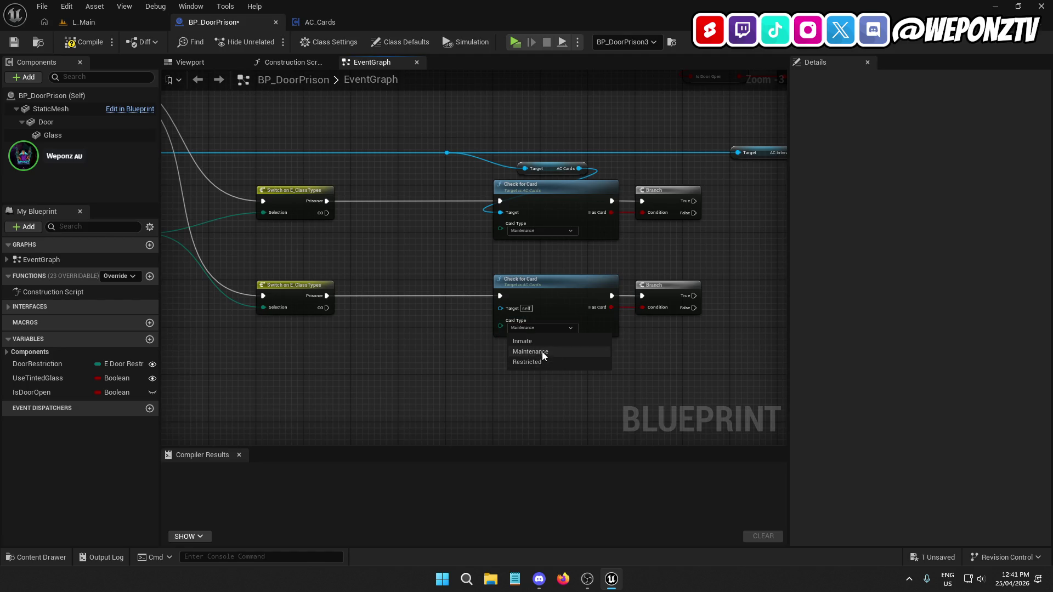
pyautogui.click(544, 356)
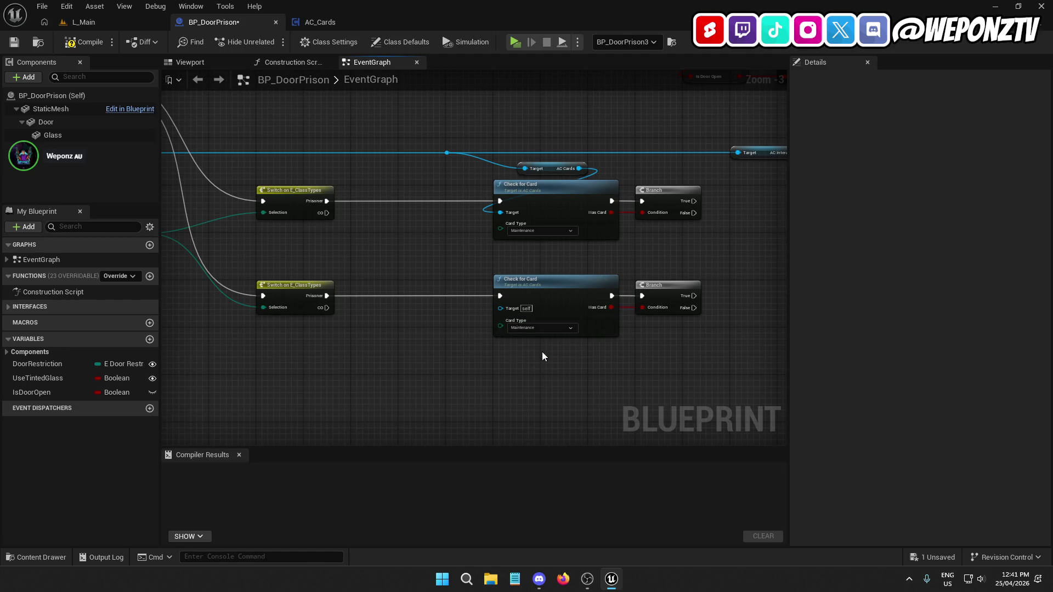
# Replace the AC Cards getter with one fed by the reroute point and wired to both Check for Card Targets
pyautogui.click(553, 169)
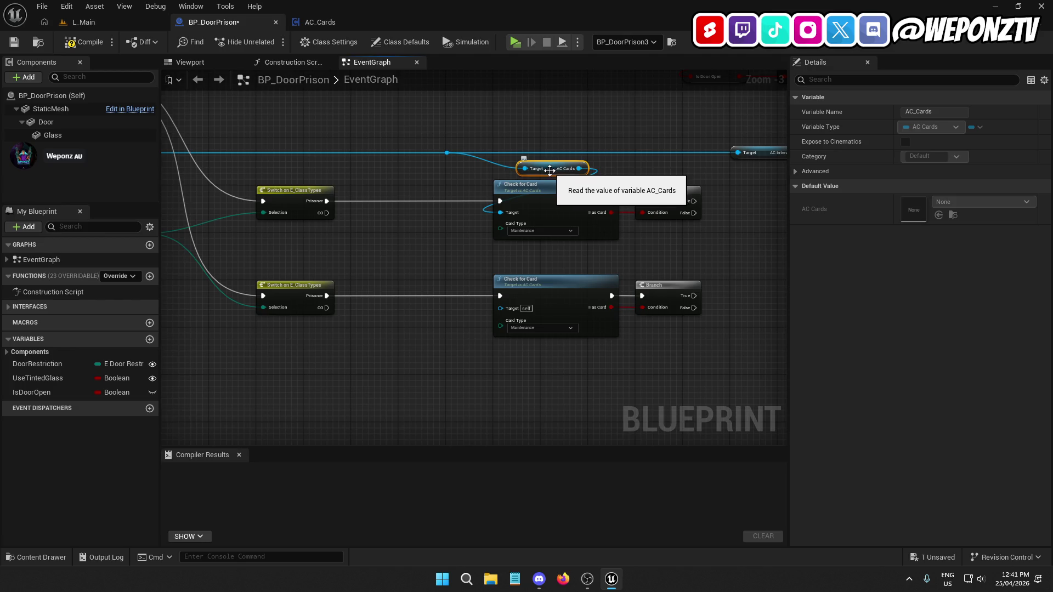
pyautogui.hotkey('ctrl', 'w')
pyautogui.click(569, 163)
pyautogui.press('Delete')
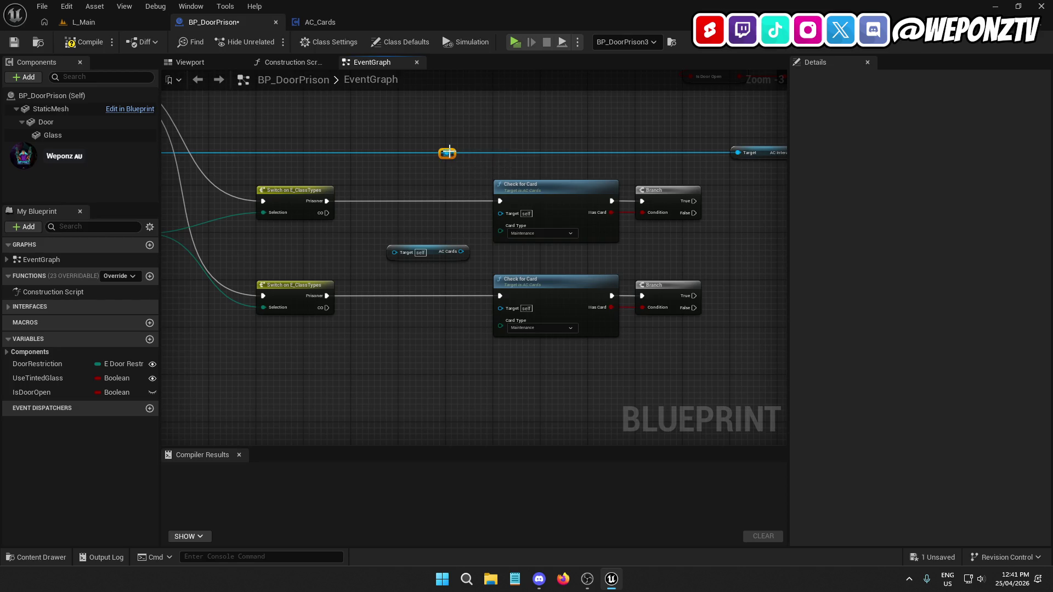
pyautogui.moveTo(448, 153)
pyautogui.mouseDown()
pyautogui.moveTo(357, 156)
pyautogui.moveTo(402, 220)
pyautogui.mouseUp()
pyautogui.hotkey('ctrl', 'z')
pyautogui.moveTo(352, 153)
pyautogui.mouseDown()
pyautogui.moveTo(408, 247)
pyautogui.moveTo(394, 252)
pyautogui.mouseUp()
pyautogui.moveTo(305, 137); pyautogui.dragTo(653, 173)
pyautogui.moveTo(511, 212); pyautogui.dragTo(314, 214)
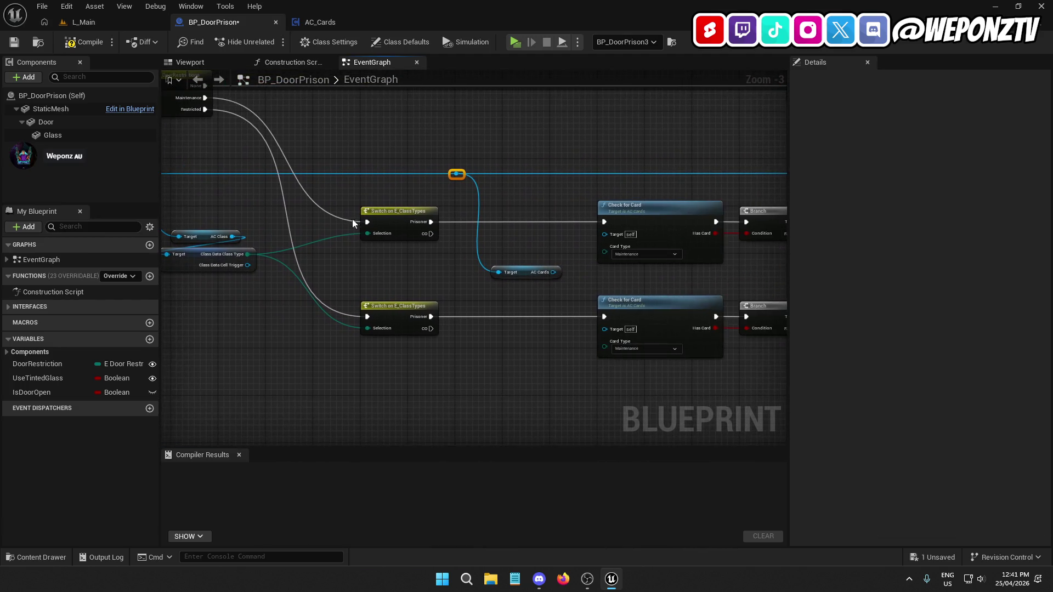
pyautogui.moveTo(552, 272); pyautogui.dragTo(602, 236)
pyautogui.moveTo(552, 272); pyautogui.dragTo(605, 328)
# Set the lower Check for Card's Card Type to Restricted
pyautogui.moveTo(638, 274); pyautogui.dragTo(485, 229)
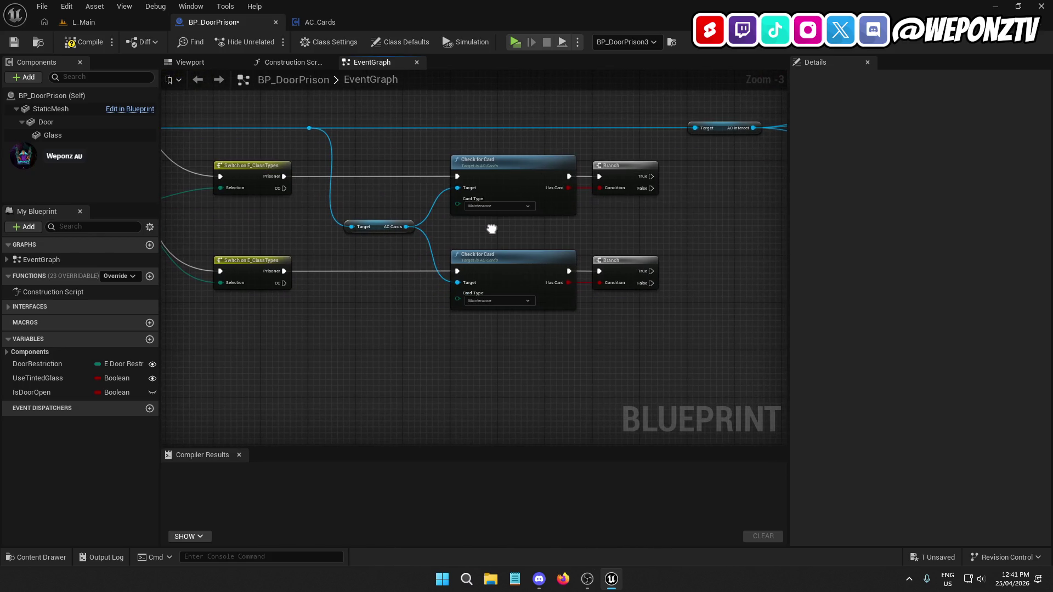
pyautogui.click(496, 301)
pyautogui.click(501, 337)
pyautogui.moveTo(643, 325)
pyautogui.mouseDown()
pyautogui.moveTo(528, 340)
pyautogui.moveTo(504, 354)
pyautogui.moveTo(675, 296)
pyautogui.moveTo(671, 337)
pyautogui.mouseUp()
pyautogui.scroll(-1, 541, 329)
# Wire the first Branch's True output to open the door
pyautogui.moveTo(534, 259); pyautogui.dragTo(416, 279)
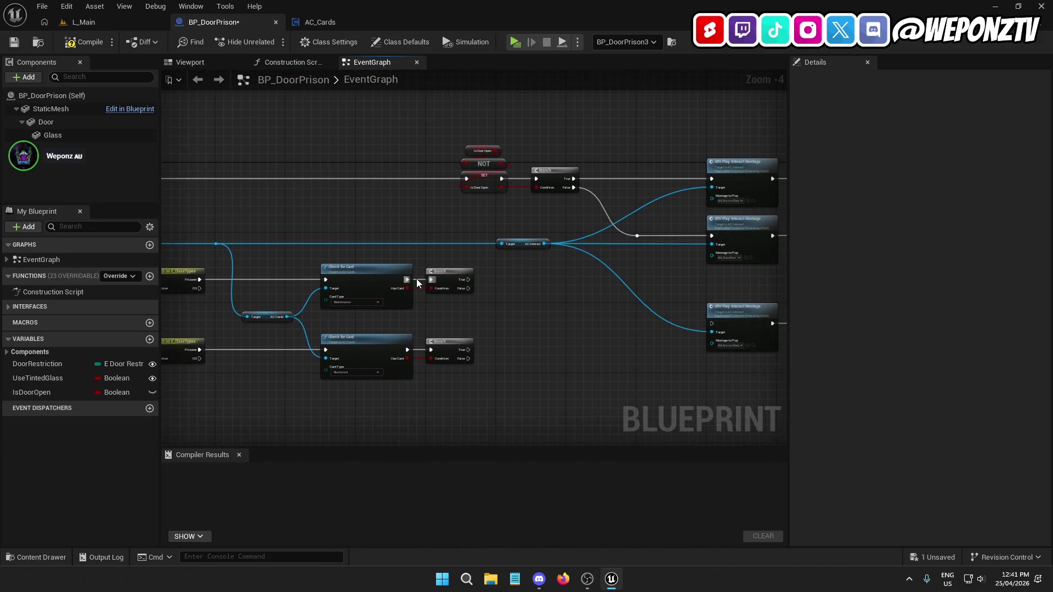
pyautogui.scroll(1, 435, 281)
pyautogui.moveTo(209, 315)
pyautogui.mouseDown()
pyautogui.moveTo(477, 313)
pyautogui.moveTo(409, 276)
pyautogui.mouseUp()
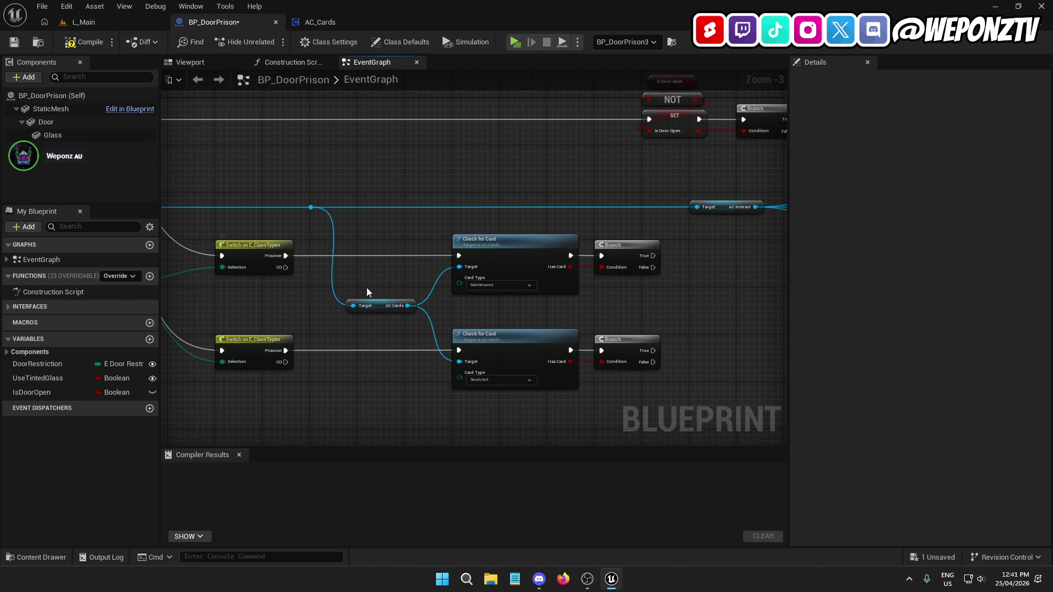
pyautogui.moveTo(650, 301); pyautogui.dragTo(345, 319)
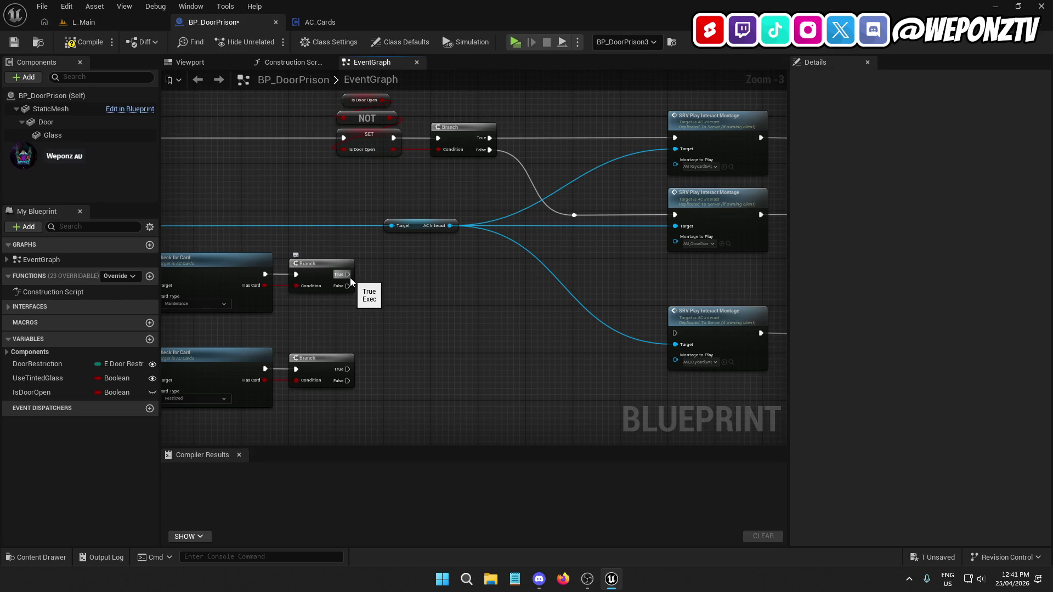
pyautogui.moveTo(349, 277); pyautogui.dragTo(344, 138)
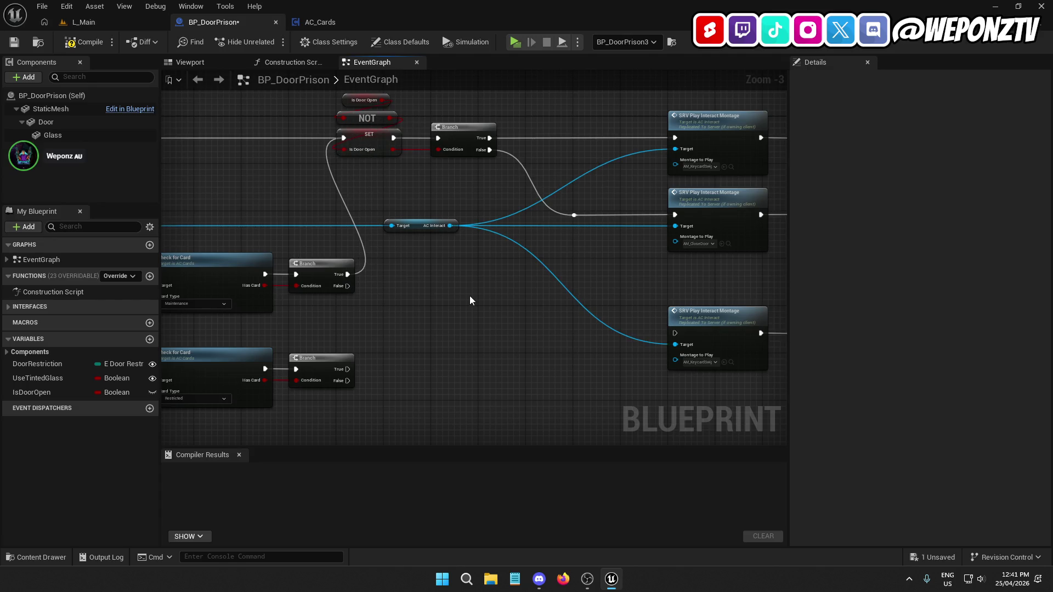
# Move the door-open and interact nodes further right
pyautogui.moveTo(469, 295); pyautogui.dragTo(420, 288)
pyautogui.scroll(-6, 421, 291)
pyautogui.moveTo(634, 312)
pyautogui.mouseDown()
pyautogui.moveTo(295, 189)
pyautogui.moveTo(306, 189)
pyautogui.mouseUp()
pyautogui.scroll(7, 340, 288)
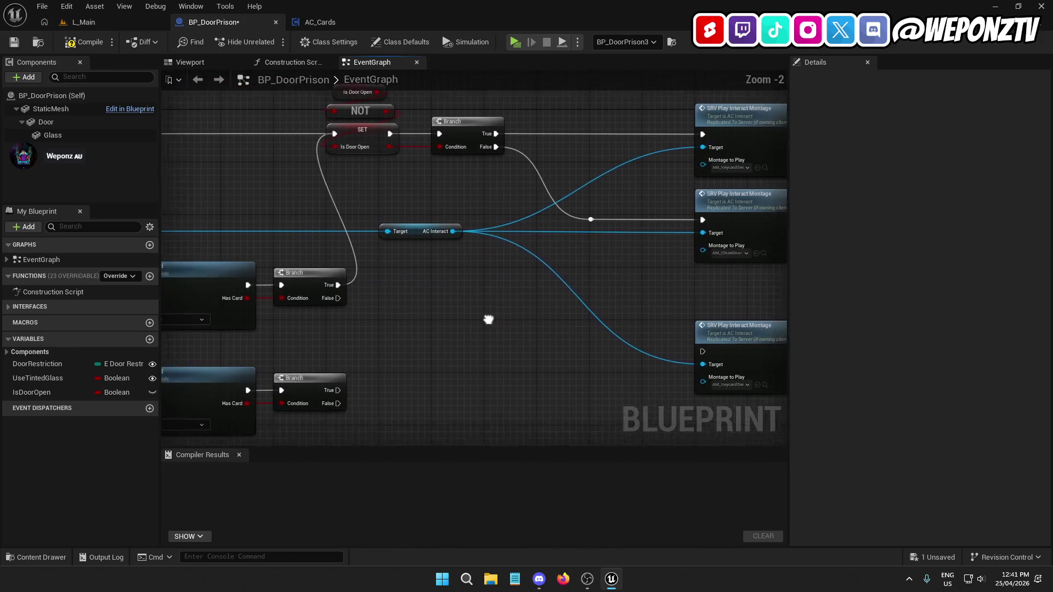
pyautogui.scroll(-10, 525, 318)
pyautogui.moveTo(641, 357)
pyautogui.mouseDown()
pyautogui.moveTo(486, 305)
pyautogui.moveTo(369, 248)
pyautogui.mouseUp()
pyautogui.scroll(11, 359, 301)
pyautogui.moveTo(577, 196)
pyautogui.mouseDown()
pyautogui.moveTo(793, 205)
pyautogui.moveTo(697, 199)
pyautogui.moveTo(636, 137)
pyautogui.moveTo(707, 132)
pyautogui.moveTo(667, 138)
pyautogui.mouseUp()
pyautogui.moveTo(179, 159)
pyautogui.mouseDown()
pyautogui.moveTo(165, 307)
pyautogui.moveTo(164, 285)
pyautogui.moveTo(648, 297)
pyautogui.moveTo(394, 314)
pyautogui.moveTo(459, 298)
pyautogui.moveTo(482, 254)
pyautogui.moveTo(485, 205)
pyautogui.moveTo(329, 222)
pyautogui.mouseUp()
pyautogui.click(329, 222)
pyautogui.moveTo(259, 202)
pyautogui.mouseDown()
pyautogui.moveTo(223, 296)
pyautogui.moveTo(603, 307)
pyautogui.moveTo(626, 320)
pyautogui.moveTo(637, 199)
pyautogui.moveTo(428, 255)
pyautogui.mouseUp()
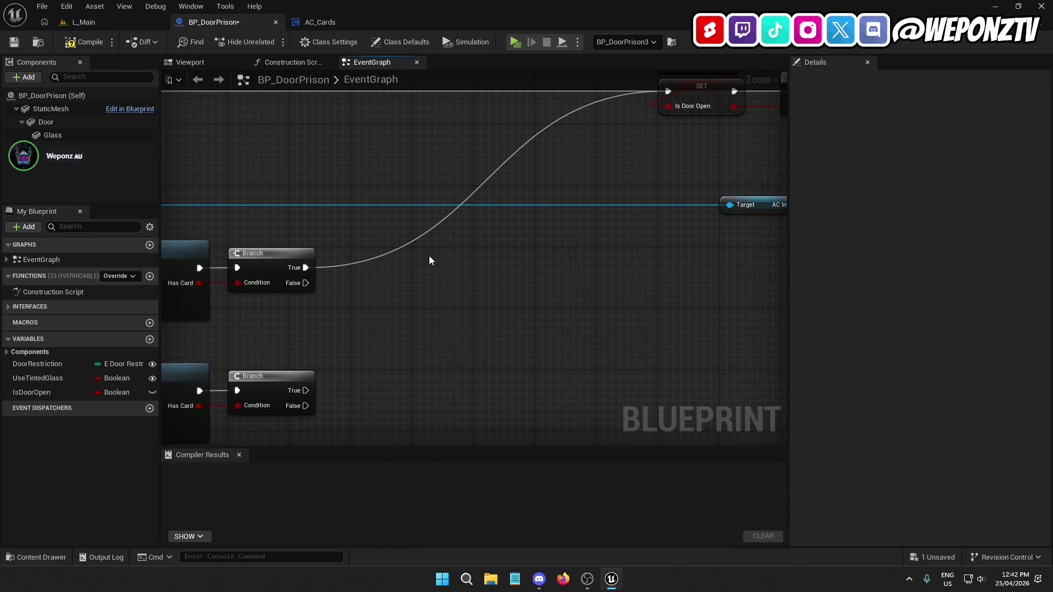
pyautogui.scroll(-2, 429, 258)
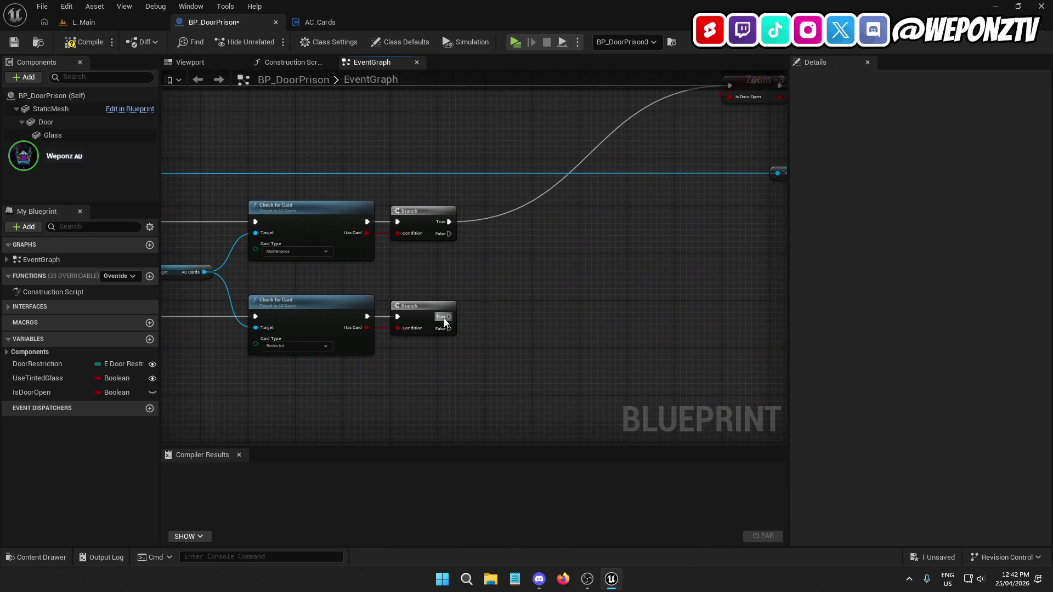
# Wire the lower Branch's True output to the door SET so Restricted checks also open it
pyautogui.moveTo(447, 317)
pyautogui.mouseDown()
pyautogui.moveTo(673, 169)
pyautogui.moveTo(735, 99)
pyautogui.moveTo(725, 92)
pyautogui.moveTo(719, 189)
pyautogui.moveTo(729, 186)
pyautogui.mouseUp()
pyautogui.moveTo(621, 340); pyautogui.dragTo(829, 246)
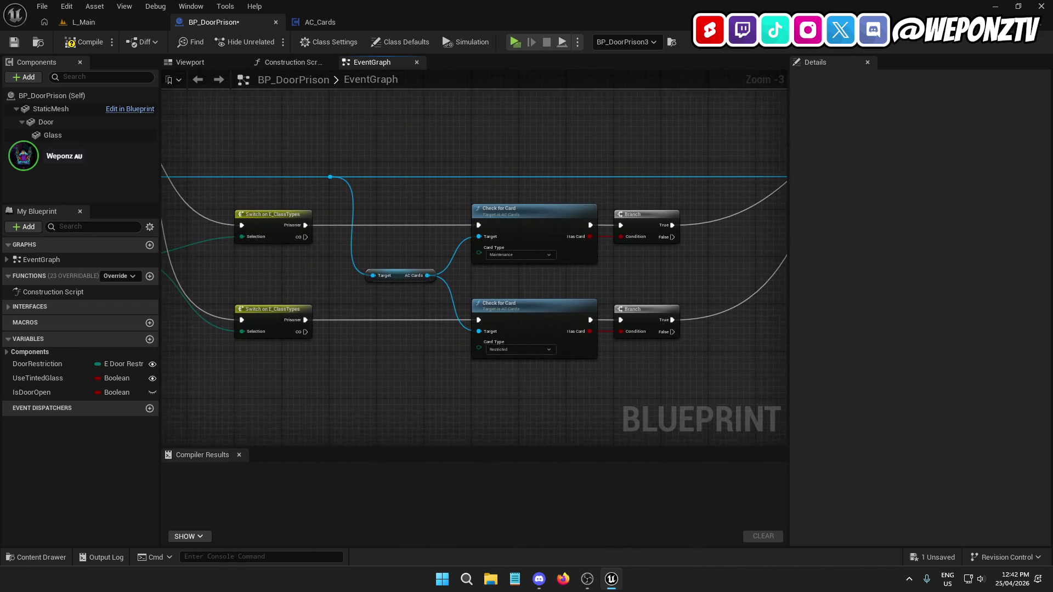
pyautogui.moveTo(377, 237); pyautogui.dragTo(377, 294)
pyautogui.moveTo(312, 291)
pyautogui.mouseDown()
pyautogui.moveTo(165, 257)
pyautogui.moveTo(556, 251)
pyautogui.mouseUp()
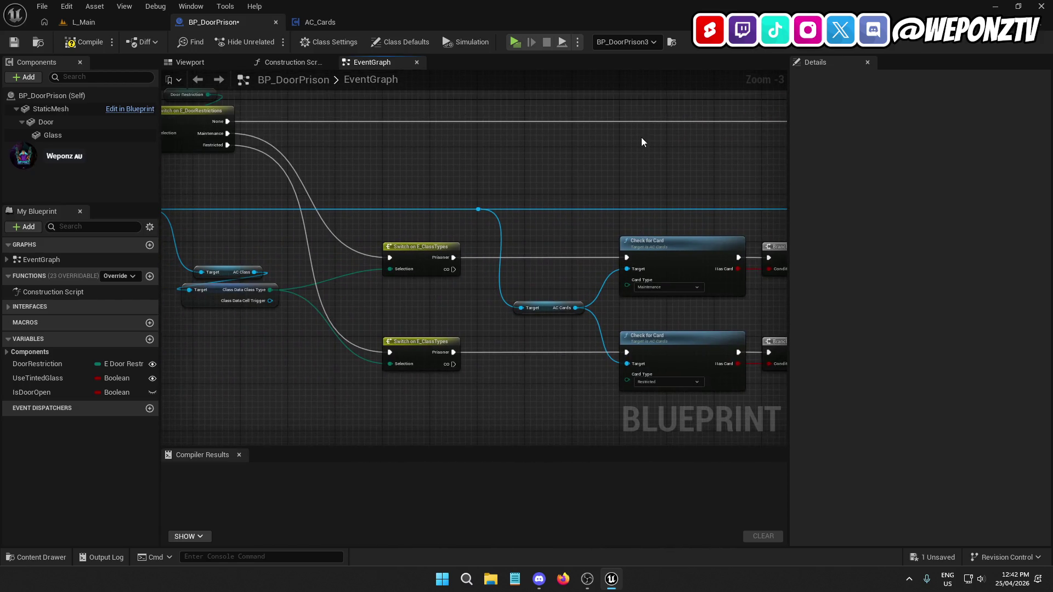
pyautogui.moveTo(667, 122)
pyautogui.mouseDown()
pyautogui.moveTo(623, 164)
pyautogui.moveTo(300, 160)
pyautogui.moveTo(535, 143)
pyautogui.moveTo(336, 171)
pyautogui.moveTo(531, 157)
pyautogui.moveTo(667, 162)
pyautogui.moveTo(604, 181)
pyautogui.mouseUp()
# Add a reroute on the white execution wire and route both switches' CO outputs into it
pyautogui.doubleClick(544, 143)
pyautogui.moveTo(538, 138); pyautogui.dragTo(538, 144)
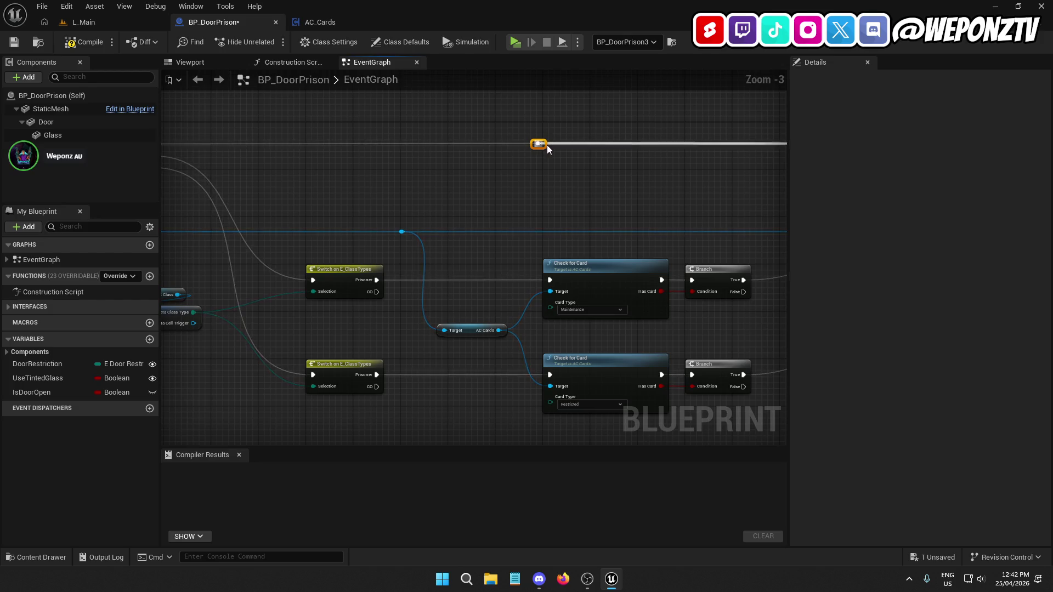
pyautogui.moveTo(376, 291); pyautogui.dragTo(543, 144)
pyautogui.moveTo(376, 384)
pyautogui.mouseDown()
pyautogui.moveTo(510, 193)
pyautogui.moveTo(562, 157)
pyautogui.moveTo(544, 144)
pyautogui.mouseUp()
pyautogui.moveTo(534, 206); pyautogui.dragTo(566, 119)
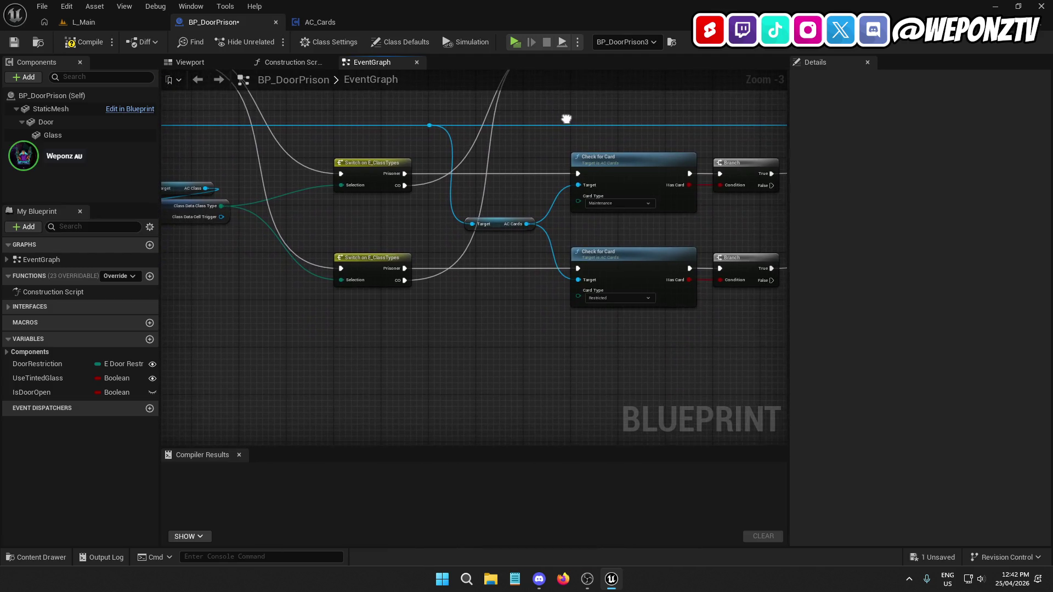
# Review the montage, delay and door sound nodes, then compile BP_DoorPrison
pyautogui.moveTo(525, 267); pyautogui.dragTo(446, 357)
pyautogui.scroll(-1, 526, 371)
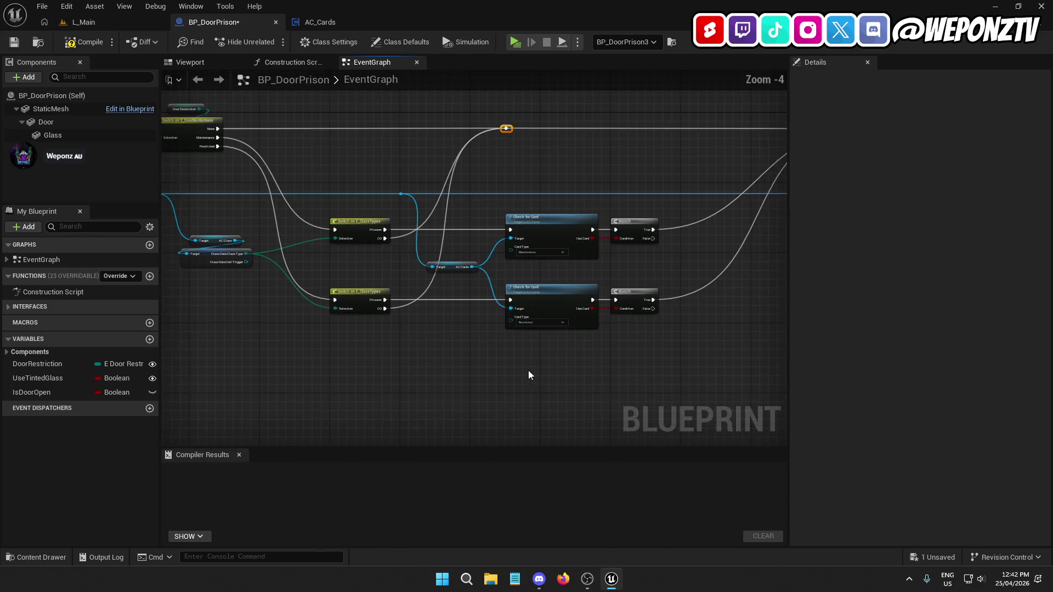
pyautogui.moveTo(526, 371); pyautogui.dragTo(276, 354)
pyautogui.moveTo(496, 356); pyautogui.dragTo(276, 354)
pyautogui.moveTo(370, 356)
pyautogui.mouseDown()
pyautogui.moveTo(264, 354)
pyautogui.moveTo(276, 354)
pyautogui.mouseUp()
pyautogui.moveTo(603, 285)
pyautogui.mouseDown()
pyautogui.moveTo(416, 257)
pyautogui.moveTo(660, 253)
pyautogui.moveTo(776, 296)
pyautogui.moveTo(849, 362)
pyautogui.moveTo(754, 359)
pyautogui.mouseUp()
pyautogui.click(83, 42)
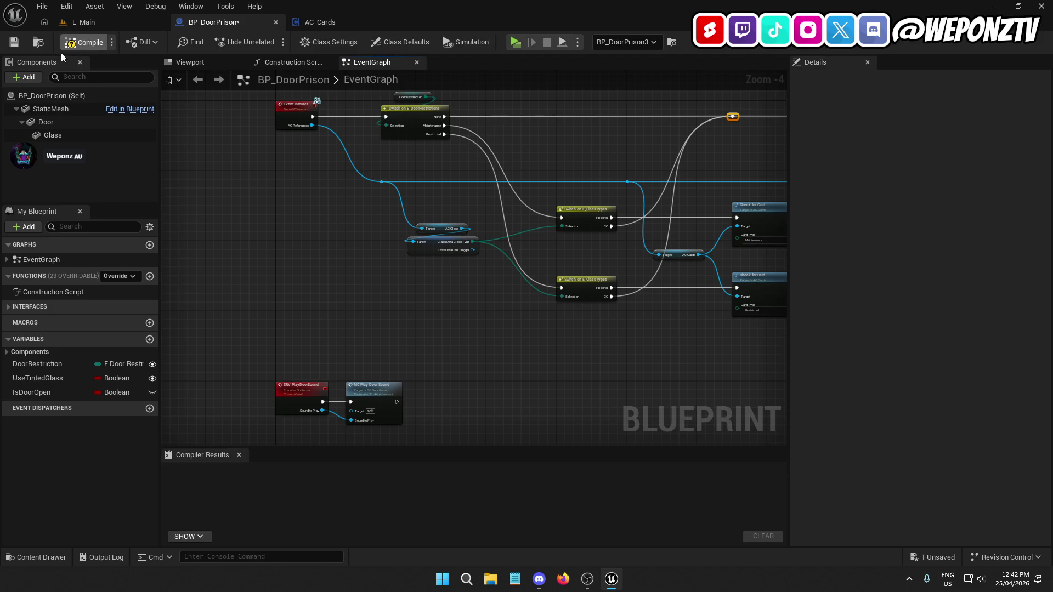
# Insert a reroute point on the blue AC References wire above the two Check for Card nodes
pyautogui.moveTo(327, 236); pyautogui.dragTo(162, 229)
pyautogui.moveTo(644, 280); pyautogui.dragTo(163, 307)
pyautogui.moveTo(642, 252); pyautogui.dragTo(219, 255)
pyautogui.scroll(2, 581, 189)
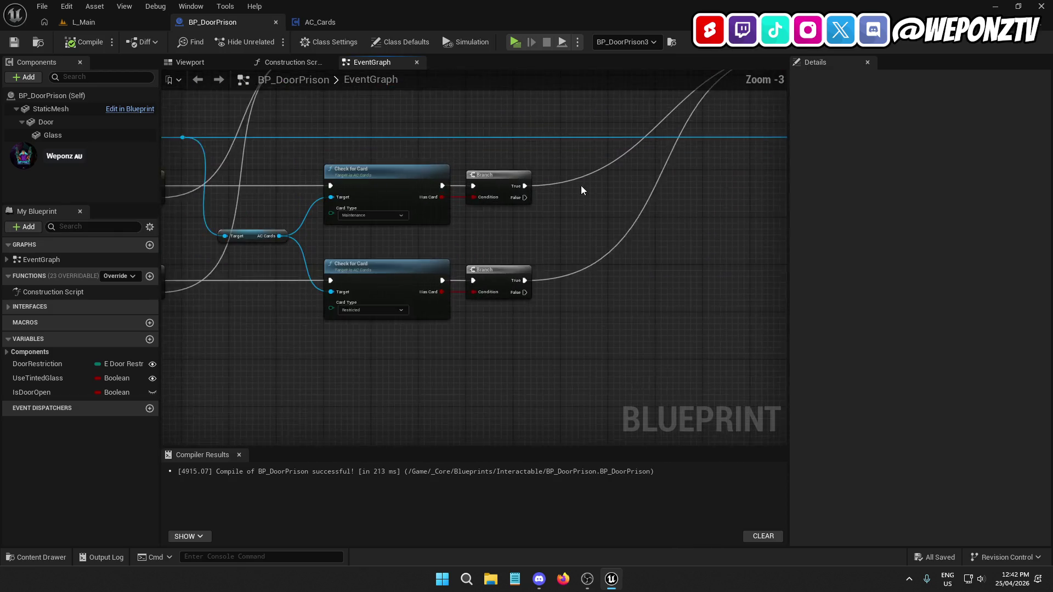
pyautogui.doubleClick(559, 132)
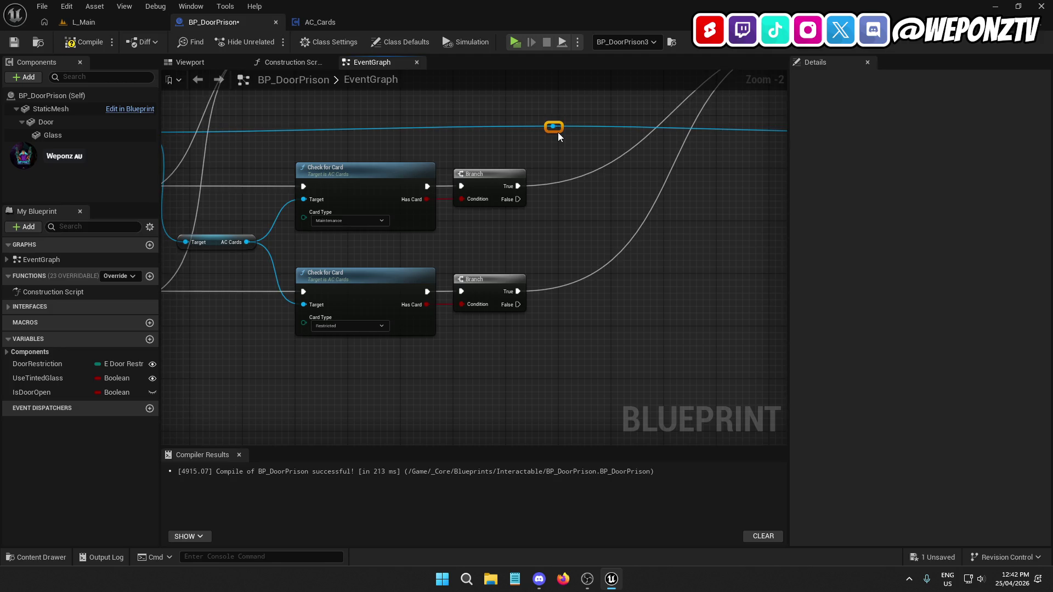
pyautogui.moveTo(221, 153); pyautogui.dragTo(479, 176)
# Add Get AC Alerts and an Error OC Send Alert reading 'You don't have a Maintenance card'
pyautogui.moveTo(366, 143)
pyautogui.mouseDown()
pyautogui.moveTo(347, 153)
pyautogui.moveTo(418, 263)
pyautogui.mouseUp()
pyautogui.write('alert')
pyautogui.click(521, 390)
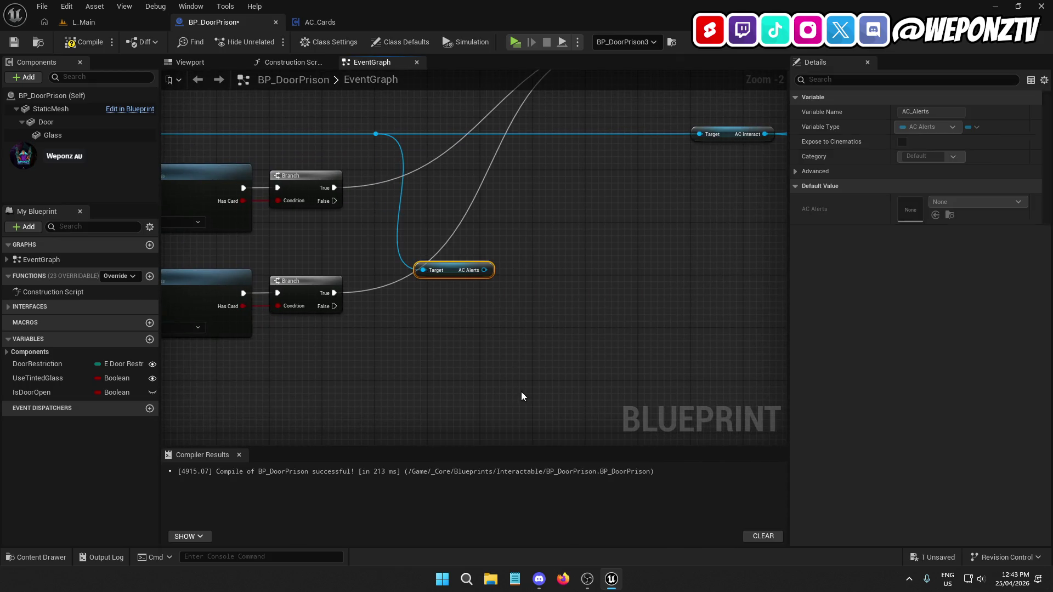
pyautogui.moveTo(422, 269)
pyautogui.mouseDown()
pyautogui.moveTo(522, 216)
pyautogui.moveTo(539, 234)
pyautogui.moveTo(509, 278)
pyautogui.moveTo(505, 247)
pyautogui.mouseUp()
pyautogui.write('send')
pyautogui.click(586, 354)
pyautogui.click(504, 295)
pyautogui.click(502, 321)
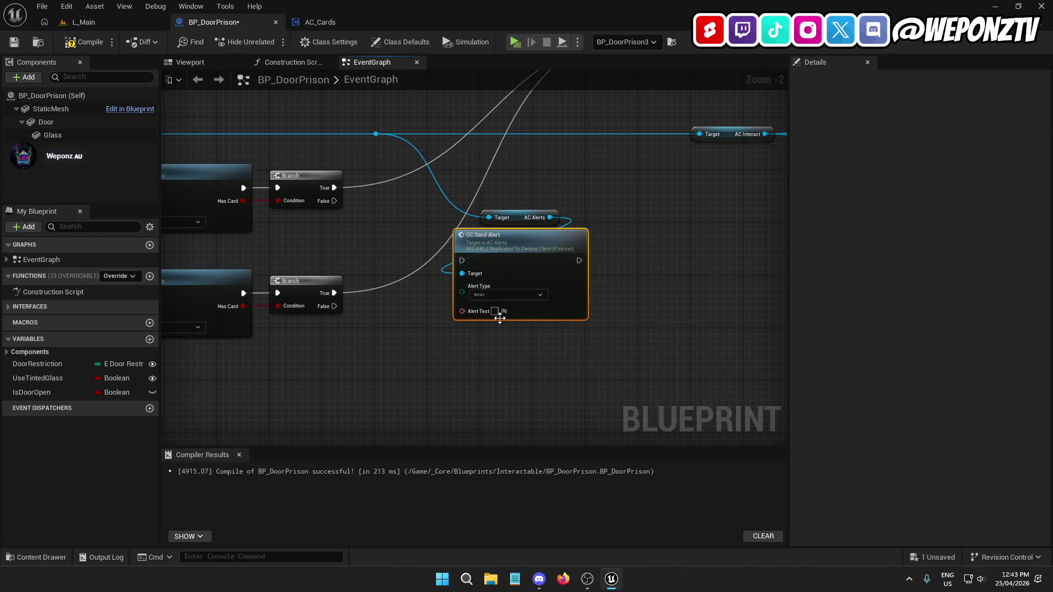
pyautogui.write('You don')
pyautogui.write("'t have a")
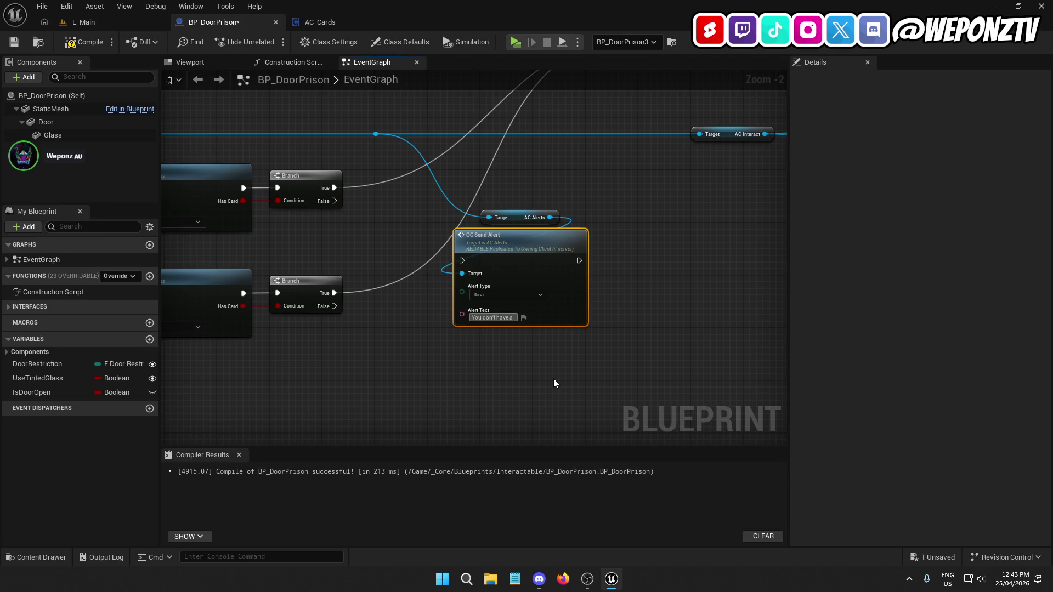
pyautogui.write(' Maintenance ca')
pyautogui.write('rd')
pyautogui.click(566, 372)
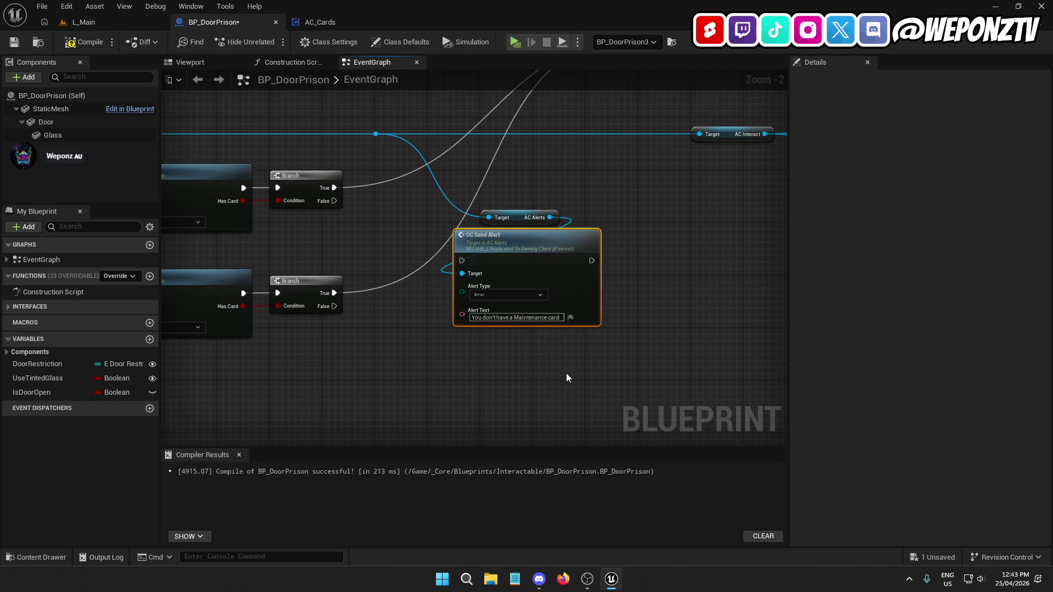
pyautogui.write('access')
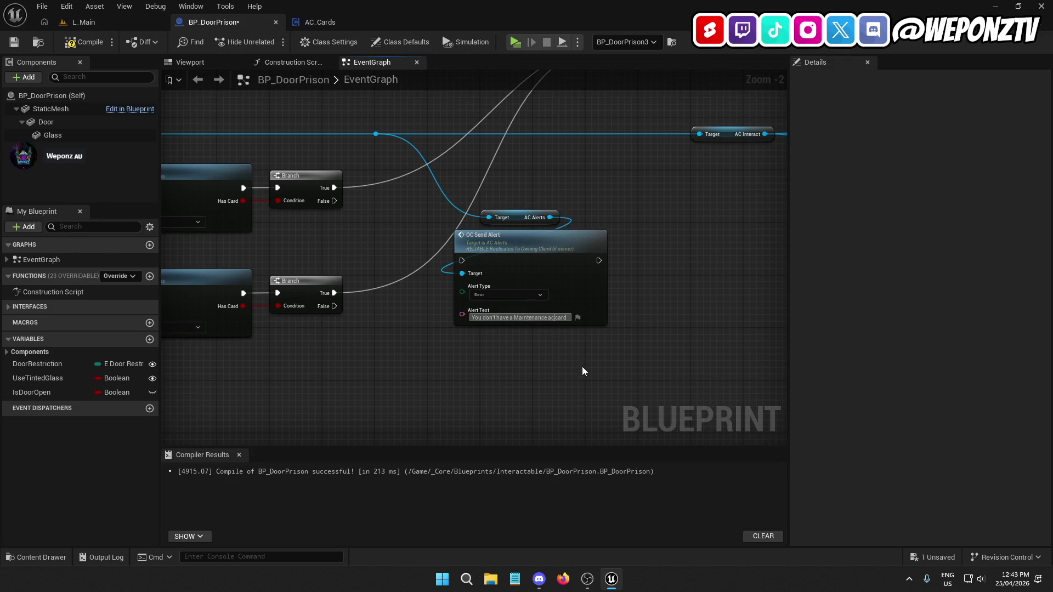
# Wire the Send Alert to the upper Branch's False output and tidy the nodes
pyautogui.moveTo(657, 307)
pyautogui.mouseDown()
pyautogui.moveTo(534, 205)
pyautogui.moveTo(609, 171)
pyautogui.moveTo(617, 191)
pyautogui.mouseUp()
pyautogui.moveTo(555, 206); pyautogui.dragTo(347, 201)
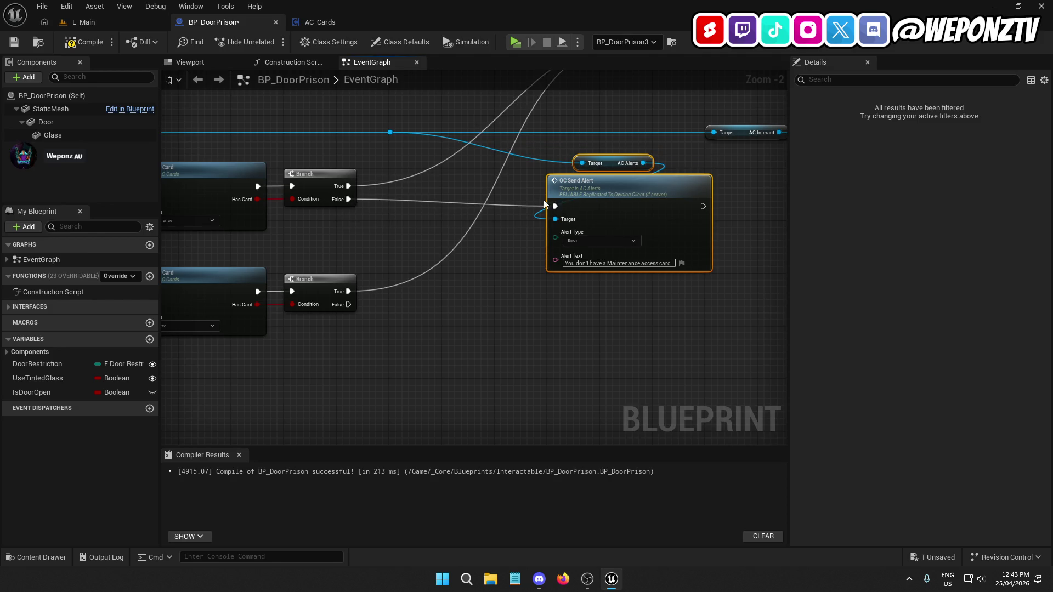
pyautogui.click(589, 186)
pyautogui.press('q')
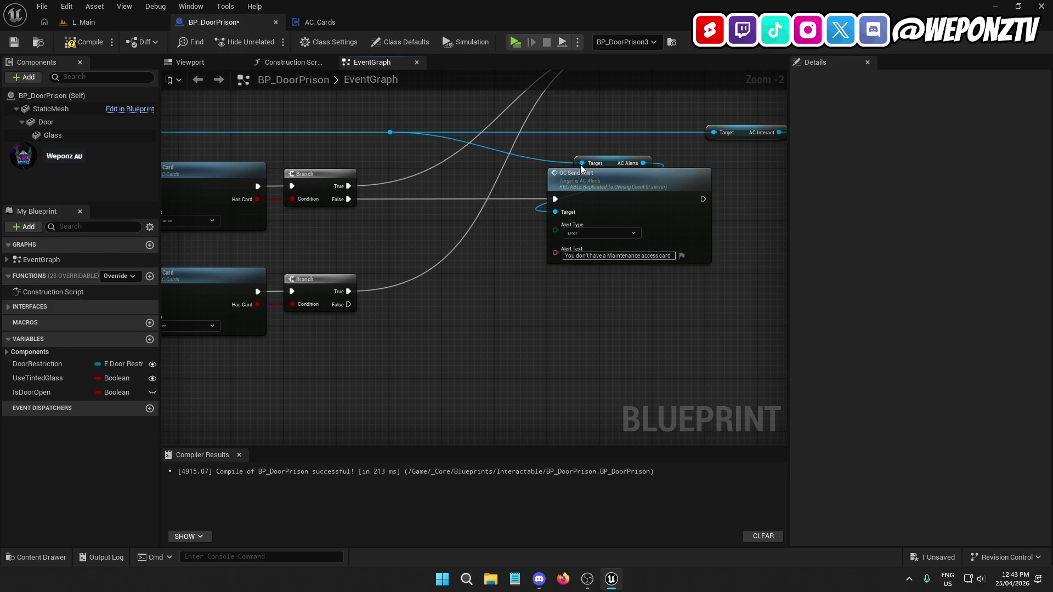
pyautogui.moveTo(610, 162)
pyautogui.mouseDown()
pyautogui.moveTo(432, 236)
pyautogui.moveTo(492, 232)
pyautogui.mouseUp()
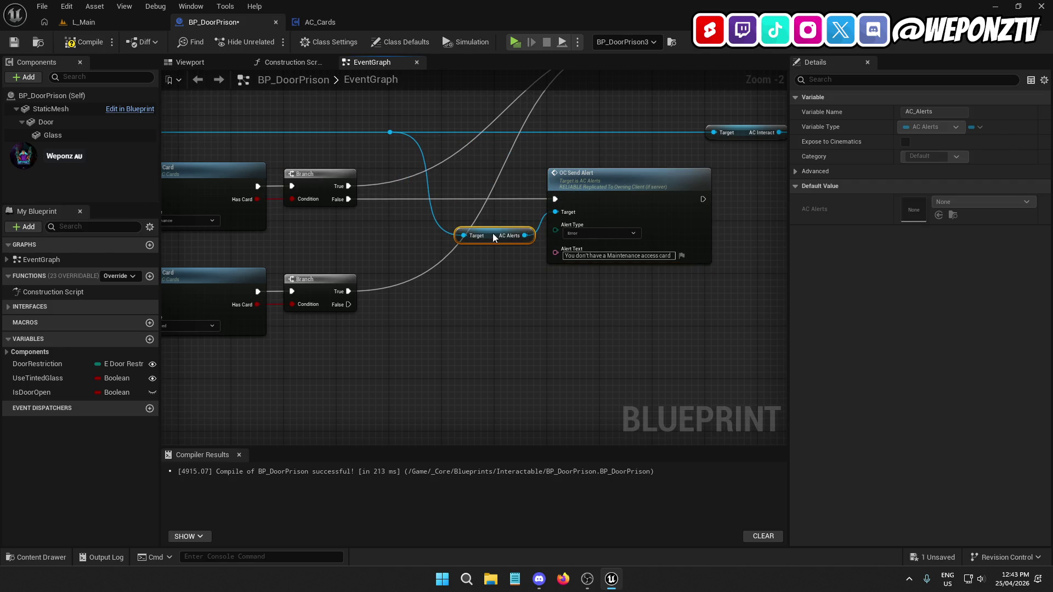
# Duplicate the Send Alert for the lower Branch's False output, fed by AC Alerts
pyautogui.click(603, 197)
pyautogui.hotkey('ctrl', 'c')
pyautogui.click(556, 282)
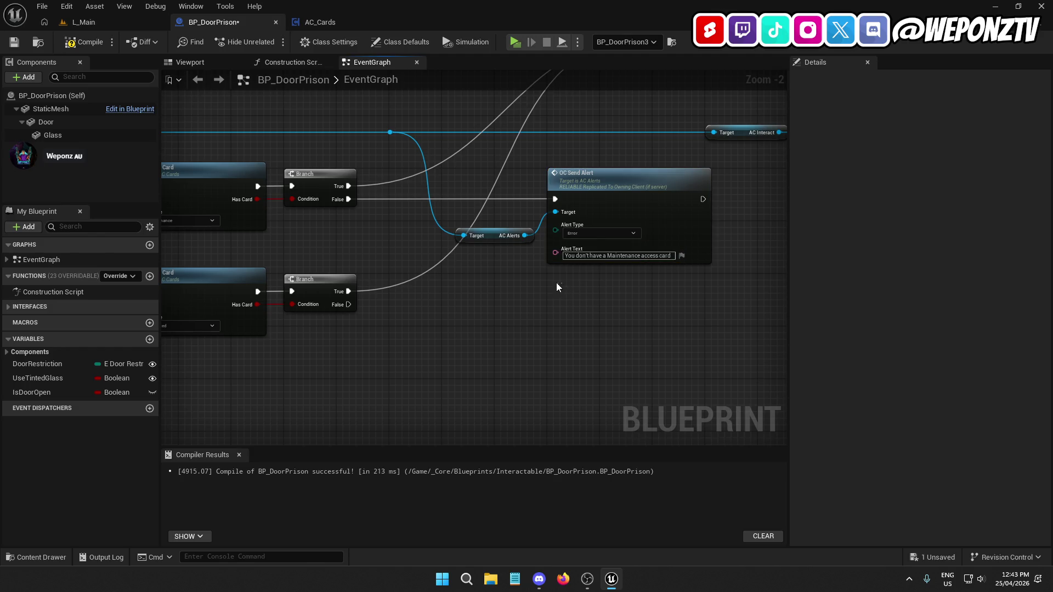
pyautogui.hotkey('ctrl', 'v')
pyautogui.moveTo(575, 324); pyautogui.dragTo(349, 304)
pyautogui.moveTo(635, 299); pyautogui.dragTo(615, 299)
pyautogui.keyDown('ctrl'); pyautogui.click(329, 285); pyautogui.keyUp('ctrl')
pyautogui.press('q')
pyautogui.click(501, 265)
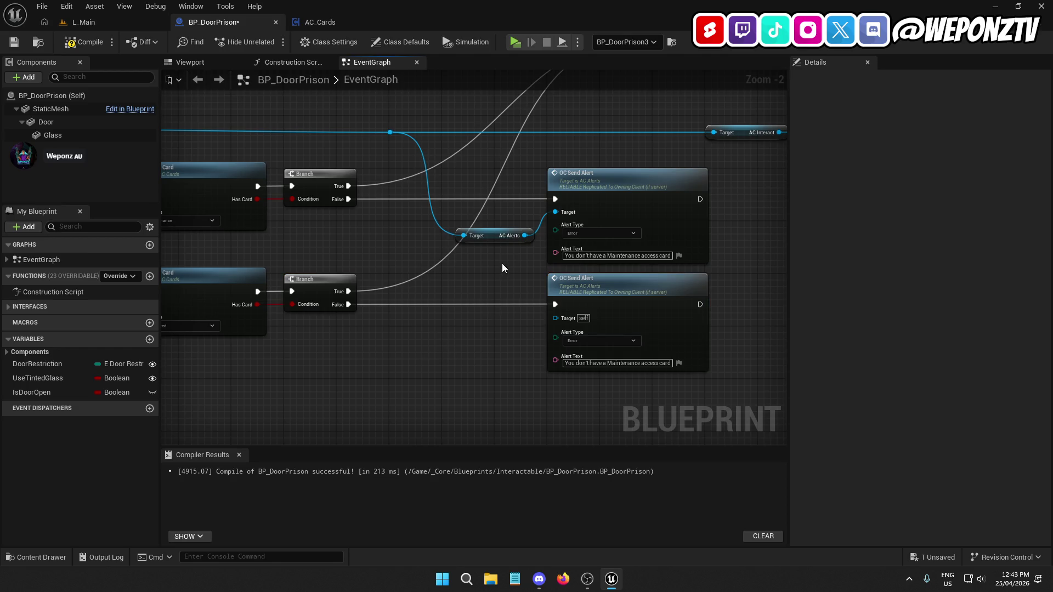
pyautogui.moveTo(524, 235); pyautogui.dragTo(555, 316)
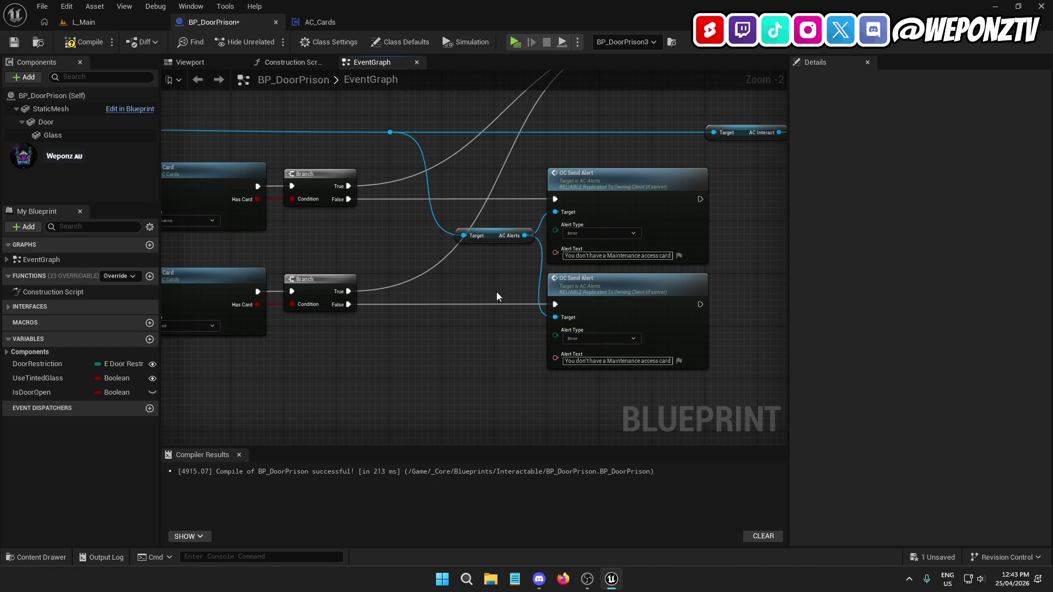
pyautogui.moveTo(488, 235); pyautogui.dragTo(437, 245)
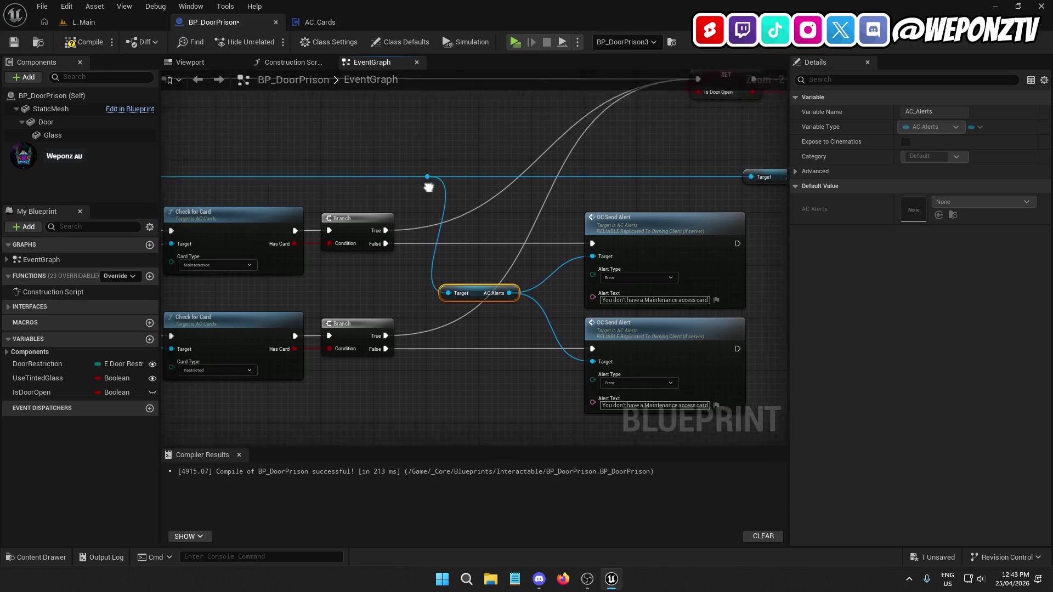
# Change the second alert's text from Maintenance to Restricted and compile the blueprint
pyautogui.moveTo(461, 194)
pyautogui.mouseDown()
pyautogui.moveTo(448, 174)
pyautogui.moveTo(412, 188)
pyautogui.moveTo(783, 179)
pyautogui.mouseUp()
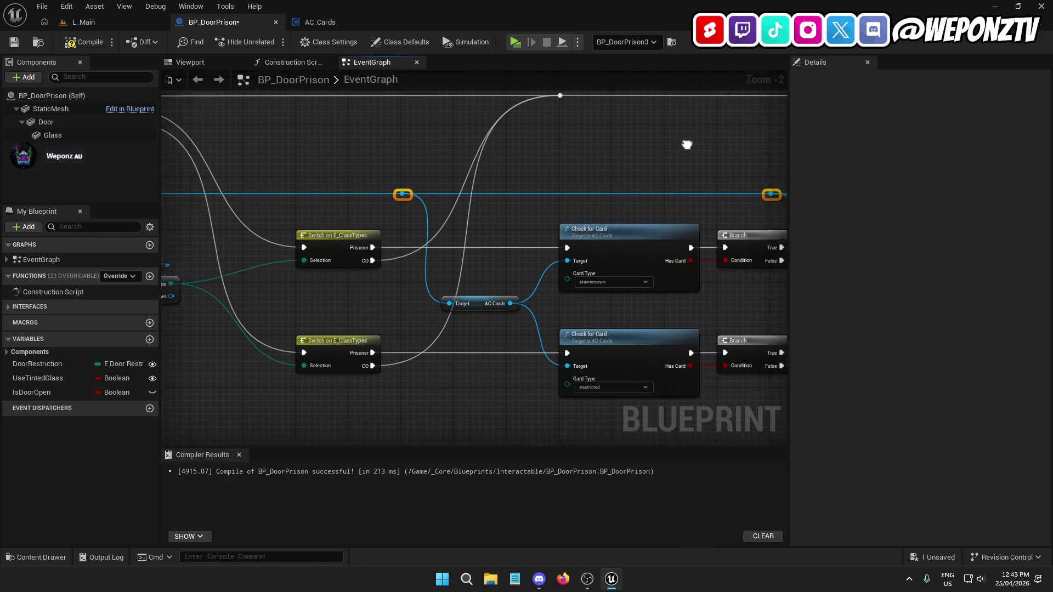
pyautogui.moveTo(697, 148); pyautogui.dragTo(211, 136)
pyautogui.moveTo(400, 391); pyautogui.dragTo(460, 284)
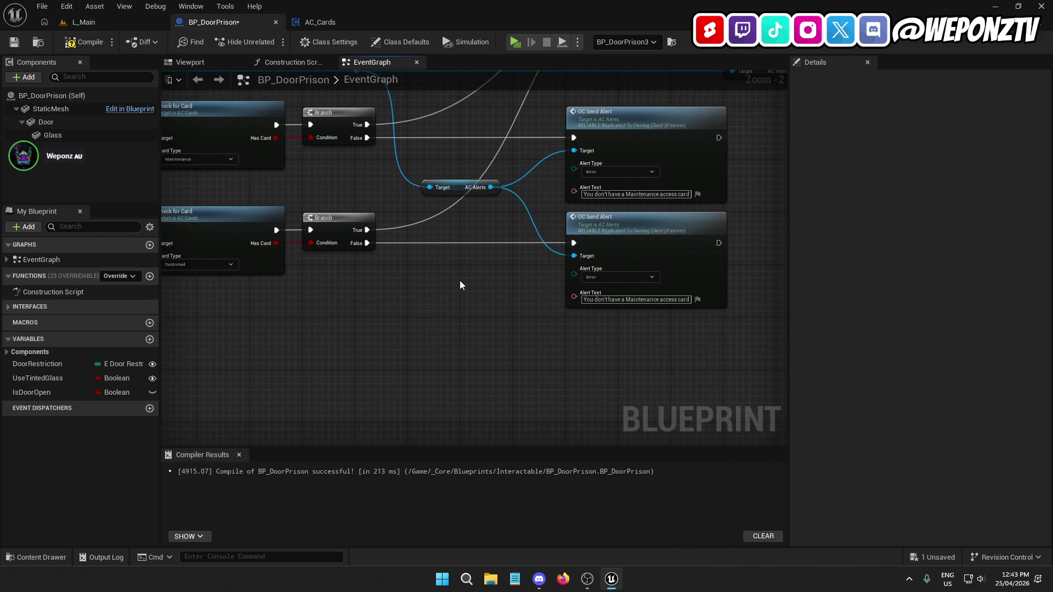
pyautogui.doubleClick(648, 300)
pyautogui.write('Restricted')
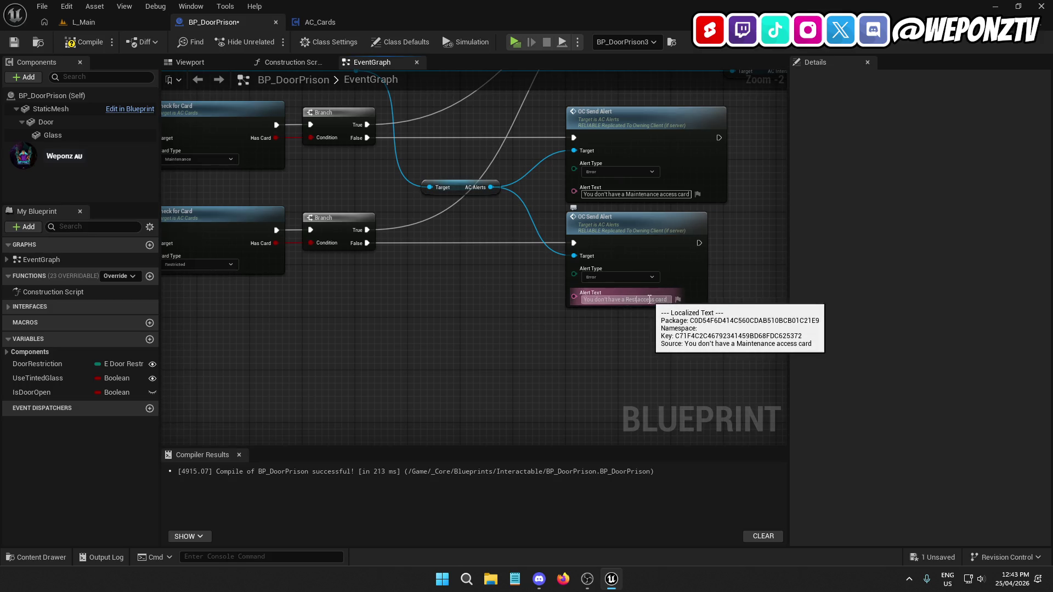
pyautogui.press('Return')
pyautogui.moveTo(416, 346)
pyautogui.mouseDown()
pyautogui.moveTo(685, 323)
pyautogui.moveTo(888, 340)
pyautogui.moveTo(782, 376)
pyautogui.moveTo(447, 379)
pyautogui.moveTo(521, 376)
pyautogui.mouseUp()
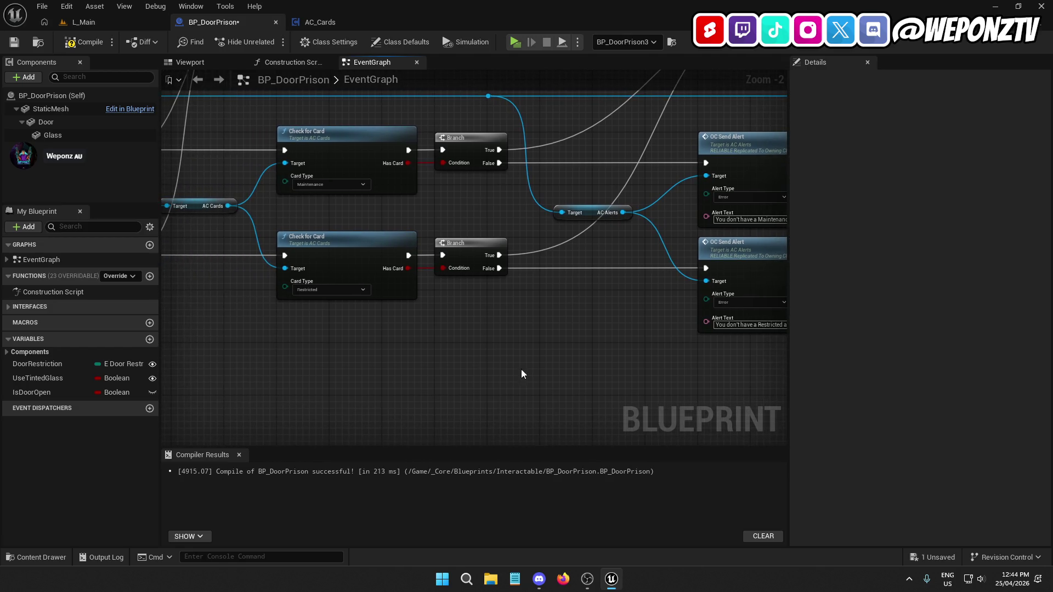
pyautogui.click(69, 44)
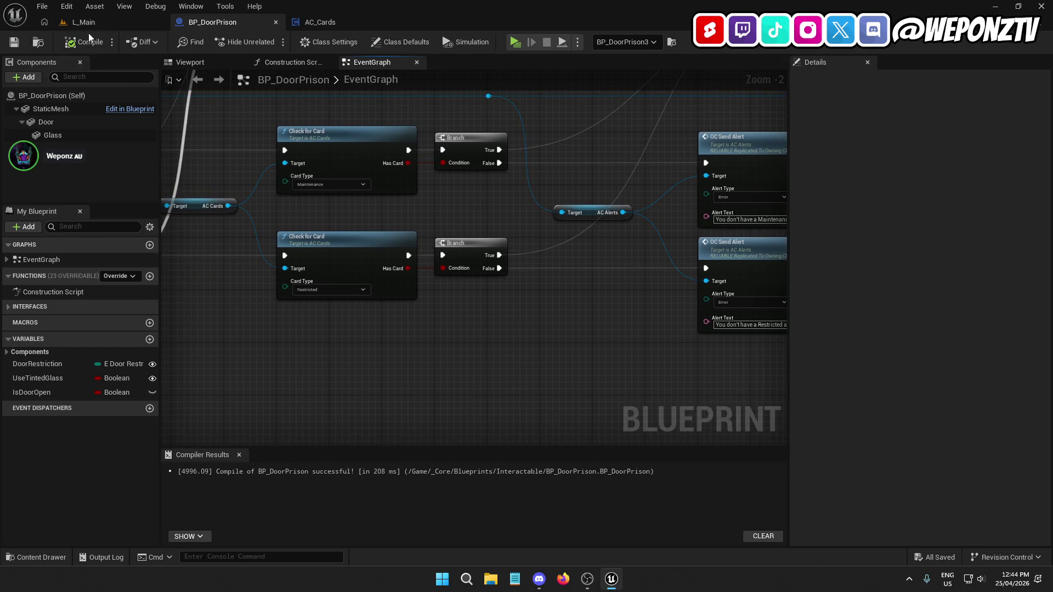
# Start a play test on L_Main and walk through the opened Restricted door
pyautogui.click(126, 25)
pyautogui.click(272, 45)
pyautogui.press('w')
pyautogui.press('w')
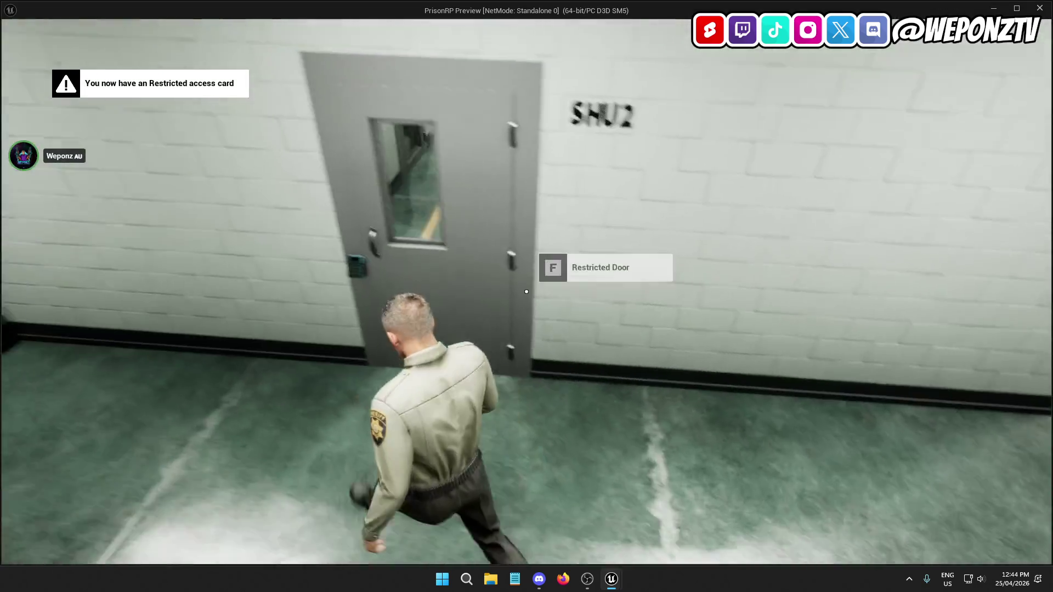
pyautogui.press('f')
pyautogui.press('w')
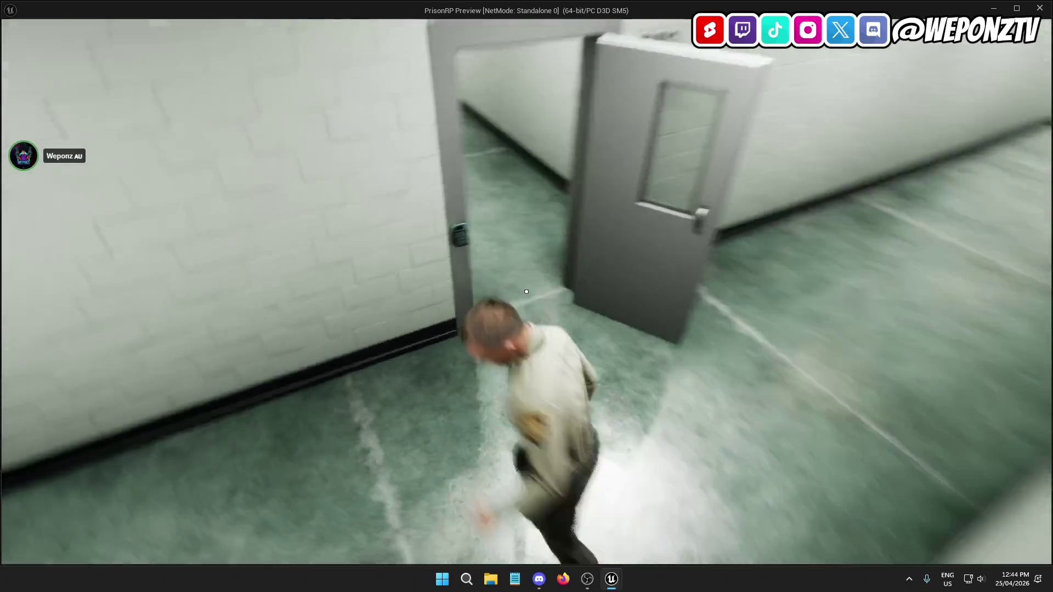
# Run up to the Maintenance door, open it as the officer, and end play
pyautogui.press('w')
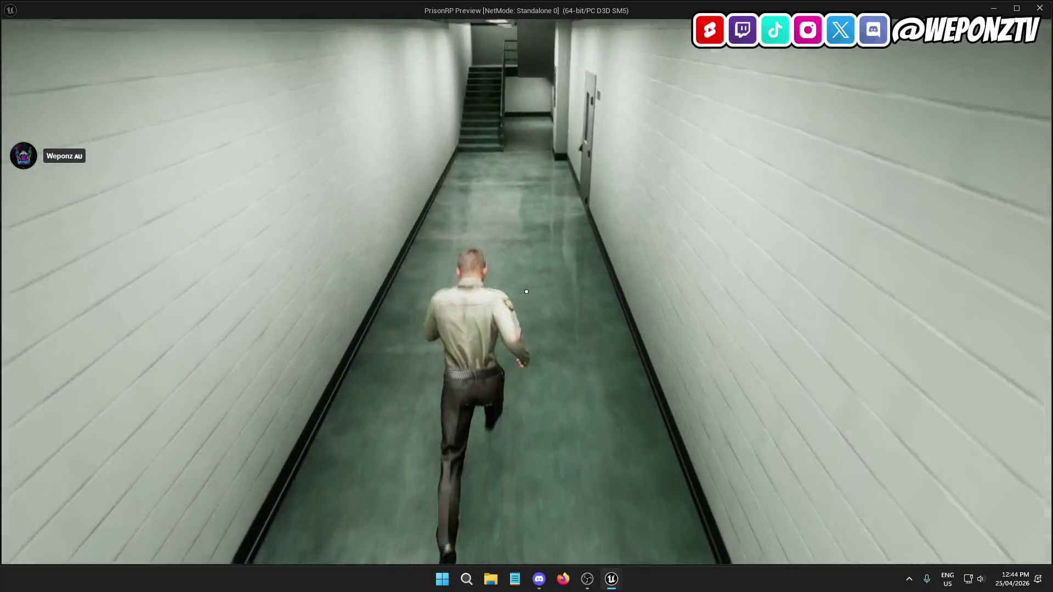
pyautogui.press('w')
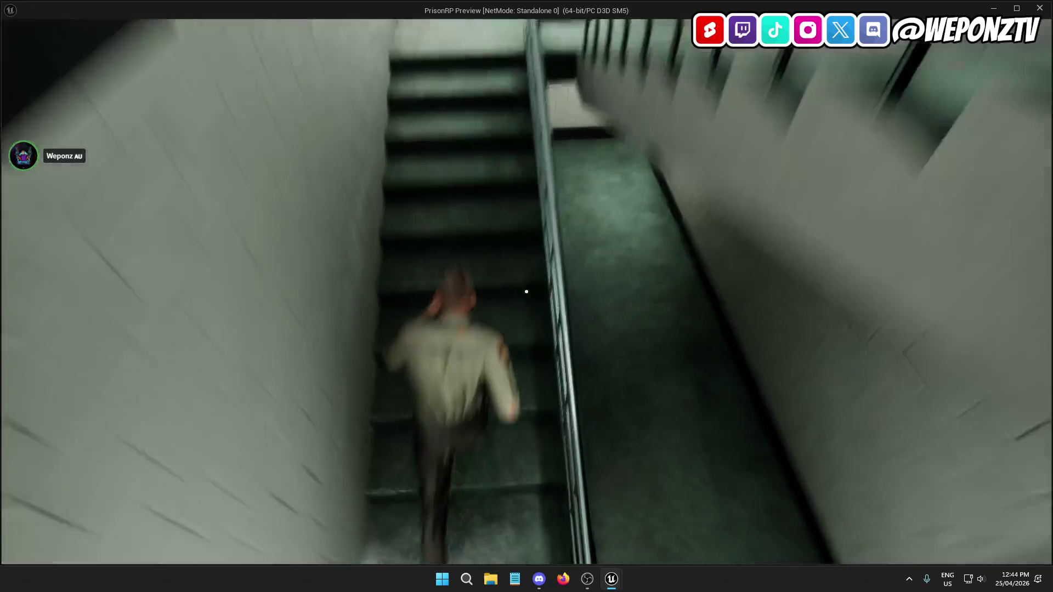
pyautogui.press('w')
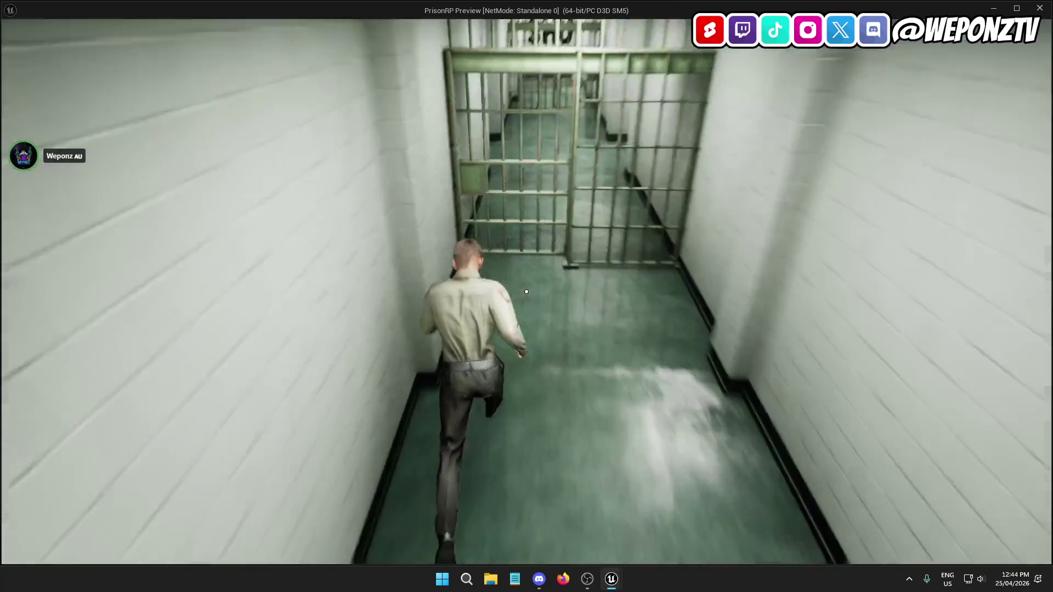
pyautogui.press('w')
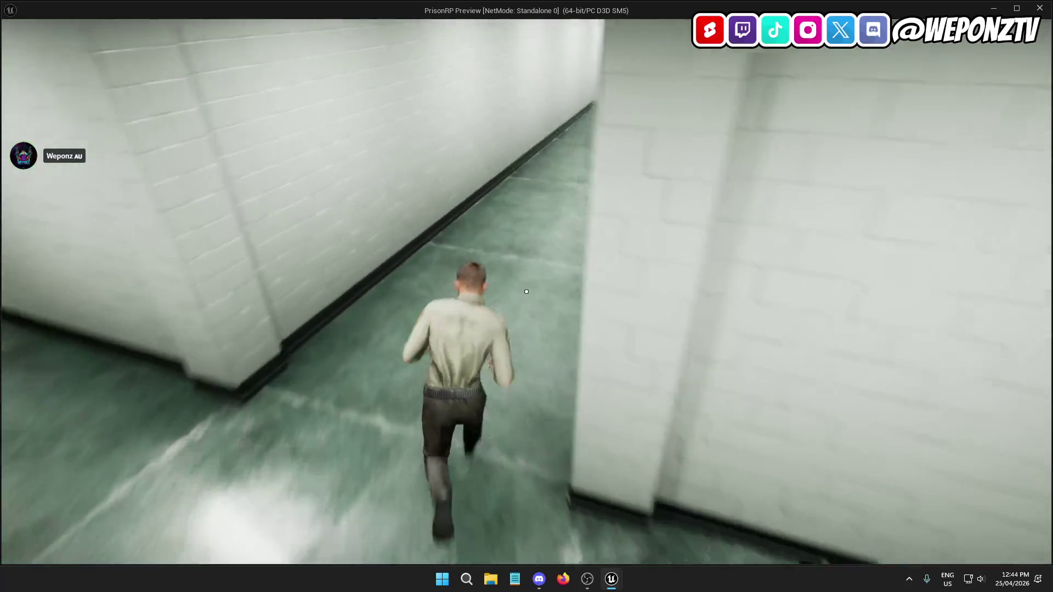
pyautogui.press('w')
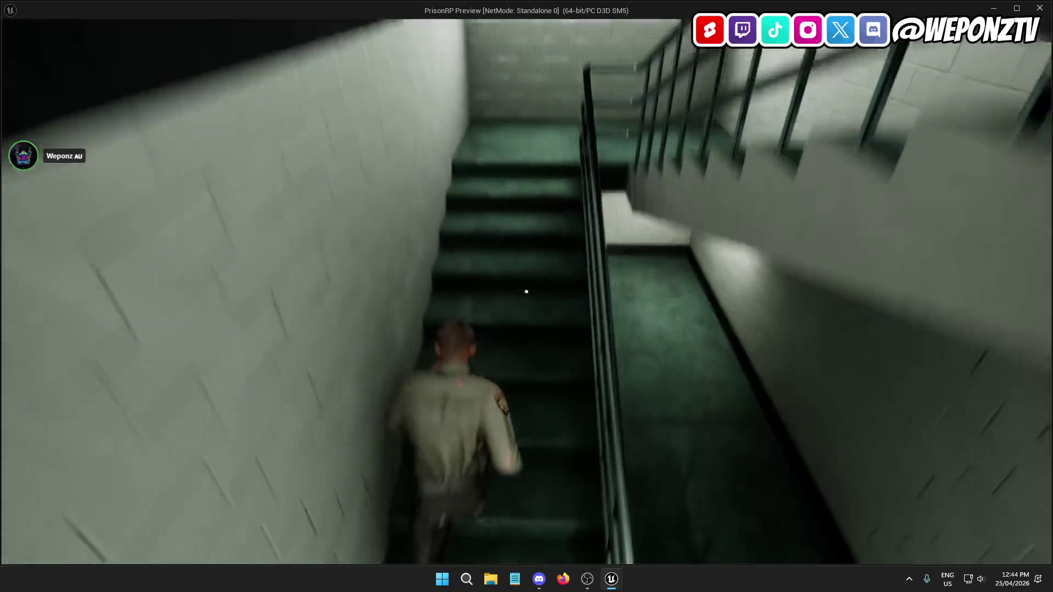
pyautogui.press('w')
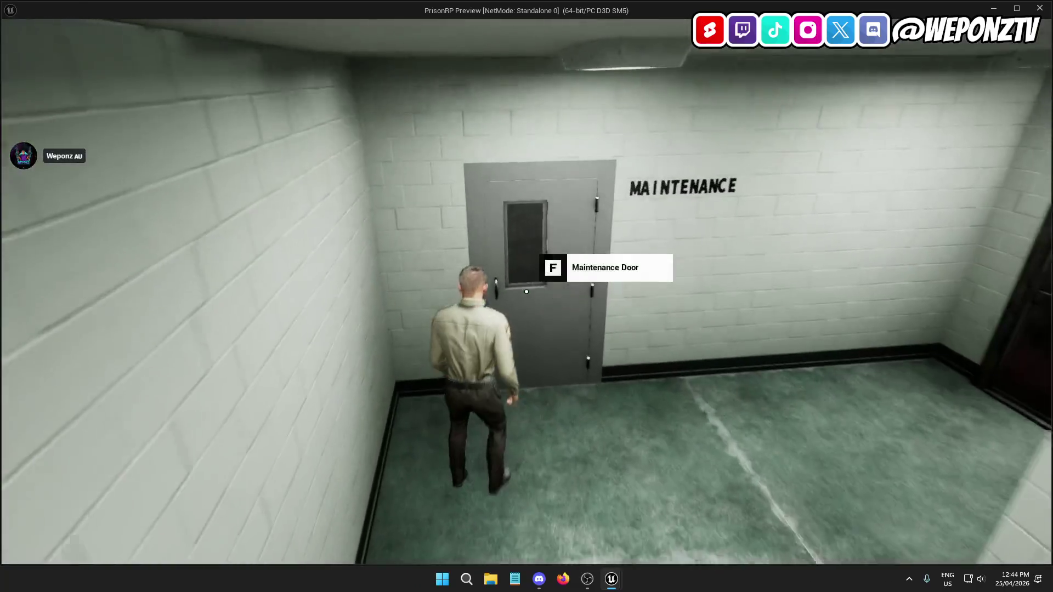
pyautogui.press('f')
pyautogui.press('w')
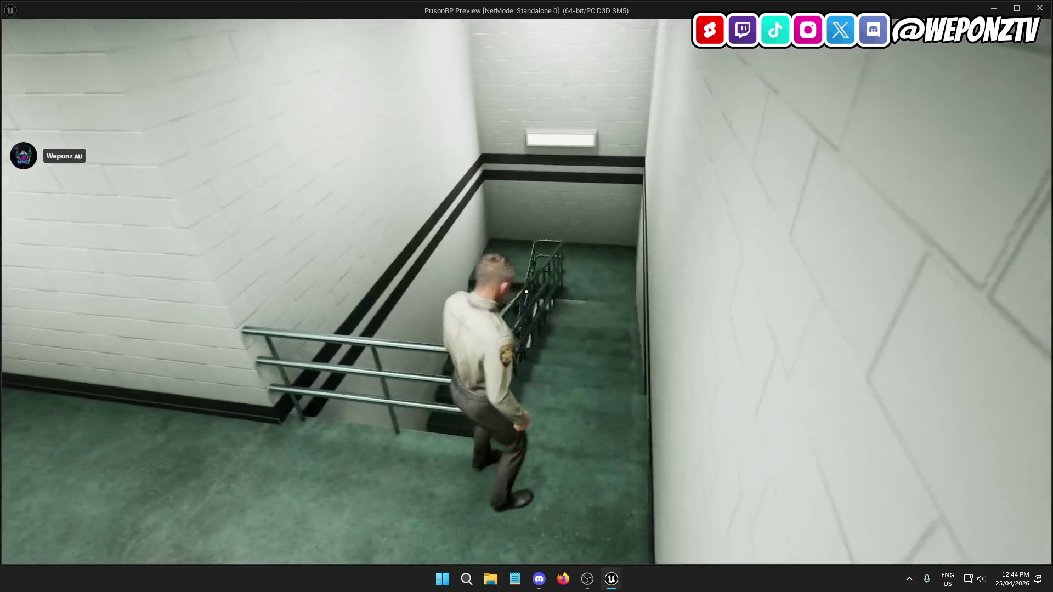
pyautogui.press('Escape')
pyautogui.click(439, 400)
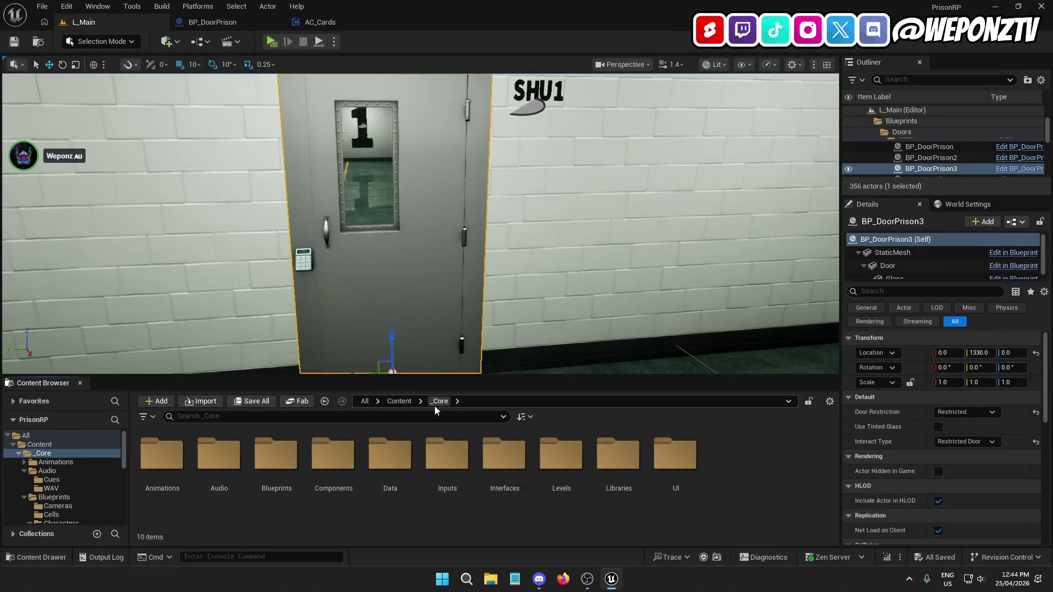
# Set BP_GameInstance's ClassToSpawn default to Prisoner, save it, and play from L_Main
pyautogui.click(296, 455)
pyautogui.doubleClick(297, 455)
pyautogui.doubleClick(554, 458)
pyautogui.click(68, 175)
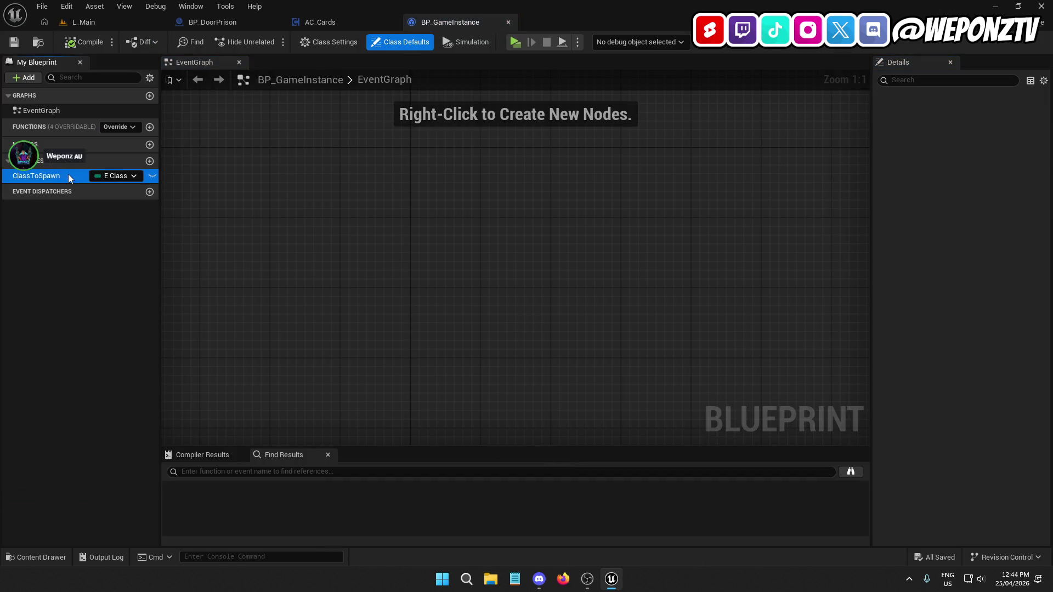
pyautogui.click(974, 305)
pyautogui.click(974, 316)
pyautogui.click(13, 41)
pyautogui.click(82, 22)
pyautogui.click(271, 41)
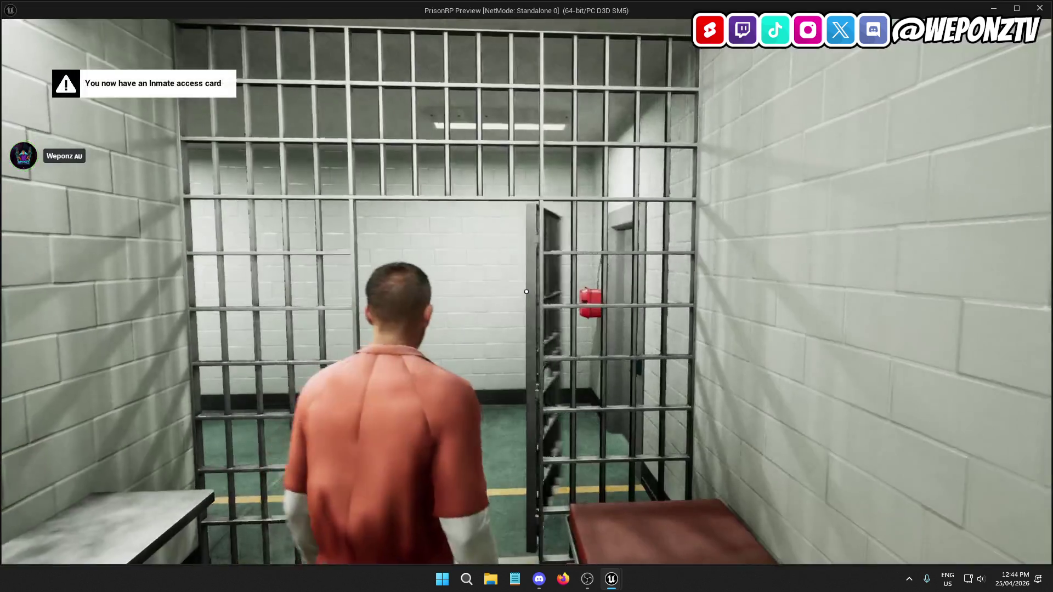
# Walk the inmate through the Prison Door and Cellblock D door into the corridor
pyautogui.press('w')
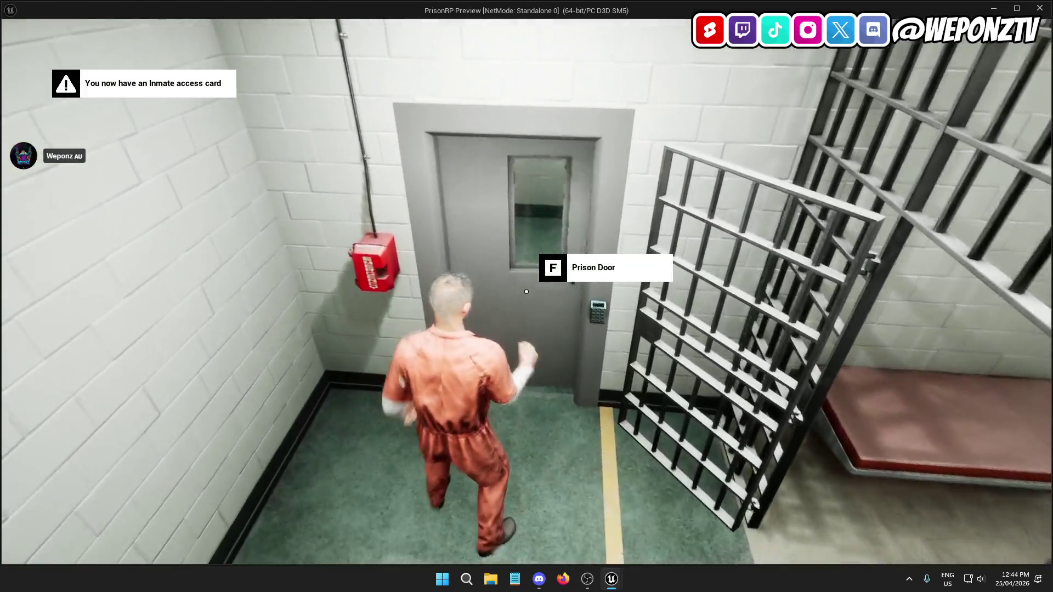
pyautogui.press('f')
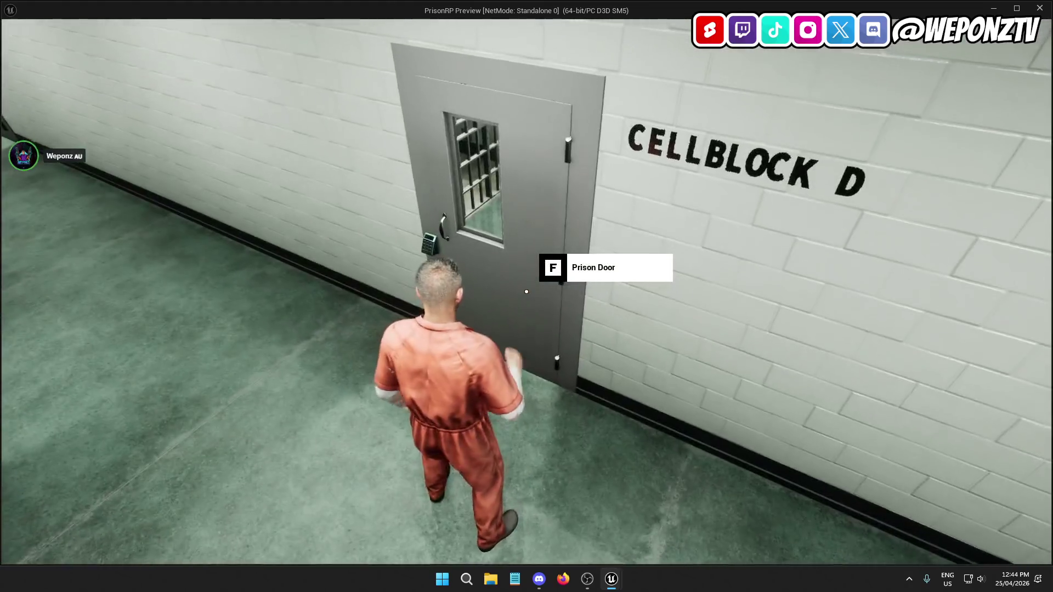
pyautogui.press('f')
pyautogui.press('w')
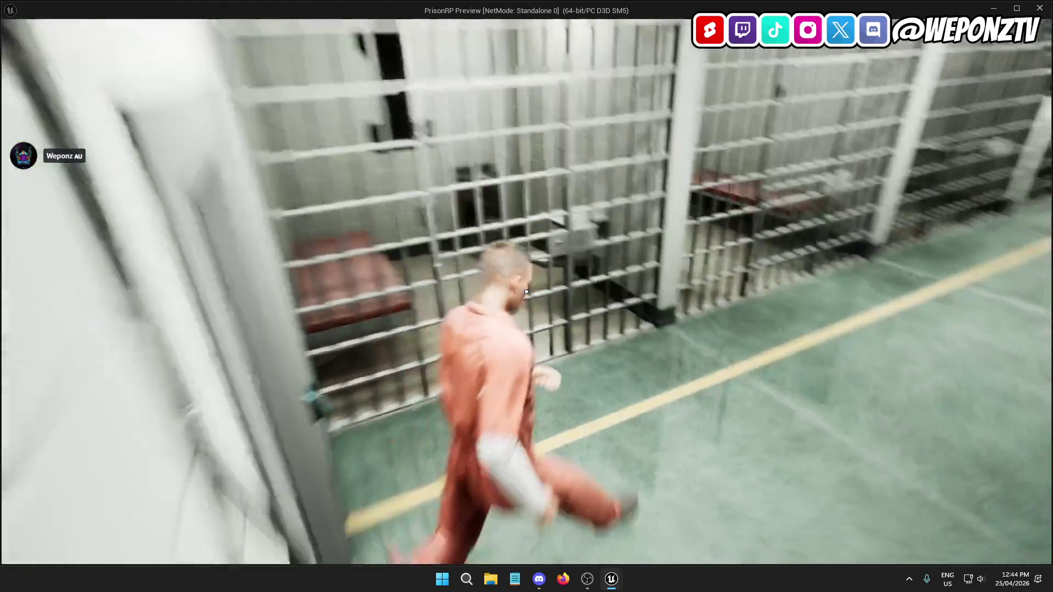
pyautogui.press('w')
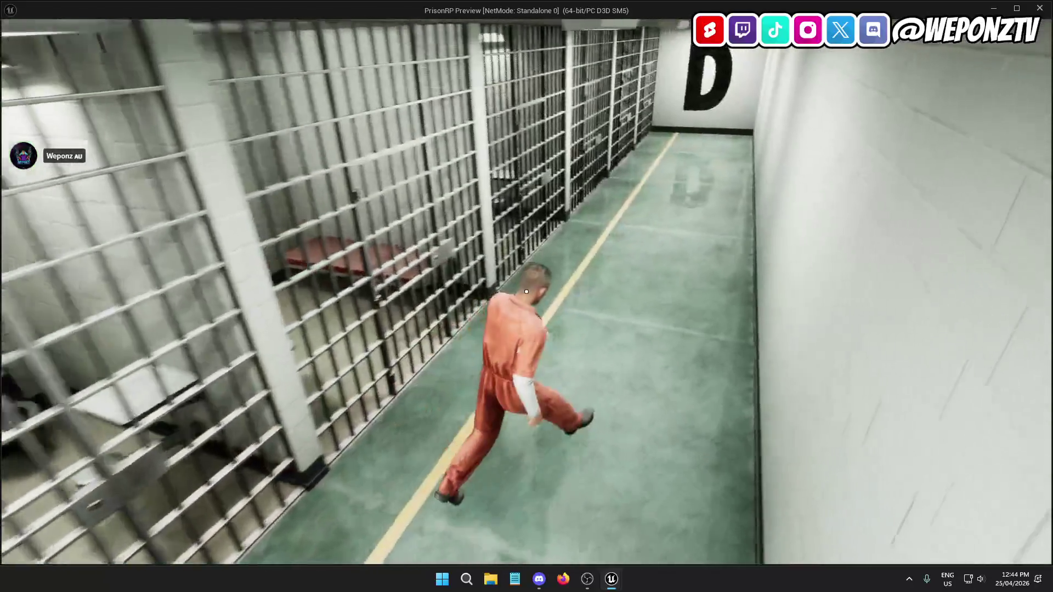
pyautogui.press('w')
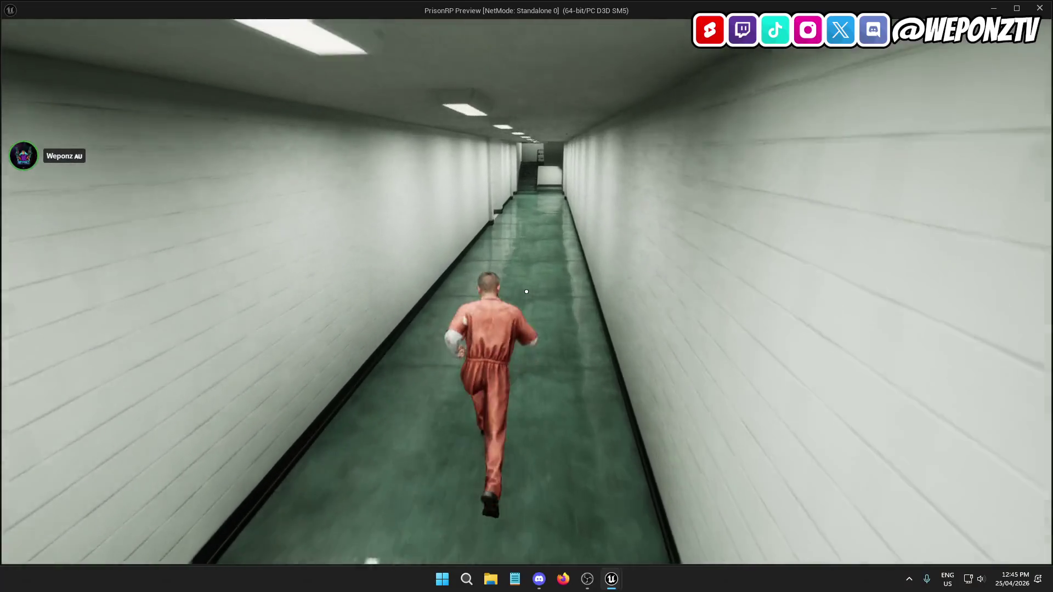
# Climb to the Maintenance Door, get refused for lacking a card, then return to the editor
pyautogui.press('w')
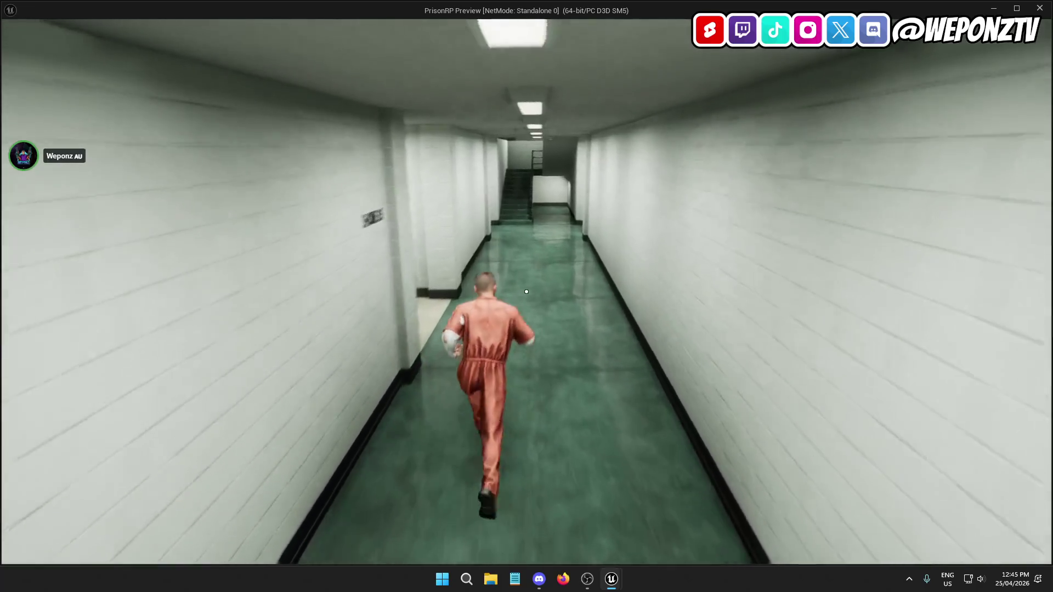
pyautogui.press('w')
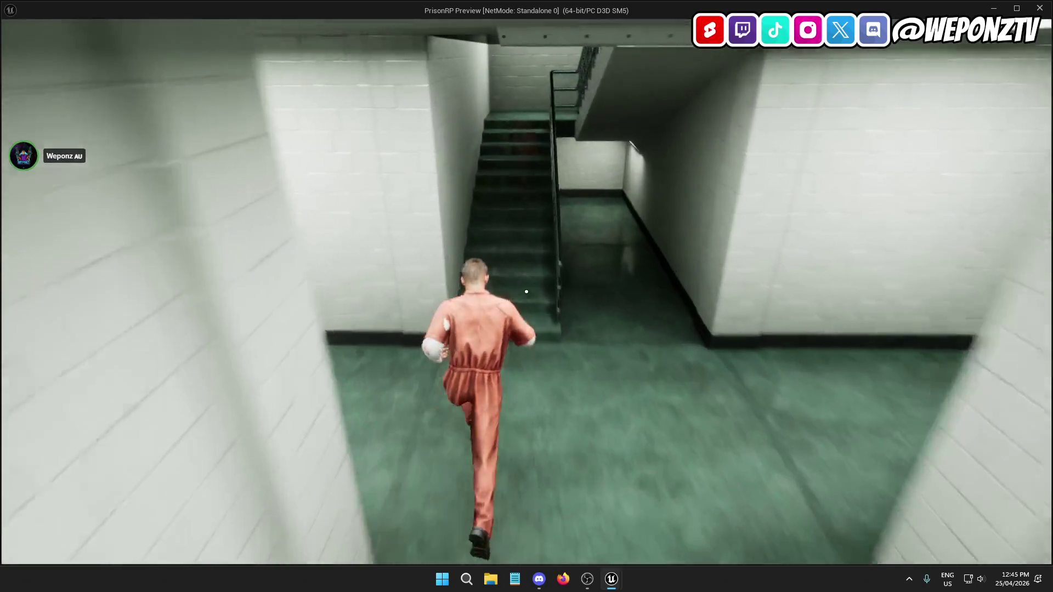
pyautogui.press('w')
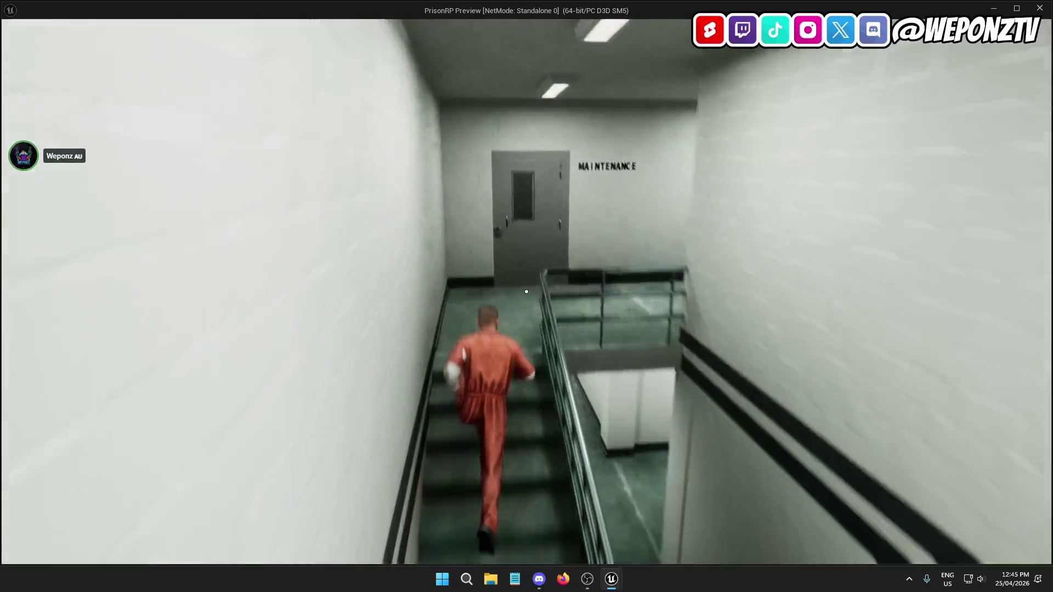
pyautogui.press('f')
pyautogui.press('s')
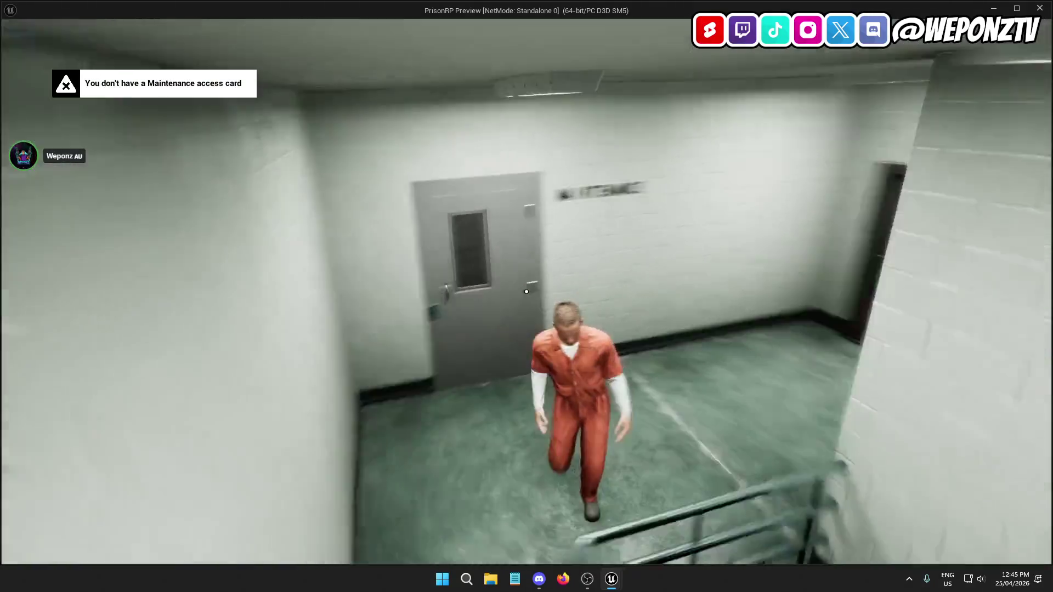
pyautogui.press('w')
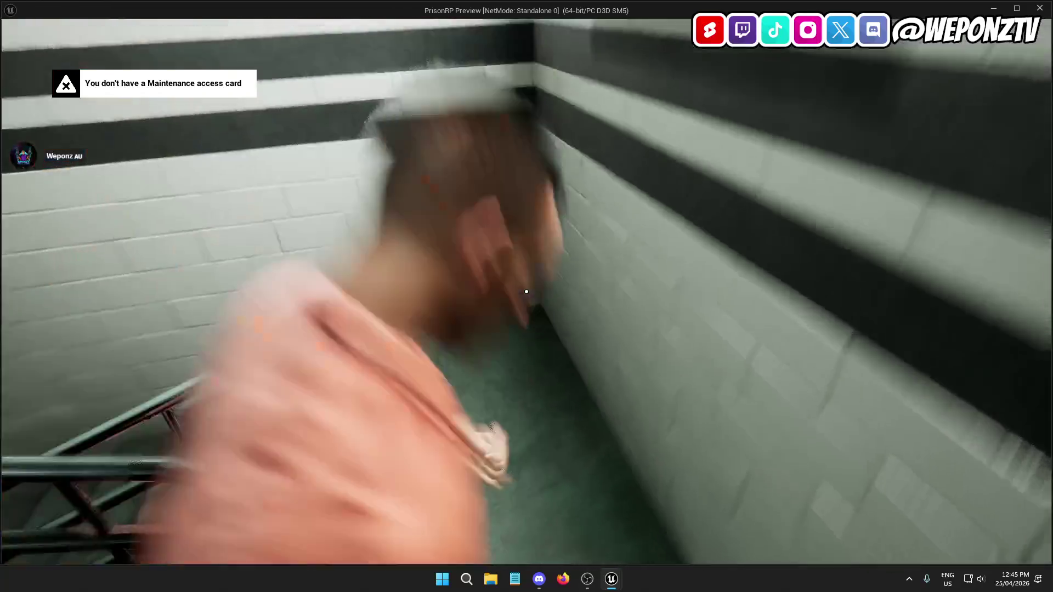
pyautogui.press('s')
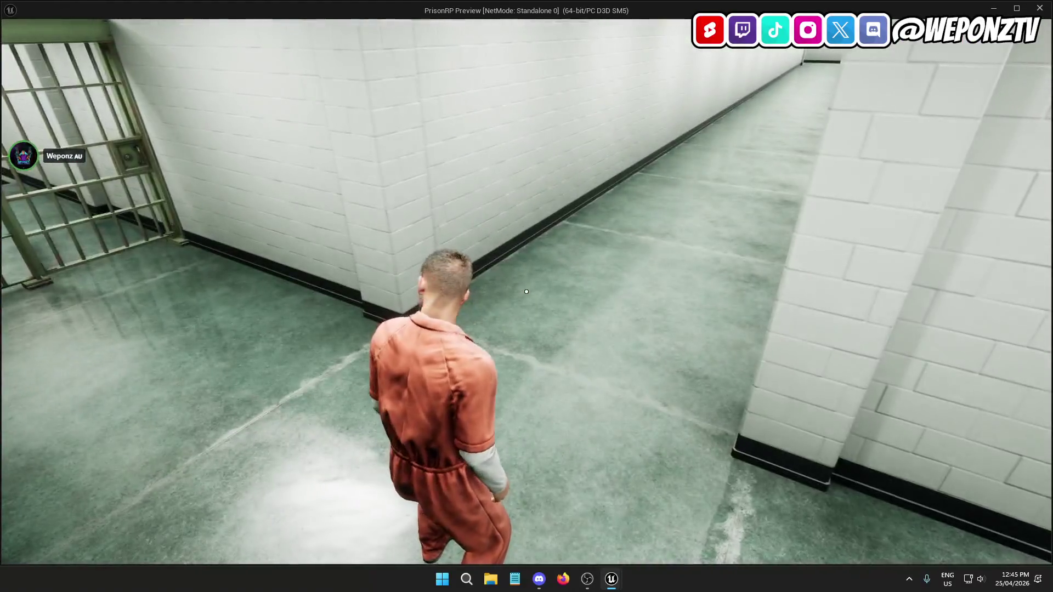
pyautogui.press('w')
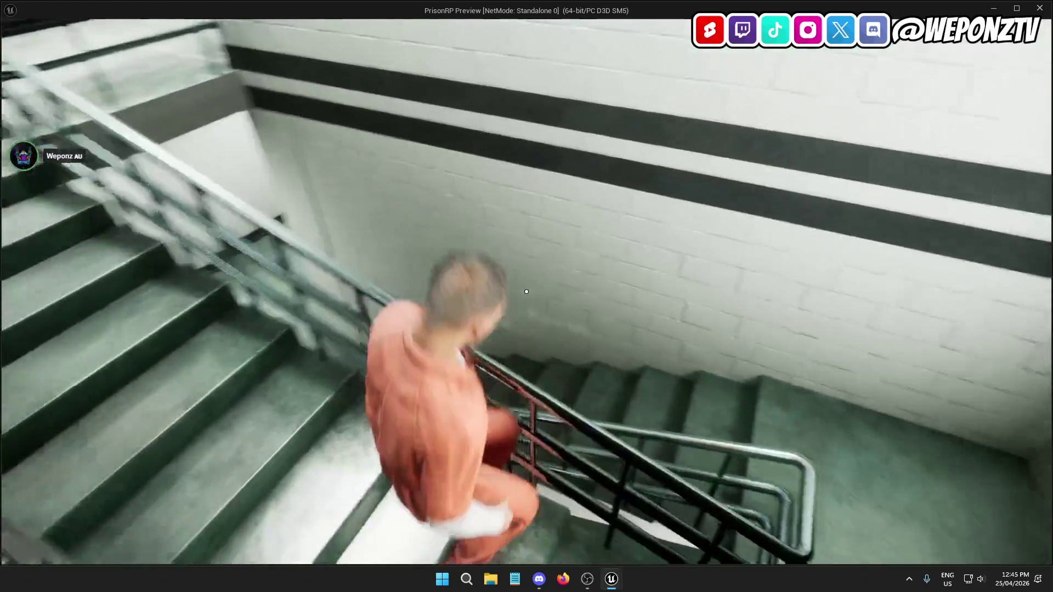
pyautogui.hotkey('alt', 'Tab')
pyautogui.click(307, 188)
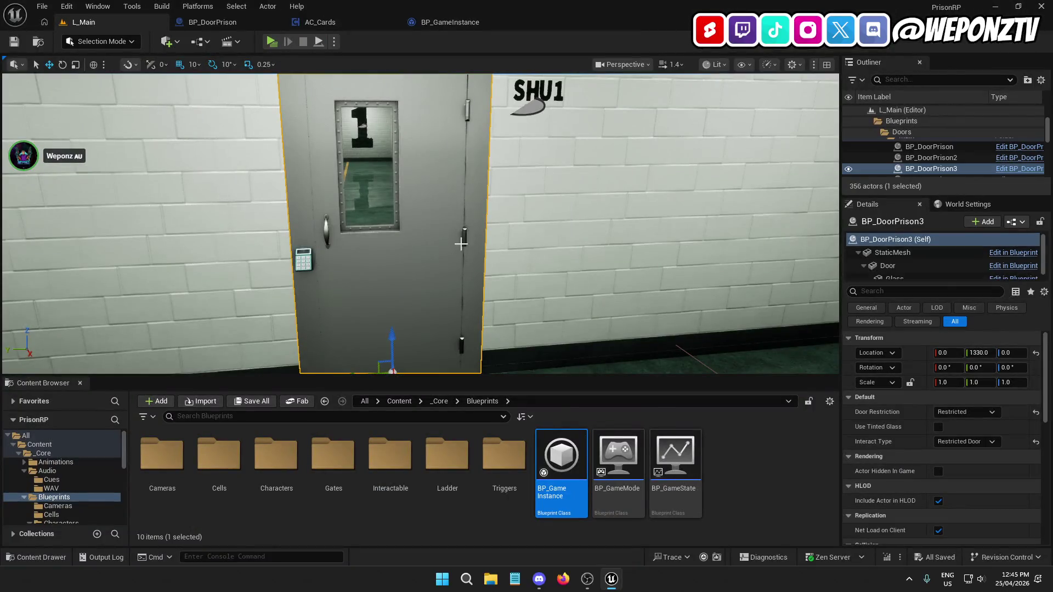
# Close the BP_DoorPrison, AC_Cards and BP_GameInstance editor tabs
pyautogui.click(245, 20)
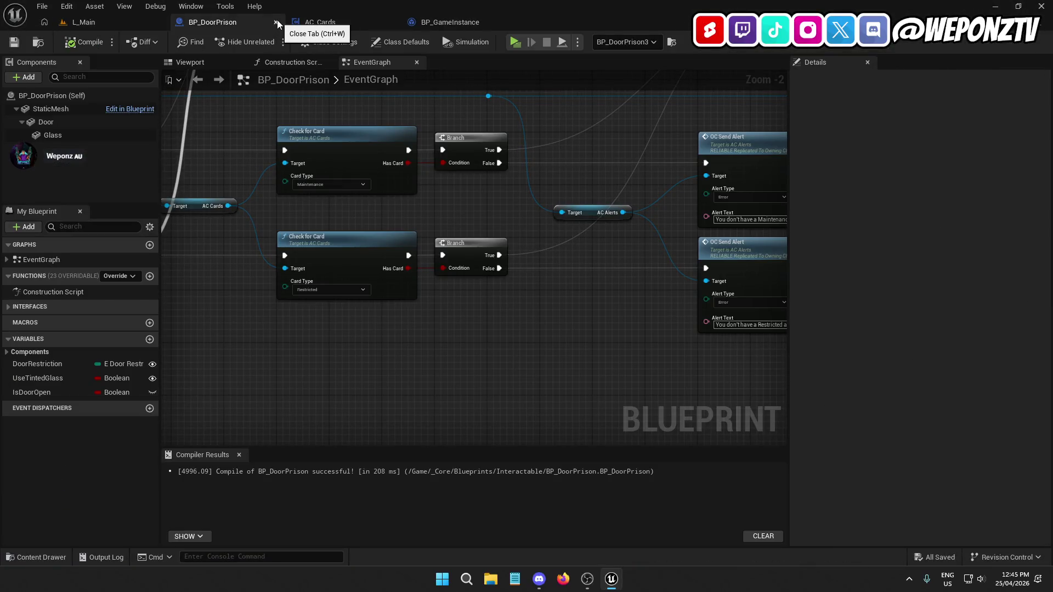
pyautogui.click(276, 22)
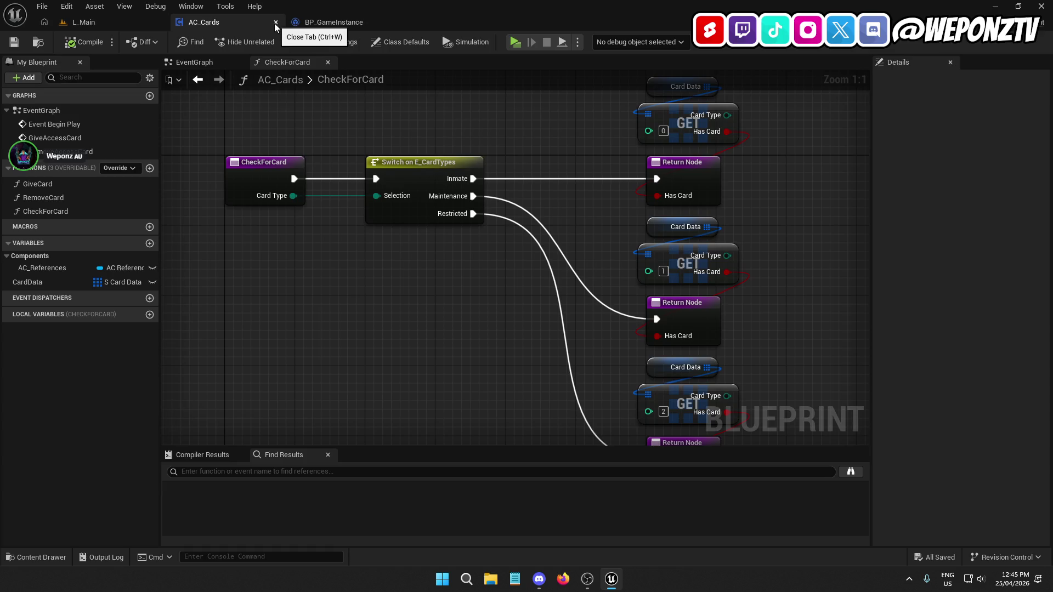
pyautogui.click(276, 22)
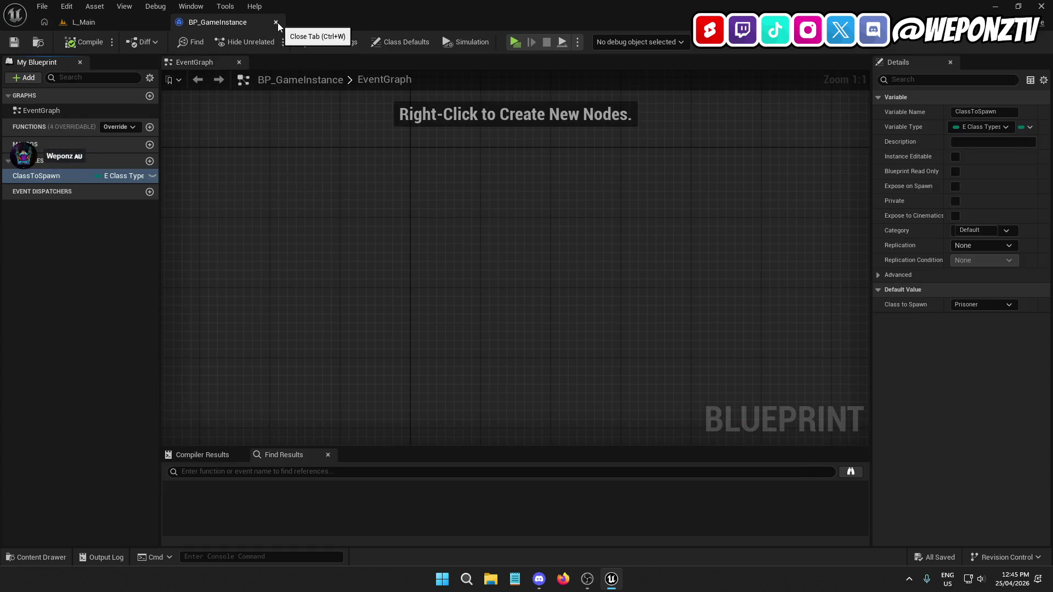
pyautogui.click(277, 22)
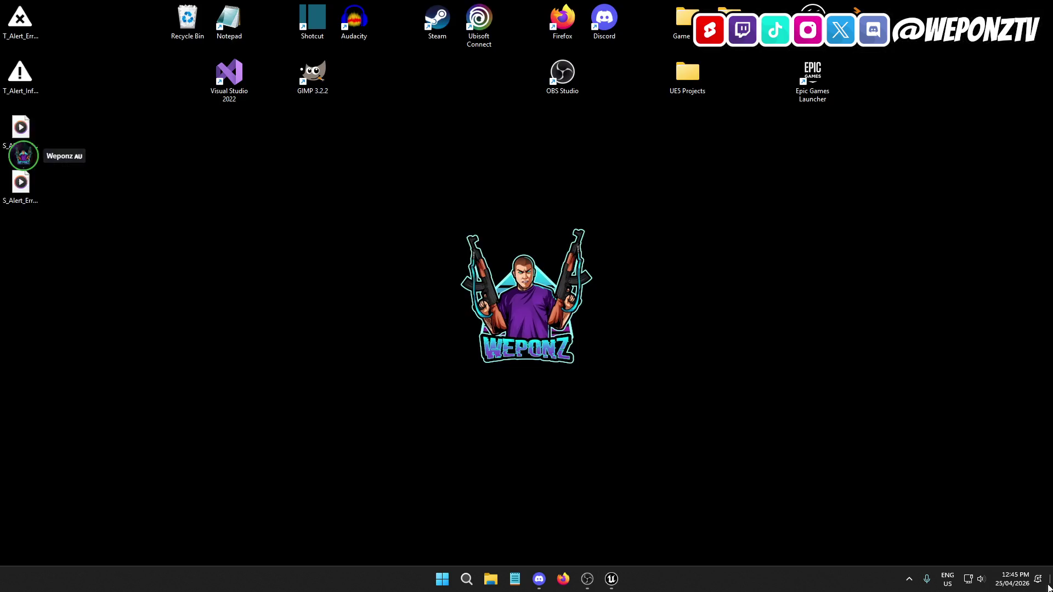
# From the desktop, open UE5 Projects > PrisonRP > Text > Changelog.txt
pyautogui.press('super+d')
pyautogui.doubleClick(705, 90)
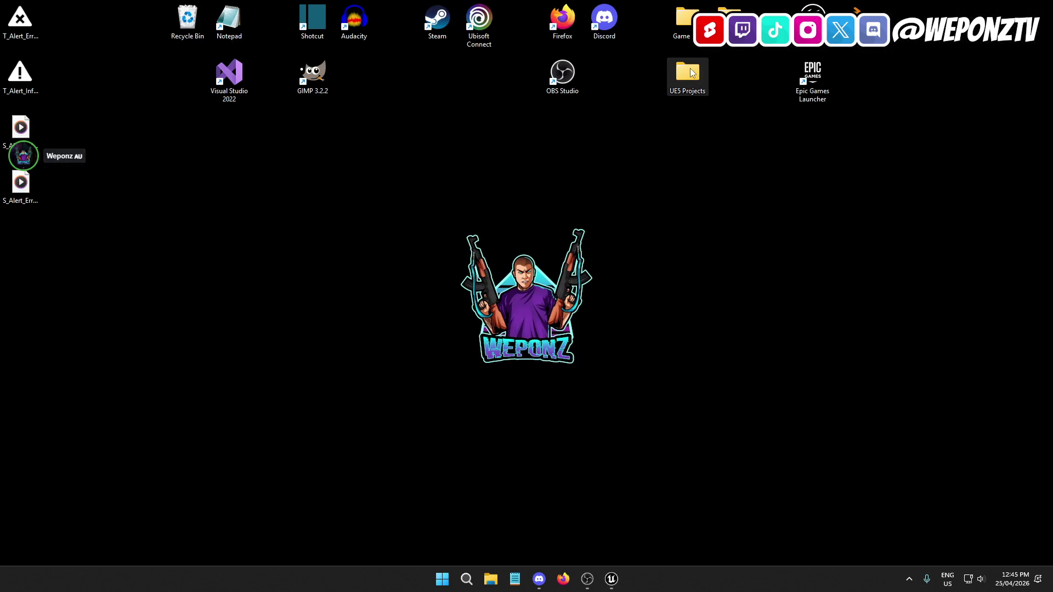
pyautogui.click(368, 211)
pyautogui.doubleClick(367, 211)
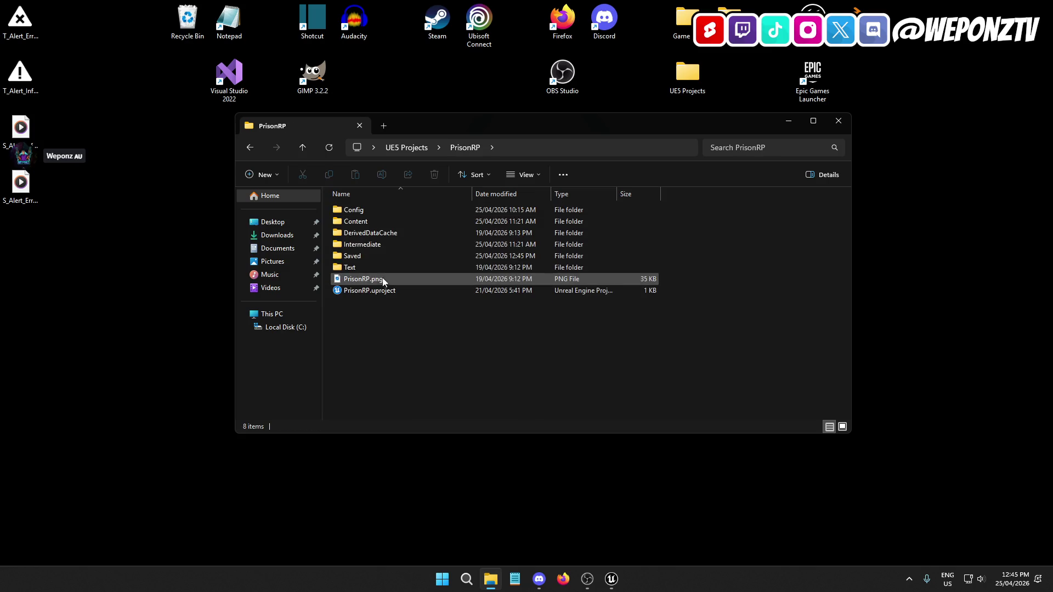
pyautogui.doubleClick(377, 269)
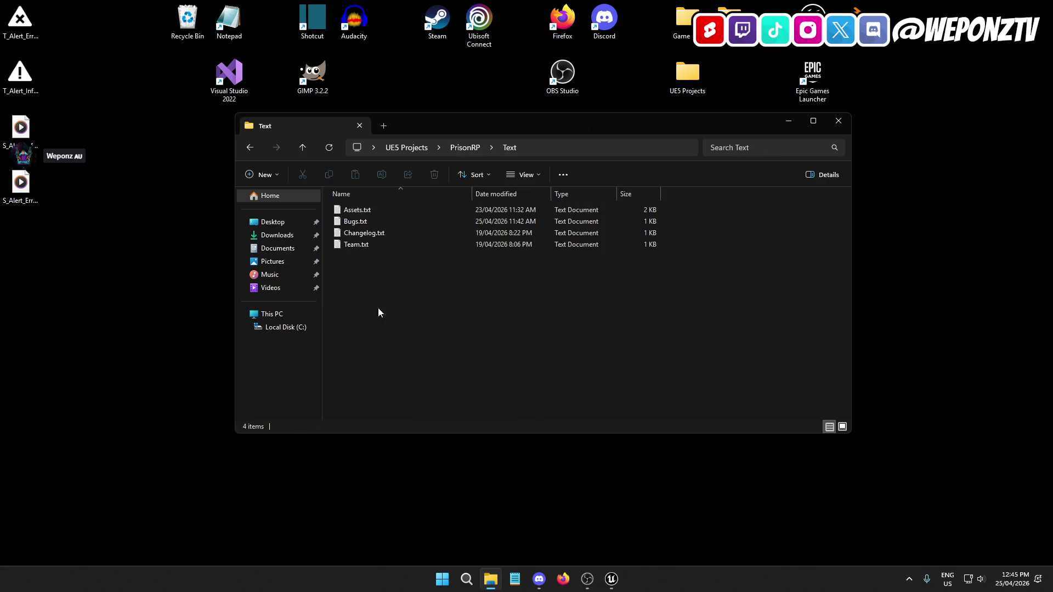
pyautogui.doubleClick(380, 235)
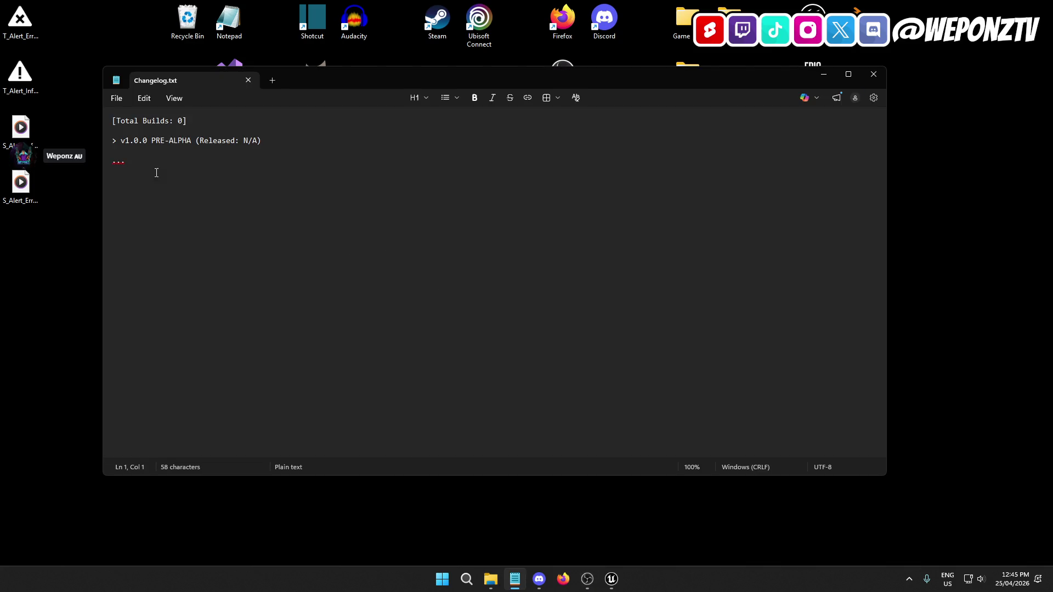
# Replace the line-5 placeholder with alert message, line-trace interaction and door access card entries
pyautogui.doubleClick(122, 161)
pyautogui.write('Created a line-trace interaction system Created')
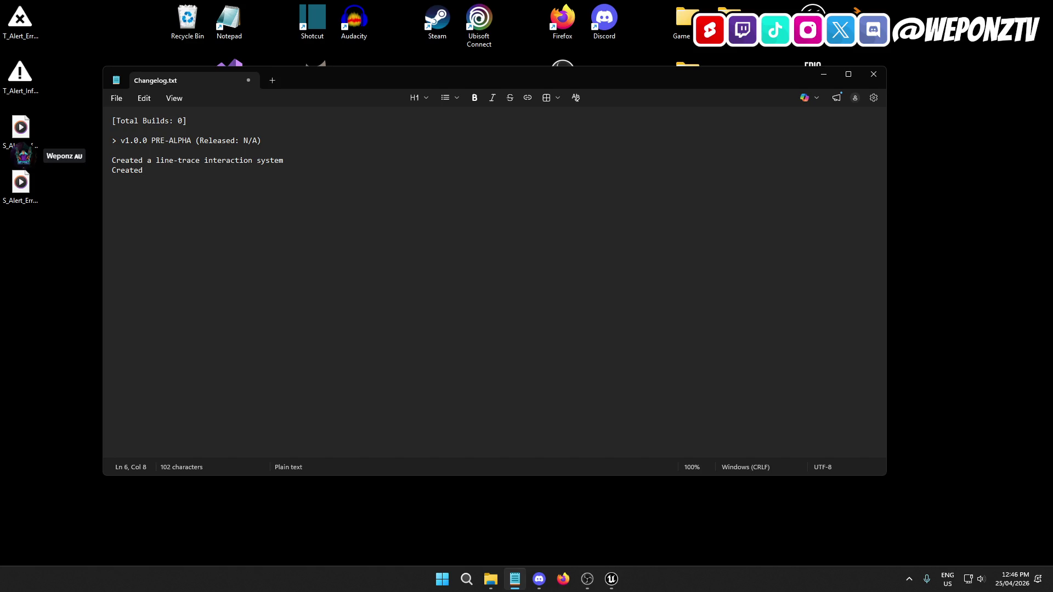
pyautogui.write('a door access card system')
pyautogui.press('Return')
pyautogui.write('reate an ')
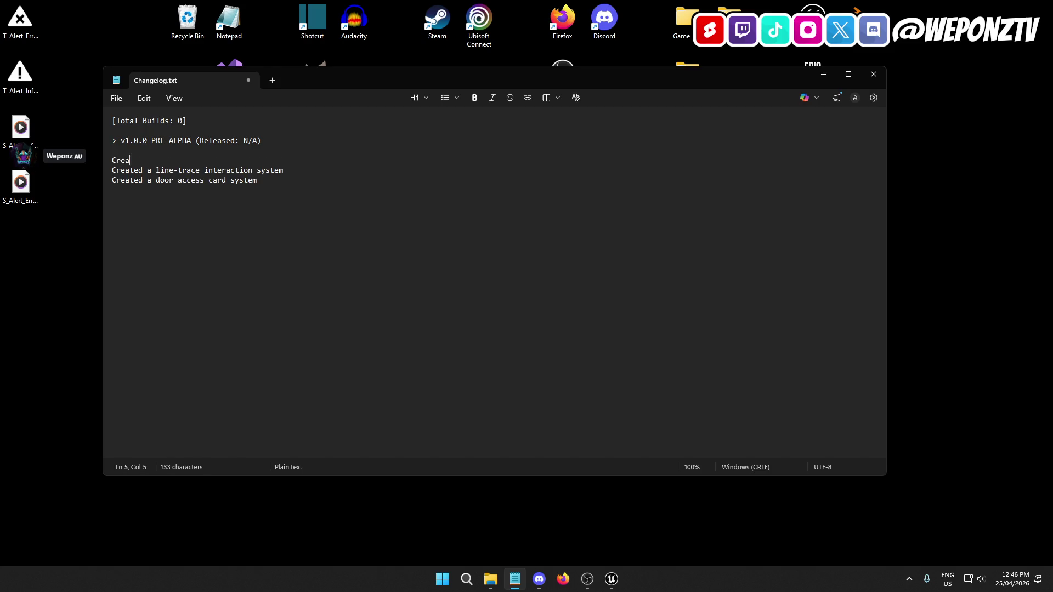
pyautogui.write('alert')
pyautogui.write(' messag')
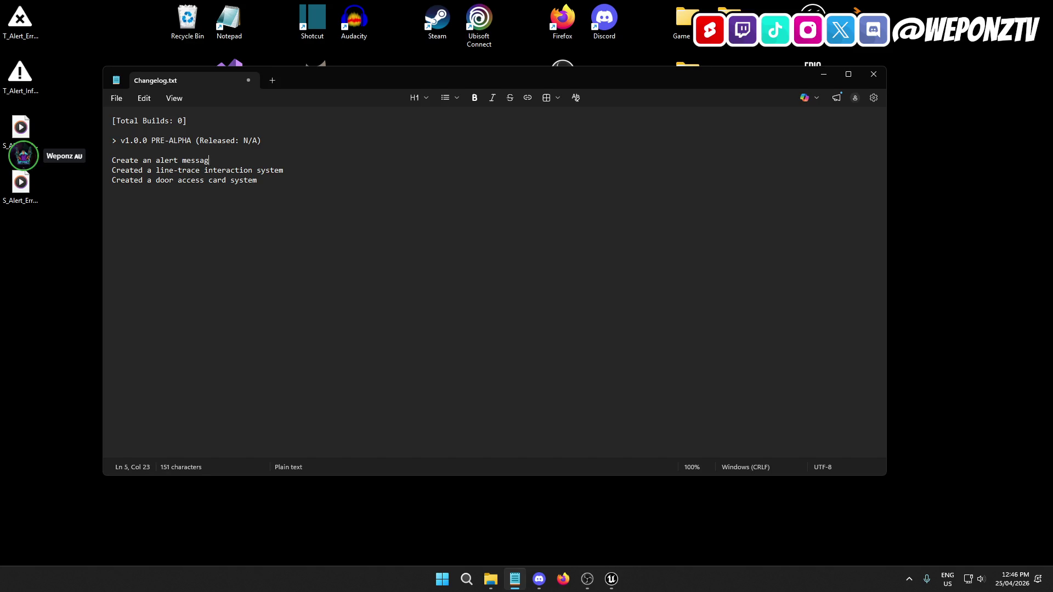
pyautogui.write('e system')
# Save the changelog and begin a new entry 'Created a cell allocation spawning'
pyautogui.click(114, 99)
pyautogui.click(138, 208)
pyautogui.click(588, 578)
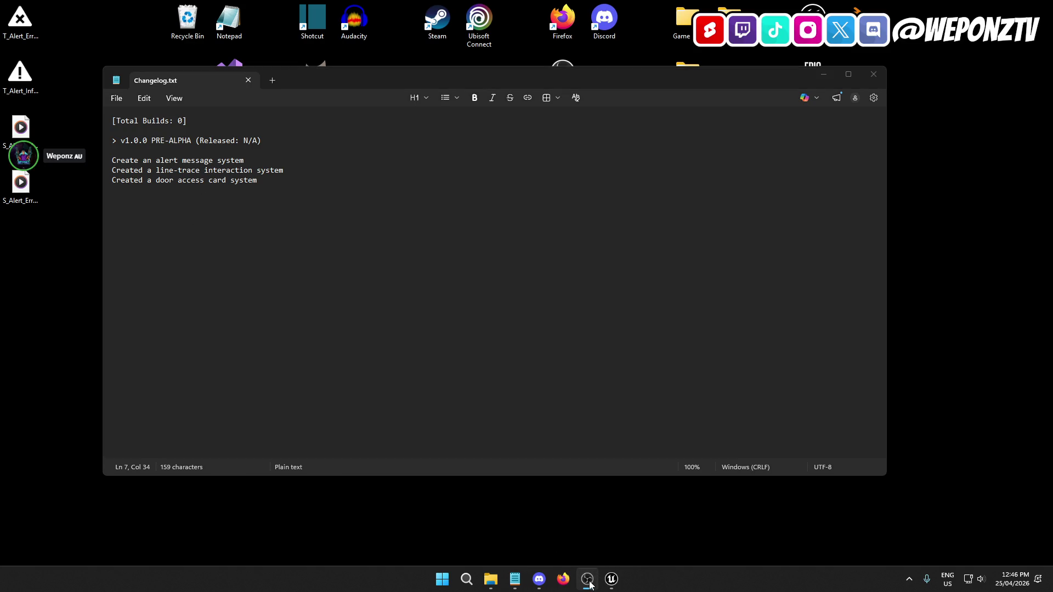
pyautogui.click(267, 177)
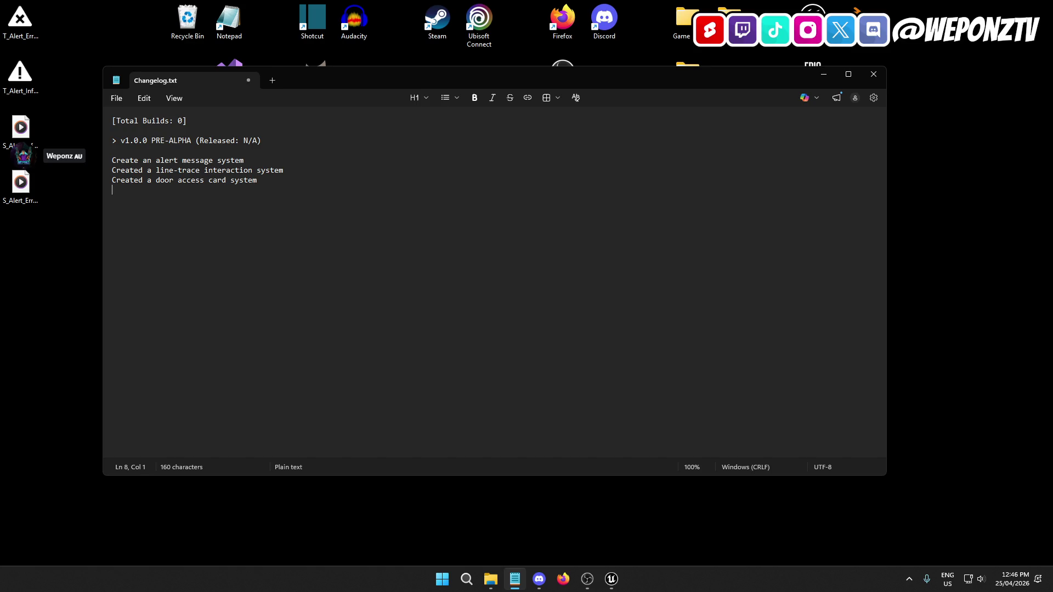
pyautogui.write('Created a cel')
pyautogui.write('l alloca')
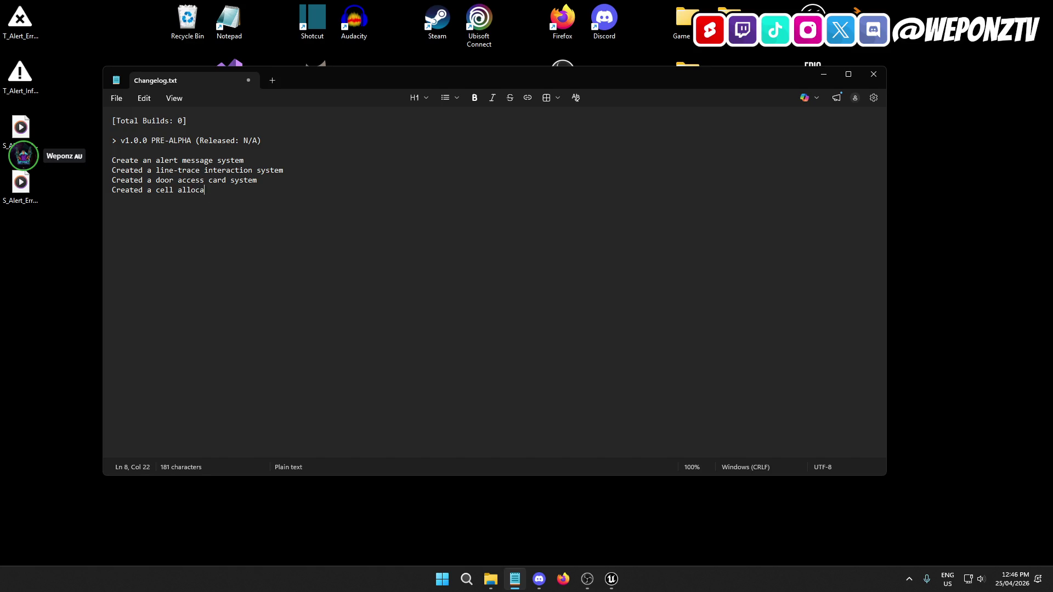
pyautogui.write('tion spawning')
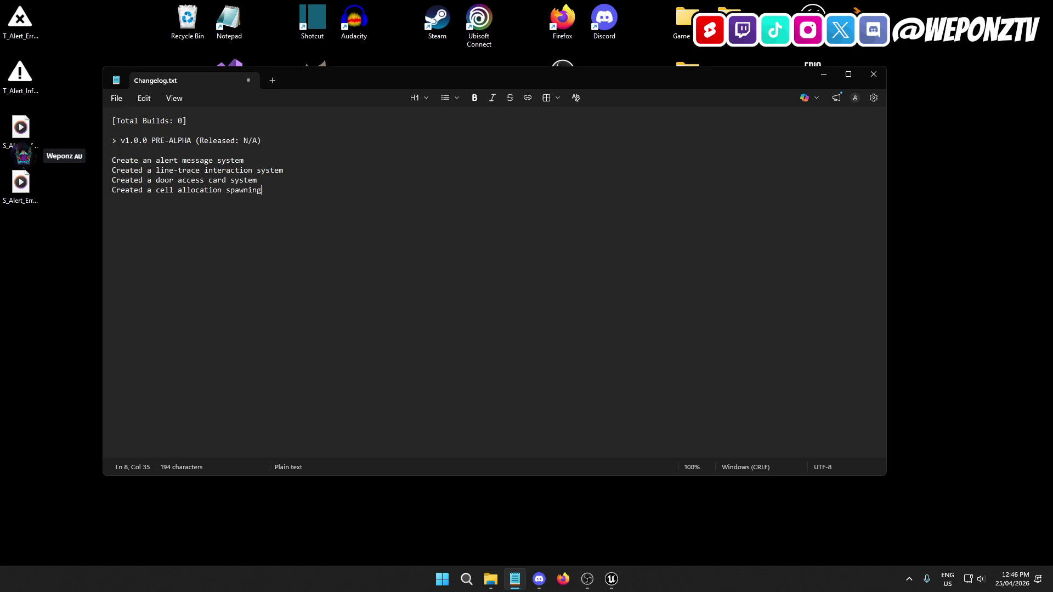
# Reword the new entry to a cell allocation system for inmates and save
pyautogui.press('BackSpace')
pyautogui.press('BackSpace')
pyautogui.press('BackSpace')
pyautogui.write('or inmates')
pyautogui.click(116, 99)
pyautogui.click(127, 206)
# Reword the first entry to 'Created a multi-stacking notification system'
pyautogui.doubleClick(193, 161)
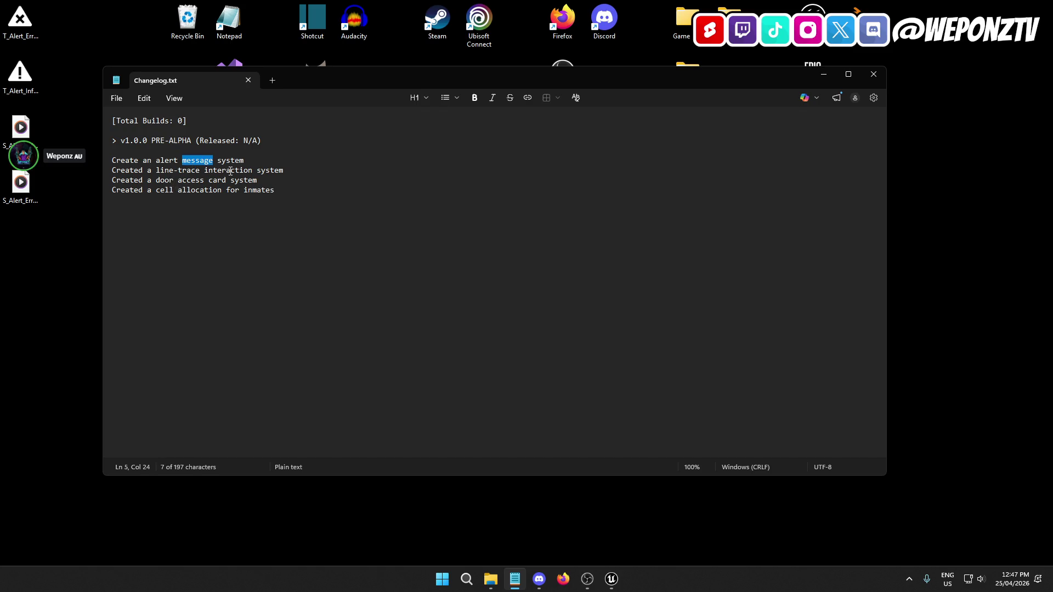
pyautogui.write('notifica')
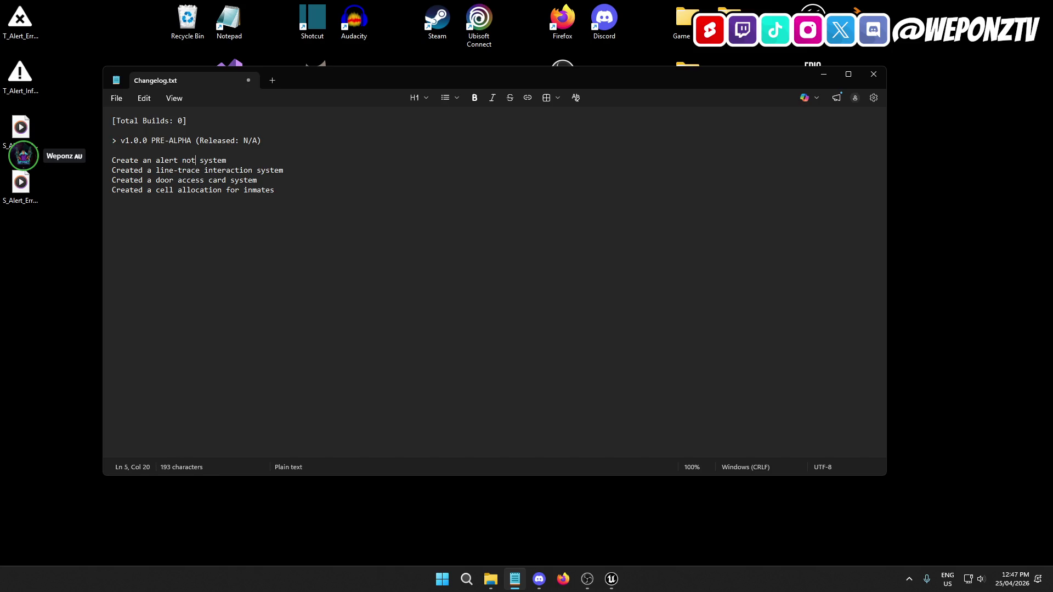
pyautogui.write('tion')
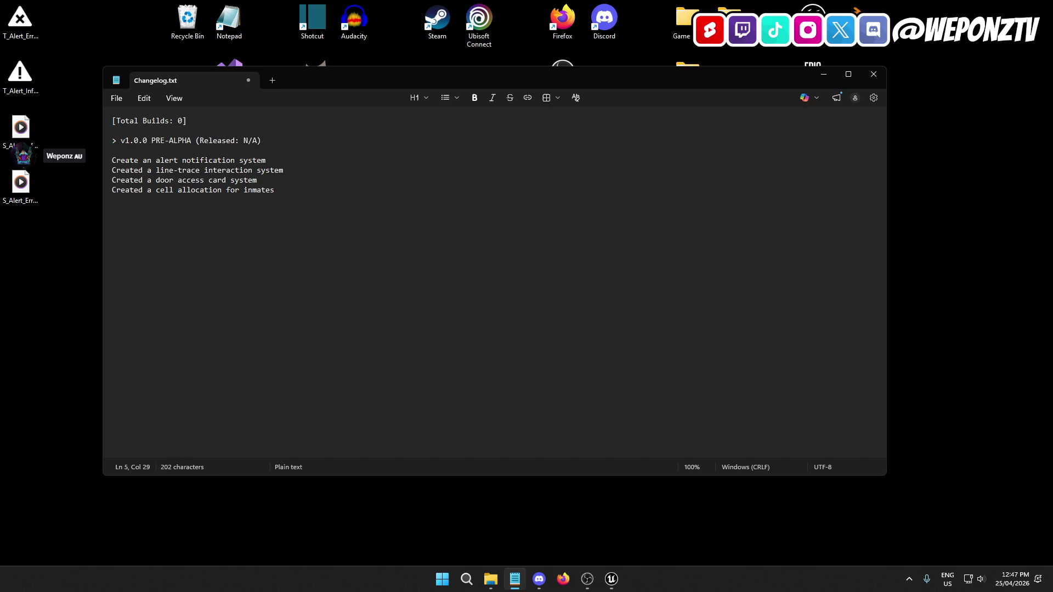
pyautogui.press('BackSpace')
pyautogui.doubleClick(165, 162)
pyautogui.press('BackSpace')
pyautogui.press('BackSpace')
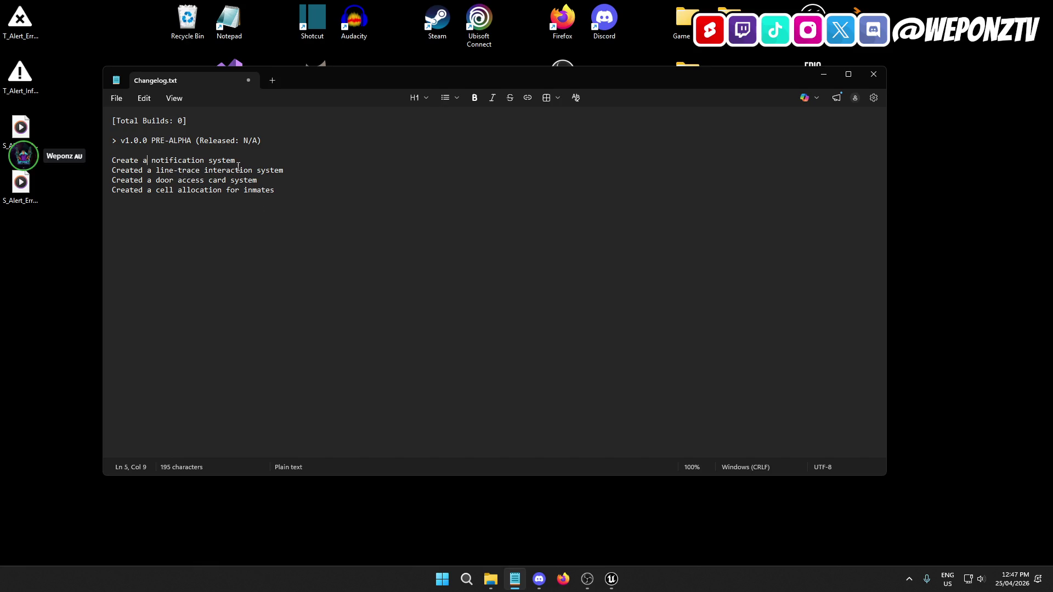
pyautogui.click(152, 161)
pyautogui.click(139, 160)
pyautogui.write('d a ')
pyautogui.write('multi')
pyautogui.write('-stacking')
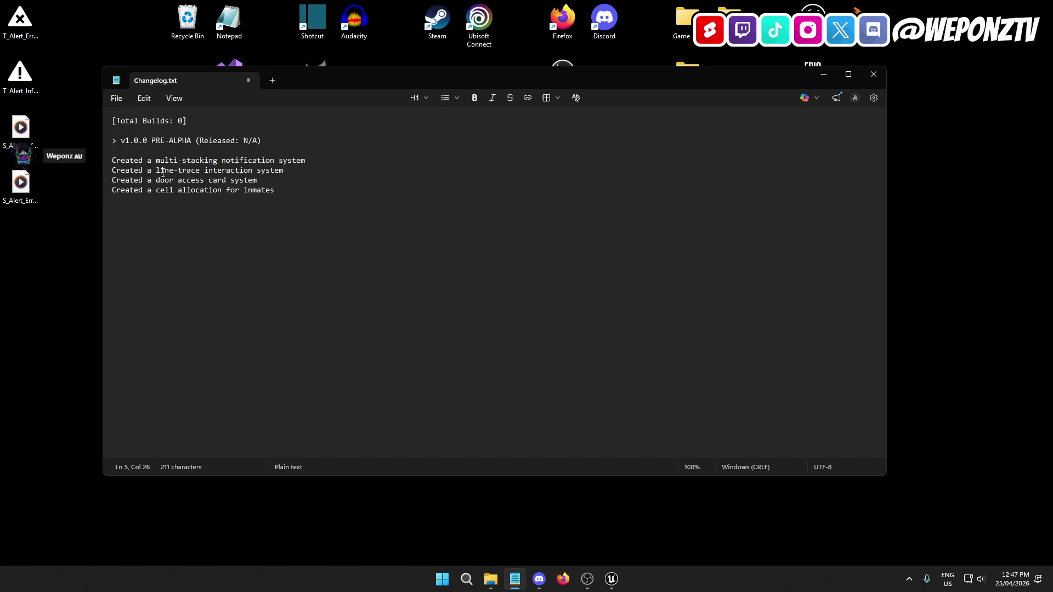
# Insert 'restricted' into the door access card entry and save the changelog
pyautogui.click(286, 173)
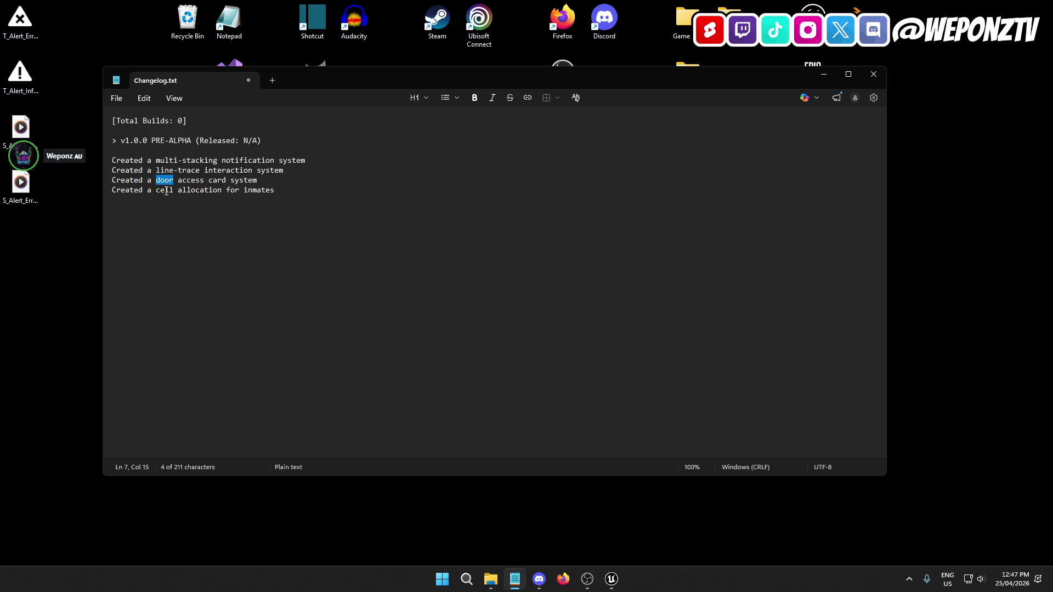
pyautogui.click(270, 183)
pyautogui.click(224, 190)
pyautogui.write('system ')
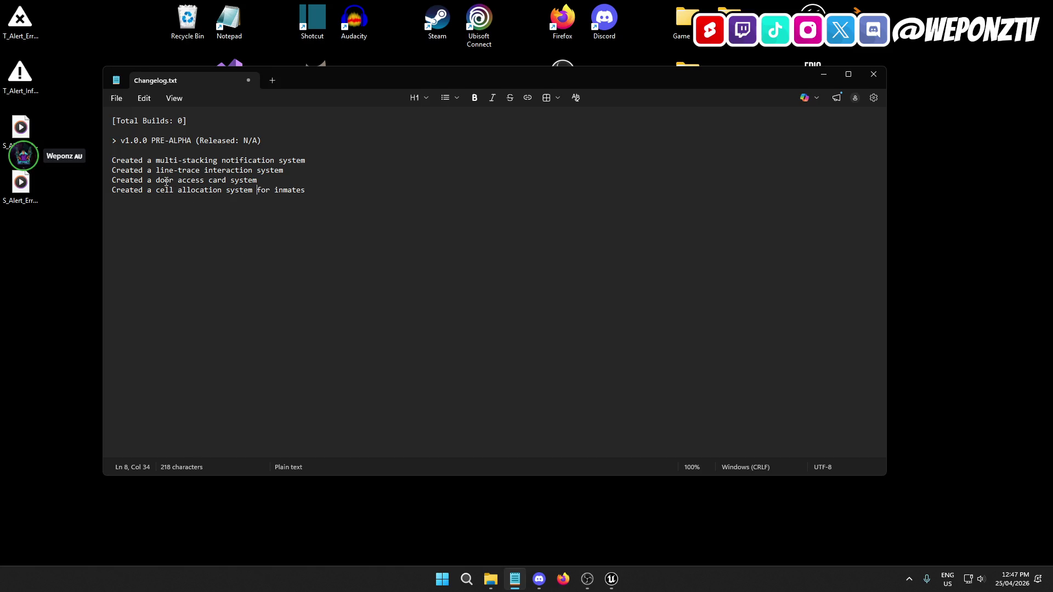
pyautogui.write('restricted')
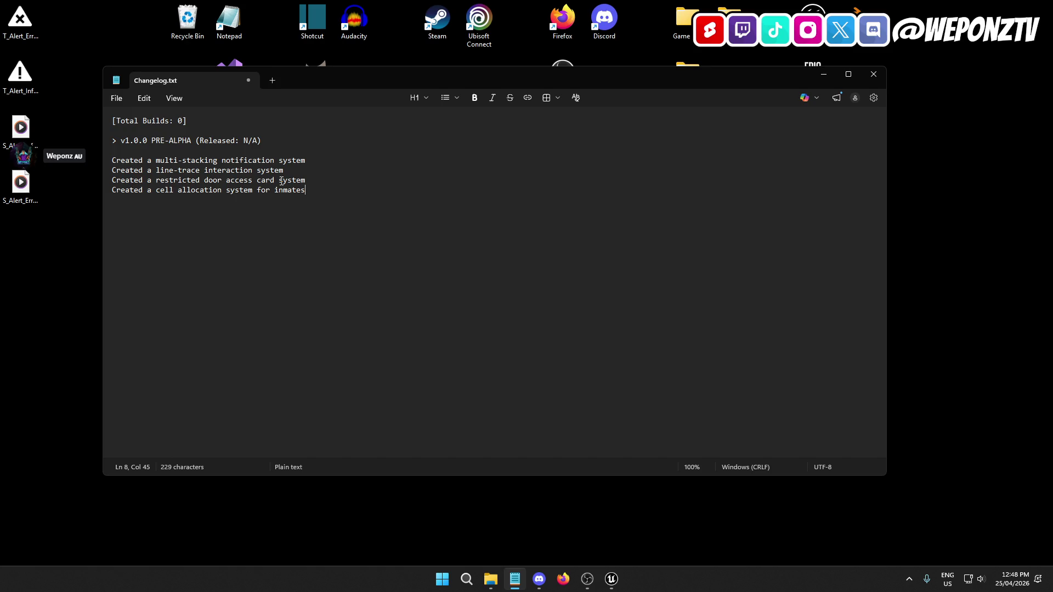
pyautogui.click(117, 99)
pyautogui.click(139, 207)
pyautogui.write('/')
pyautogui.doubleClick(267, 181)
# Delete the stray slashes after 'notification system' and save the changelog
pyautogui.click(325, 187)
pyautogui.click(116, 99)
pyautogui.click(145, 206)
pyautogui.press('BackSpace')
pyautogui.press('BackSpace')
pyautogui.click(117, 99)
pyautogui.click(137, 204)
# Close Notepad and the Text folder, then frame BP_DoorPrison3 in Unreal's viewport
pyautogui.click(871, 80)
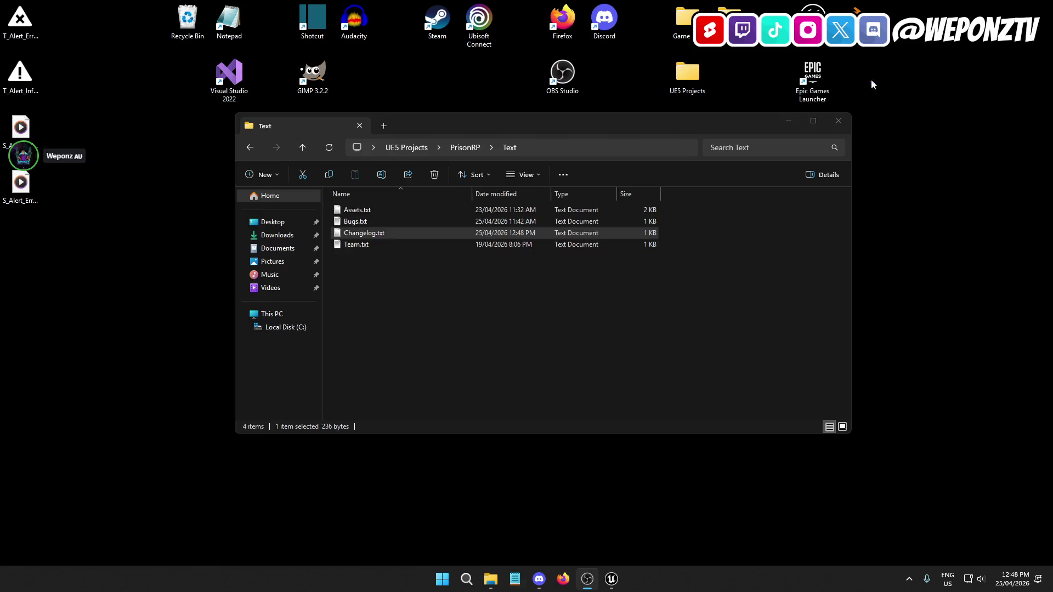
pyautogui.click(839, 122)
pyautogui.click(609, 578)
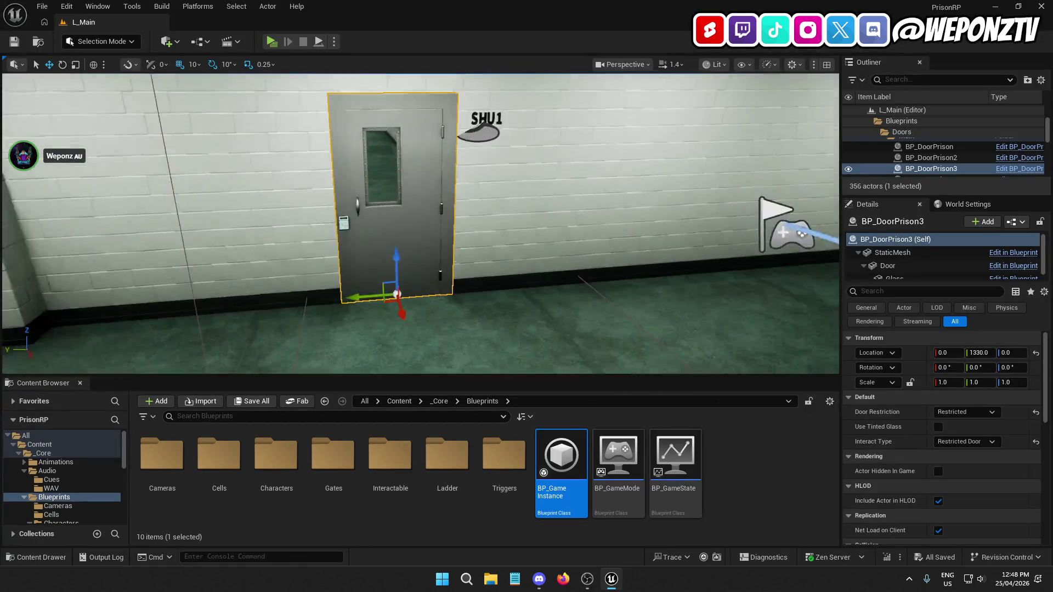
pyautogui.moveTo(420, 224); pyautogui.dragTo(420, 224)
pyautogui.press('f')
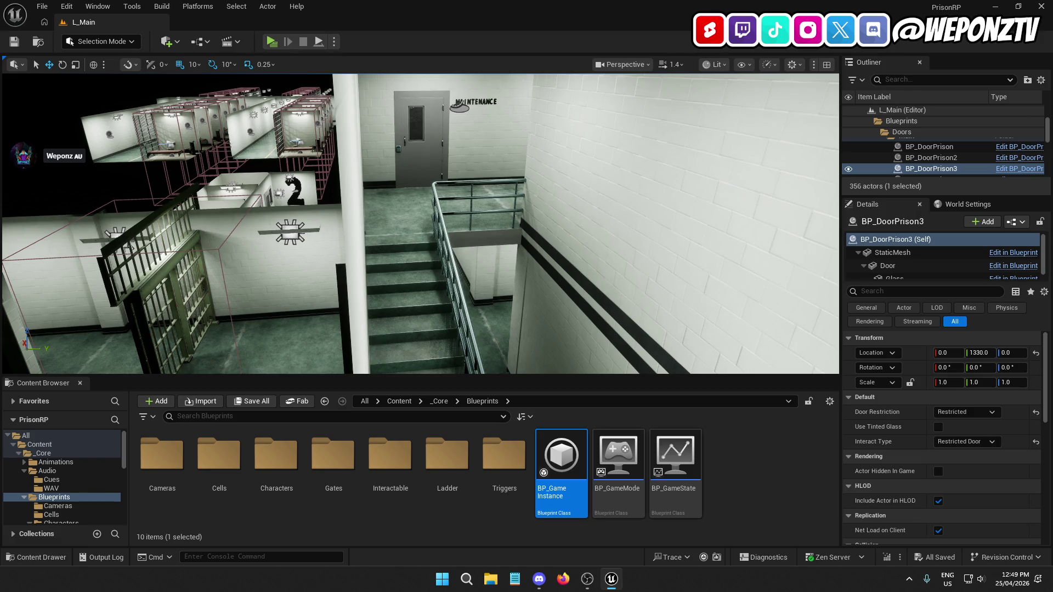
# Open BP_DoorPrison via the Outliner's Edit link beside BP_DoorPrison3 and pan its event graph
pyautogui.moveTo(420, 224); pyautogui.dragTo(420, 224)
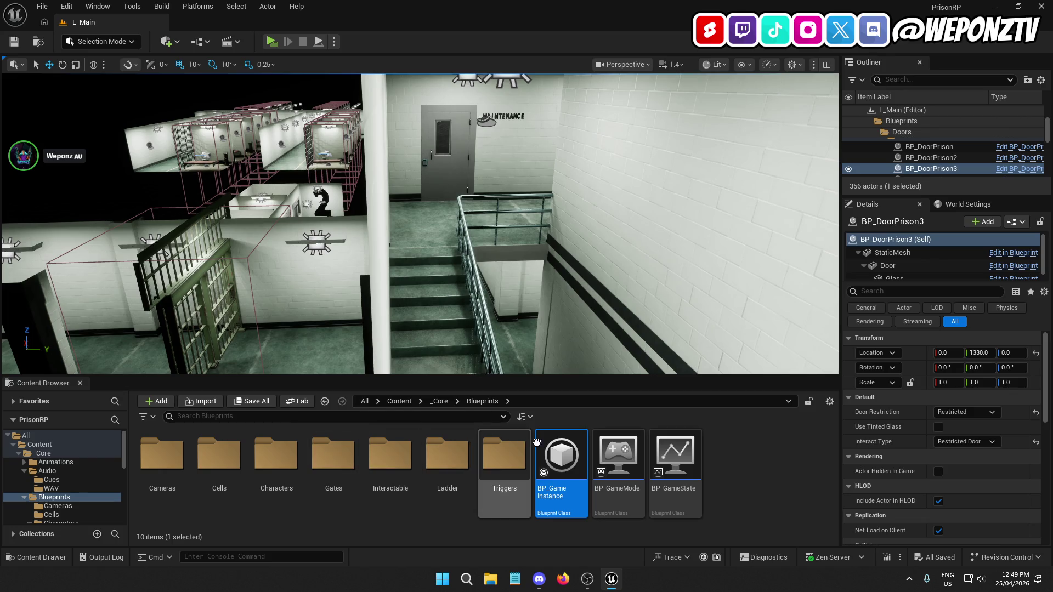
pyautogui.click(1015, 169)
pyautogui.moveTo(589, 336)
pyautogui.mouseDown()
pyautogui.moveTo(557, 314)
pyautogui.moveTo(145, 332)
pyautogui.moveTo(112, 336)
pyautogui.moveTo(79, 362)
pyautogui.mouseUp()
# Pan and zoom the EventGraph to survey the Delay, montage and door sound nodes
pyautogui.moveTo(337, 282); pyautogui.dragTo(449, 318)
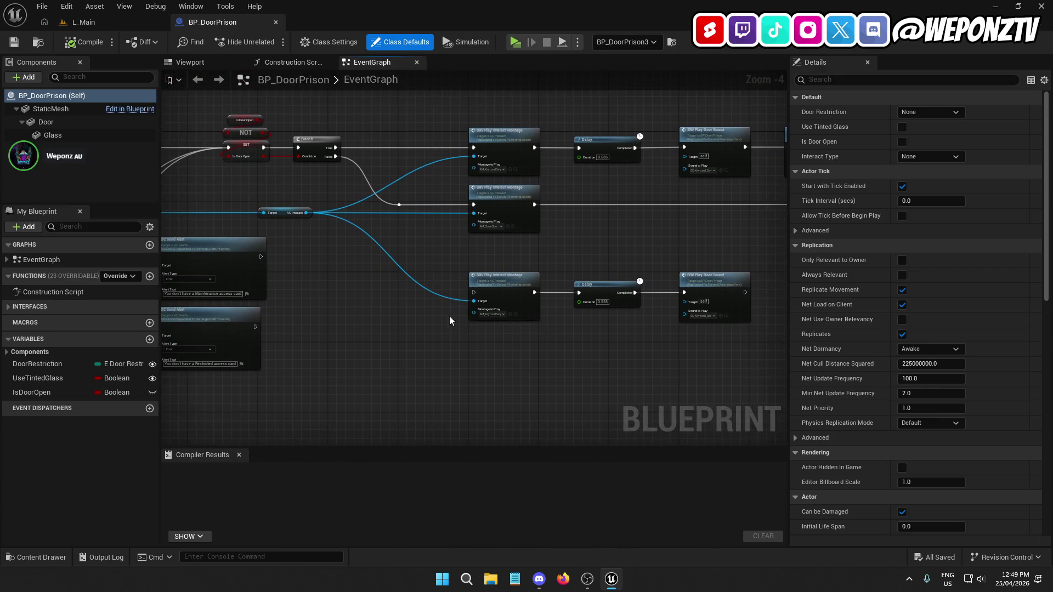
pyautogui.scroll(1, 455, 303)
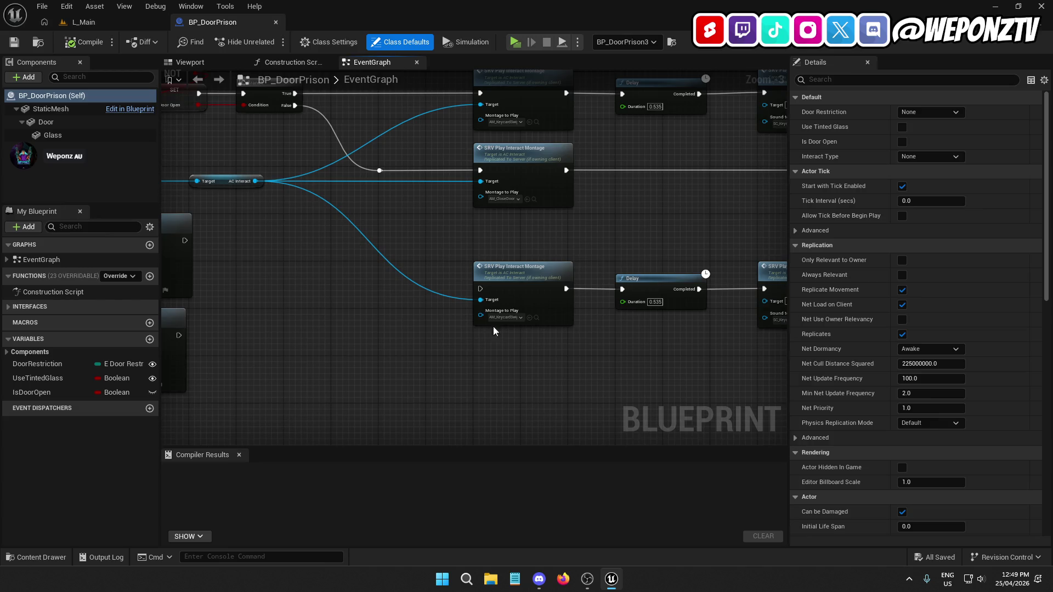
pyautogui.moveTo(639, 347); pyautogui.dragTo(485, 344)
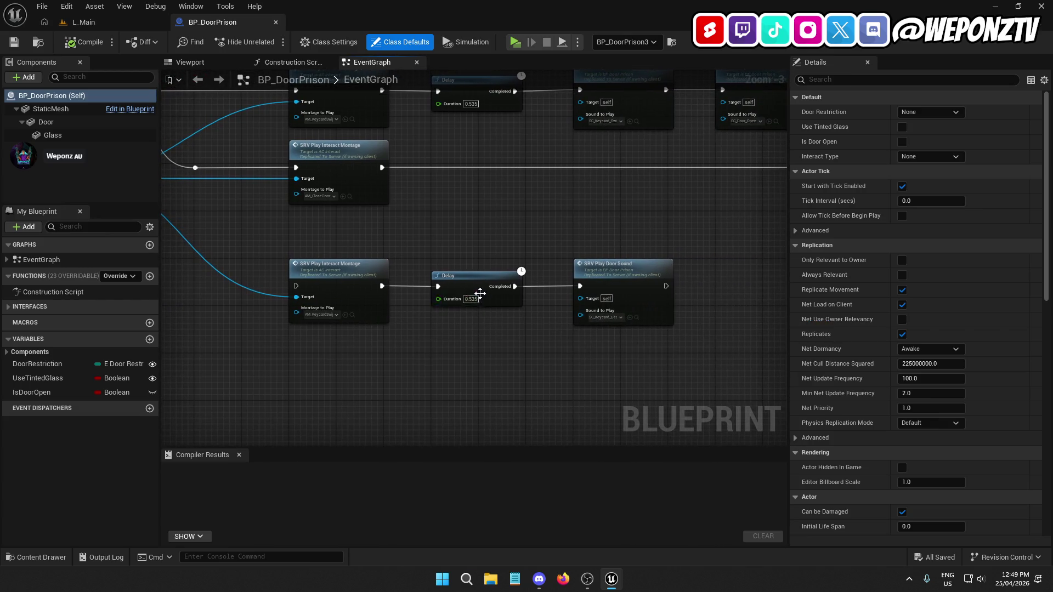
pyautogui.scroll(-1, 521, 249)
pyautogui.scroll(-1, 525, 291)
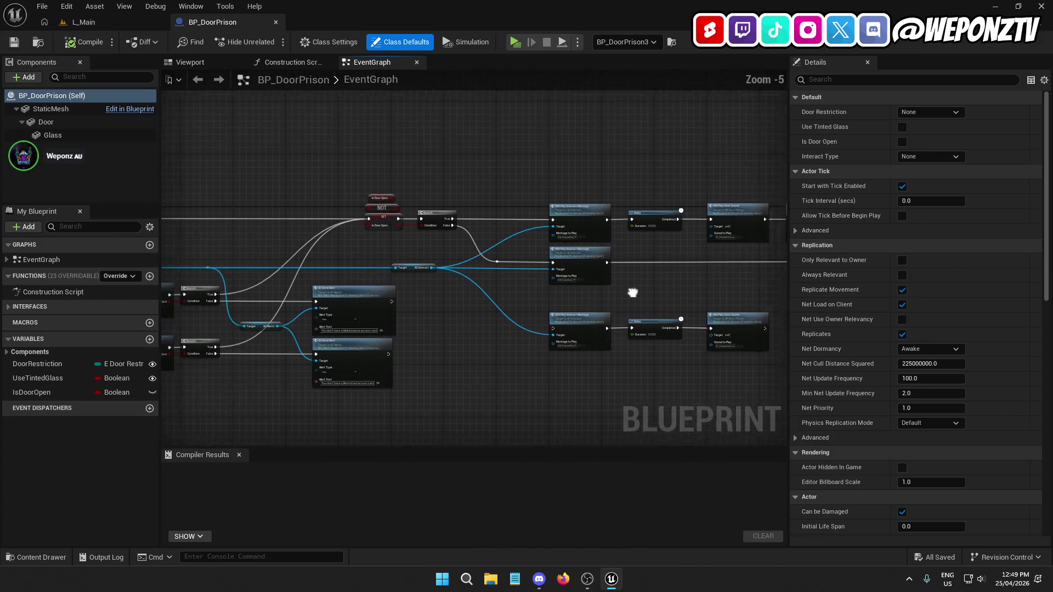
pyautogui.rightClick(475, 257)
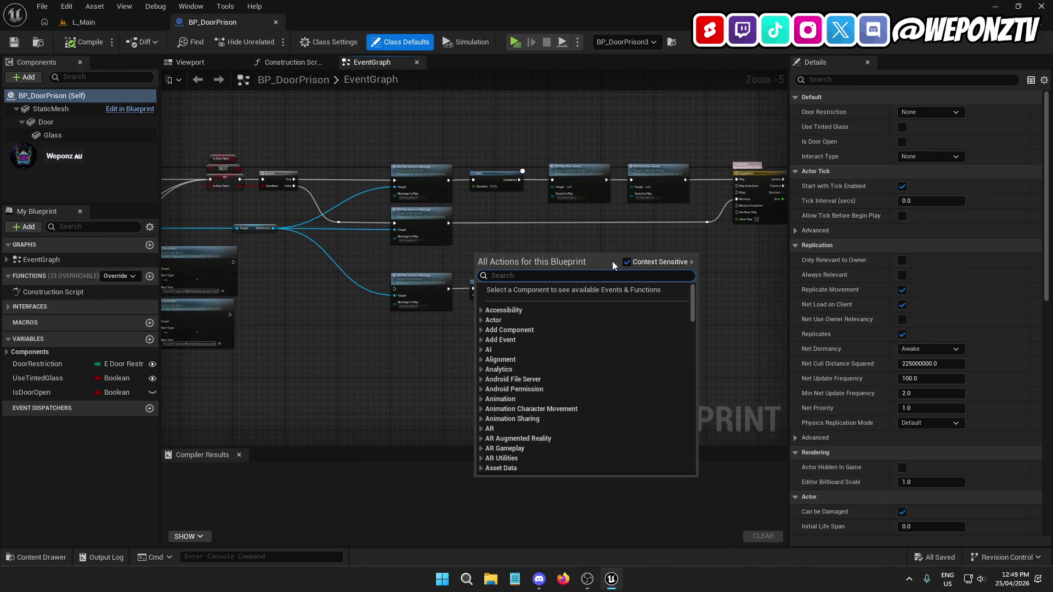
pyautogui.rightClick(614, 242)
pyautogui.click(581, 245)
pyautogui.scroll(2, 616, 235)
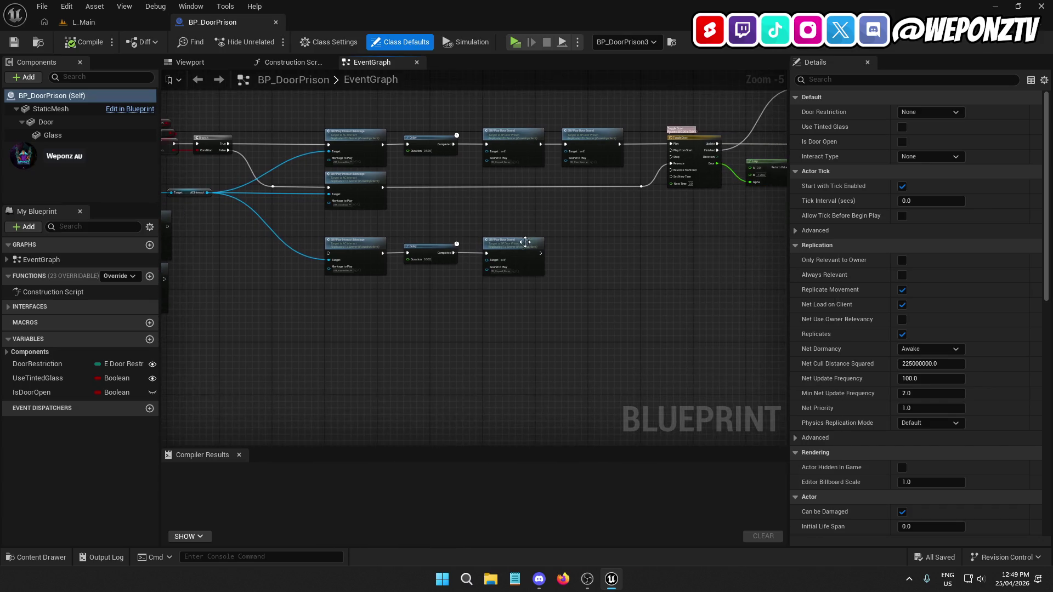
pyautogui.moveTo(616, 235)
pyautogui.mouseDown()
pyautogui.moveTo(543, 287)
pyautogui.moveTo(717, 321)
pyautogui.mouseUp()
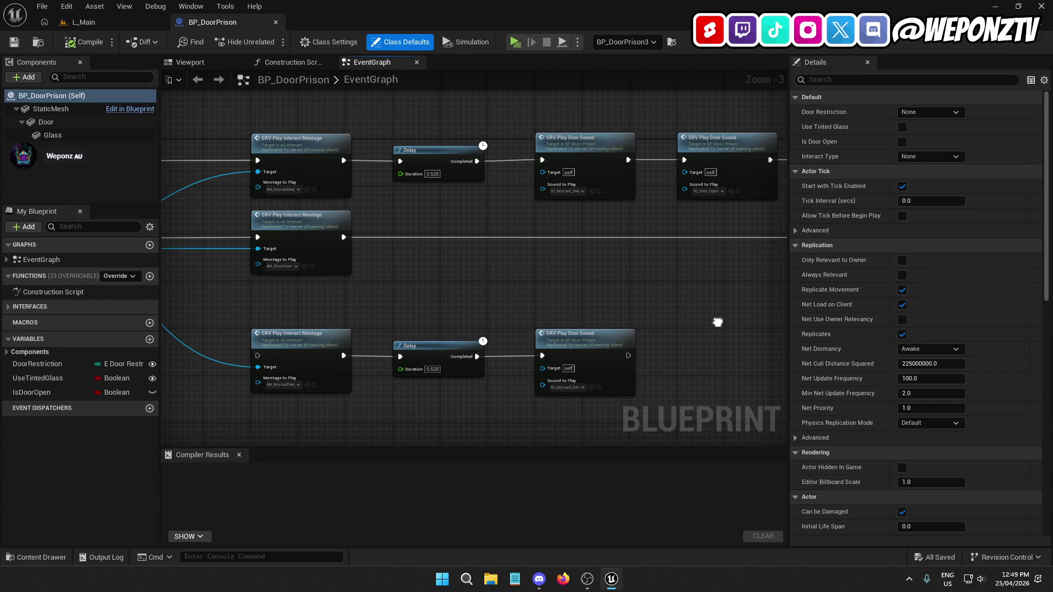
# Box-select the AC Alerts getter and both Send Alert nodes and drag them down-right
pyautogui.moveTo(717, 322)
pyautogui.mouseDown()
pyautogui.moveTo(904, 315)
pyautogui.moveTo(456, 321)
pyautogui.mouseUp()
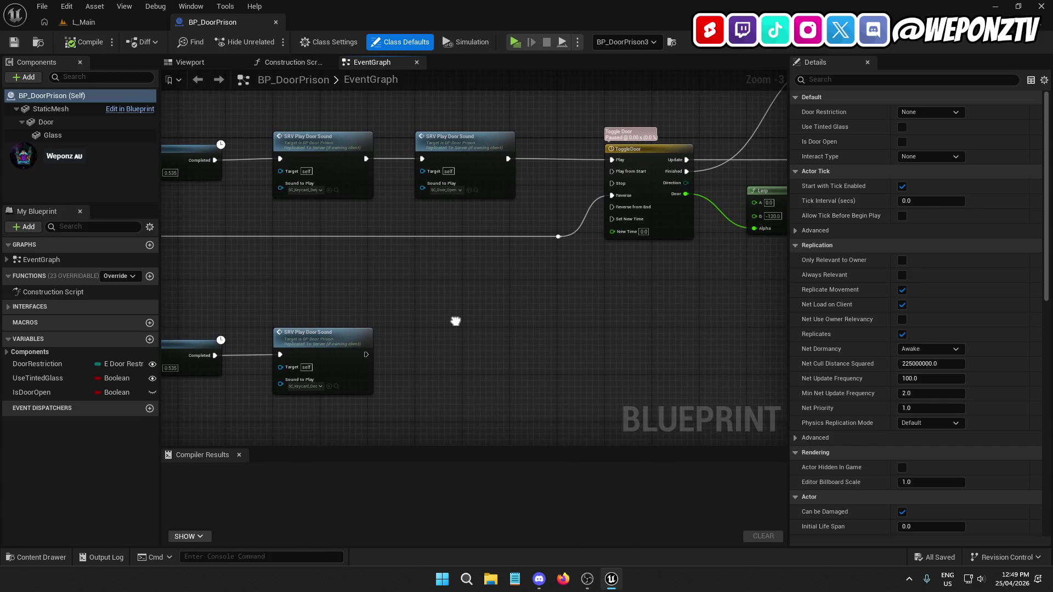
pyautogui.moveTo(456, 321); pyautogui.dragTo(1042, 220)
pyautogui.moveTo(247, 231)
pyautogui.mouseDown()
pyautogui.moveTo(512, 256)
pyautogui.moveTo(668, 244)
pyautogui.moveTo(715, 293)
pyautogui.moveTo(759, 304)
pyautogui.moveTo(559, 277)
pyautogui.moveTo(222, 204)
pyautogui.mouseUp()
pyautogui.moveTo(472, 335); pyautogui.dragTo(430, 303)
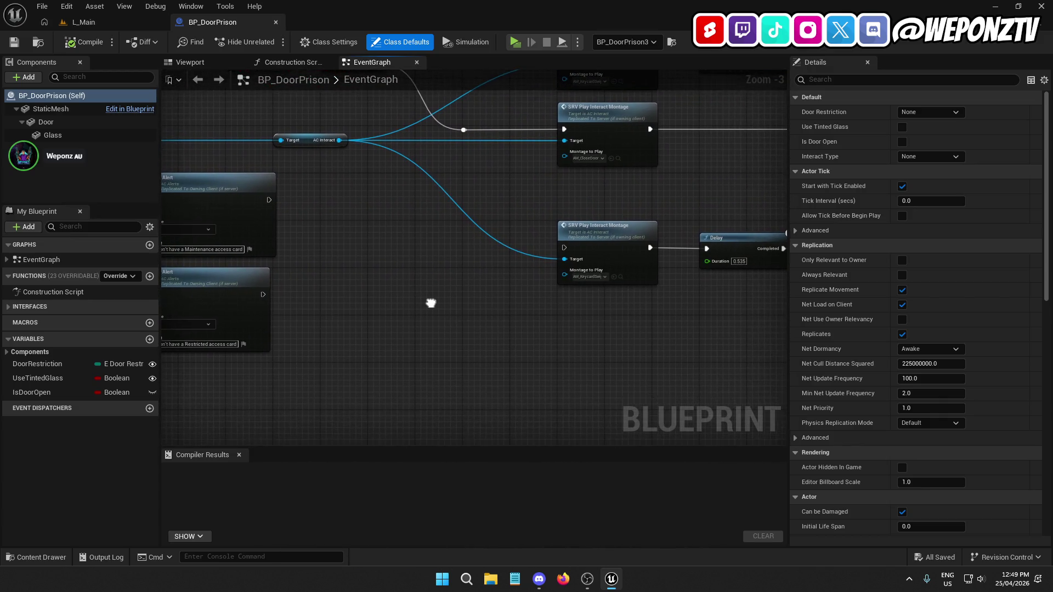
pyautogui.moveTo(353, 277)
pyautogui.mouseDown()
pyautogui.moveTo(547, 251)
pyautogui.moveTo(399, 244)
pyautogui.moveTo(461, 255)
pyautogui.mouseUp()
pyautogui.scroll(-2, 540, 258)
pyautogui.moveTo(433, 310)
pyautogui.mouseDown()
pyautogui.moveTo(321, 183)
pyautogui.moveTo(272, 183)
pyautogui.mouseUp()
pyautogui.moveTo(392, 258); pyautogui.dragTo(423, 324)
pyautogui.click(541, 309)
# Move the alert nodes far right and wire both Branch False outputs to the lower montage node
pyautogui.moveTo(599, 329); pyautogui.dragTo(378, 255)
pyautogui.moveTo(441, 284); pyautogui.dragTo(741, 315)
pyautogui.click(520, 293)
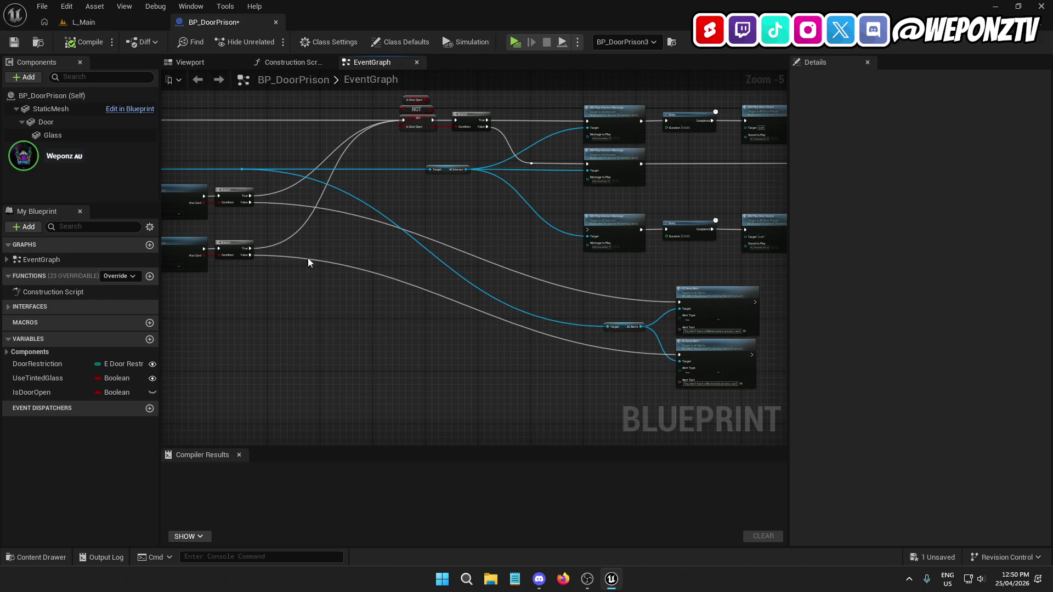
pyautogui.moveTo(250, 255); pyautogui.dragTo(587, 229)
pyautogui.moveTo(250, 203); pyautogui.dragTo(587, 229)
pyautogui.moveTo(735, 278)
pyautogui.mouseDown()
pyautogui.moveTo(534, 182)
pyautogui.moveTo(383, 225)
pyautogui.moveTo(321, 228)
pyautogui.mouseUp()
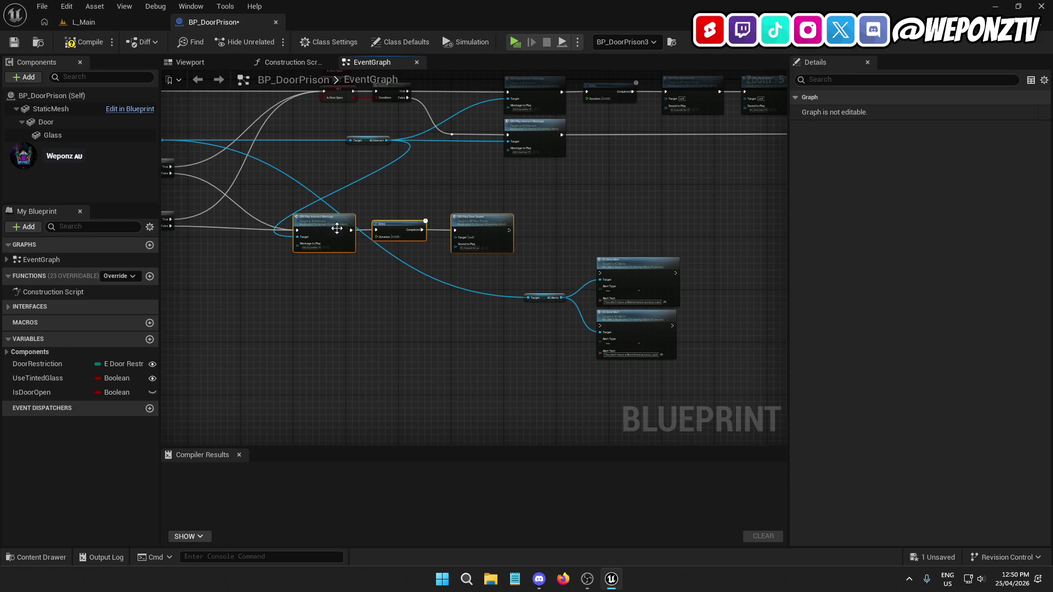
# Move the AC Interact getter left and shift the montage, Delay and door sound chain right
pyautogui.moveTo(411, 207)
pyautogui.mouseDown()
pyautogui.moveTo(635, 188)
pyautogui.moveTo(629, 169)
pyautogui.mouseUp()
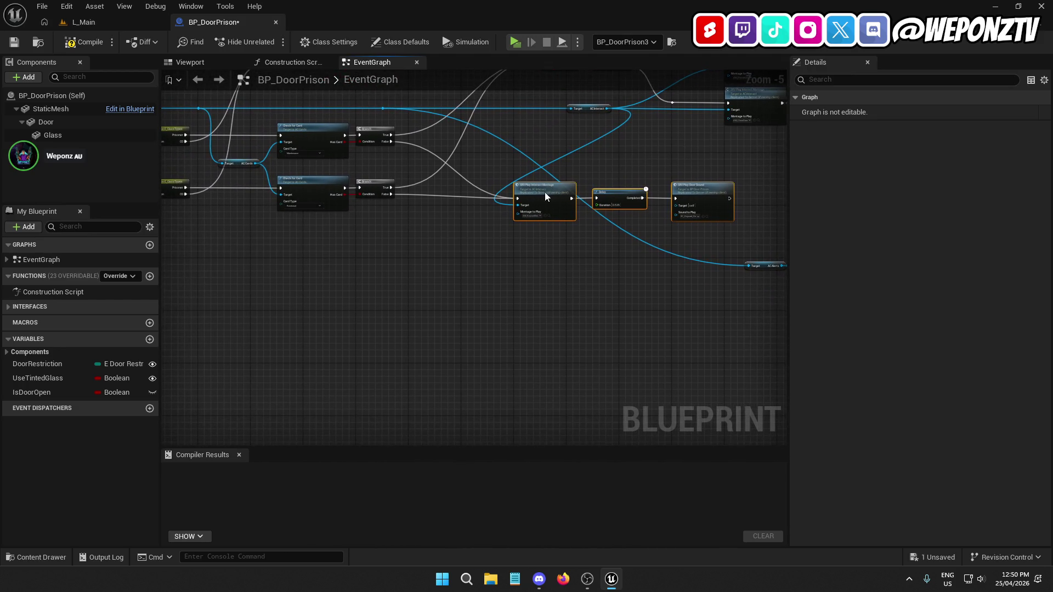
pyautogui.scroll(2, 544, 192)
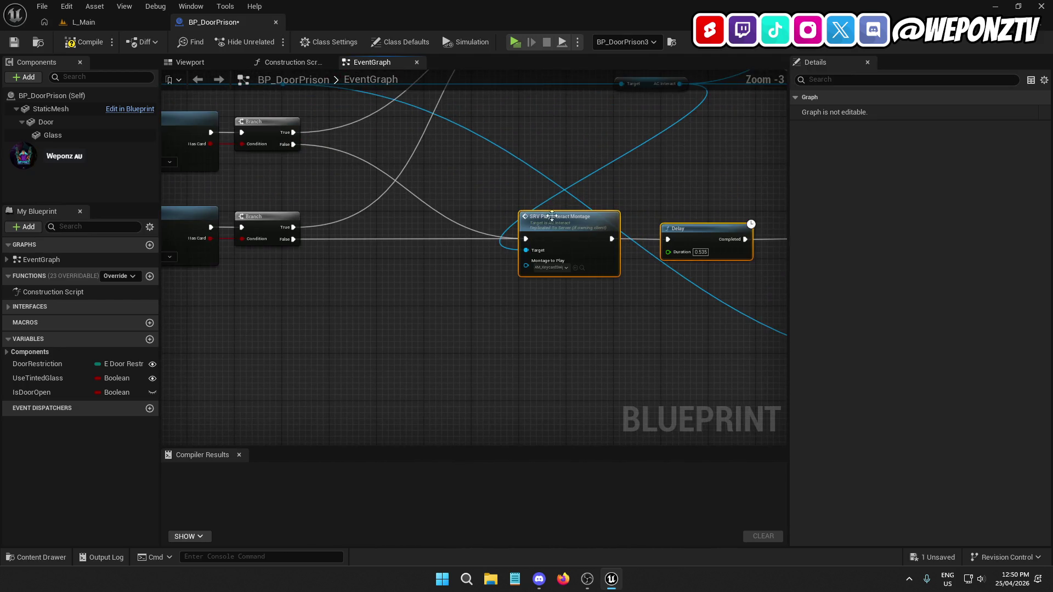
pyautogui.moveTo(629, 164); pyautogui.dragTo(565, 258)
pyautogui.moveTo(573, 197); pyautogui.dragTo(347, 201)
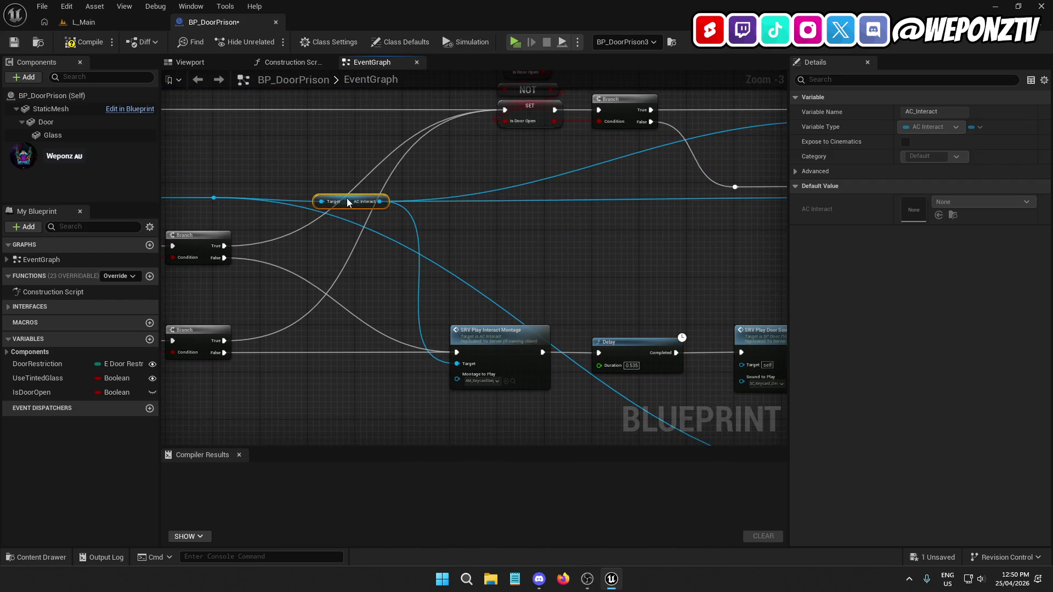
pyautogui.click(218, 196)
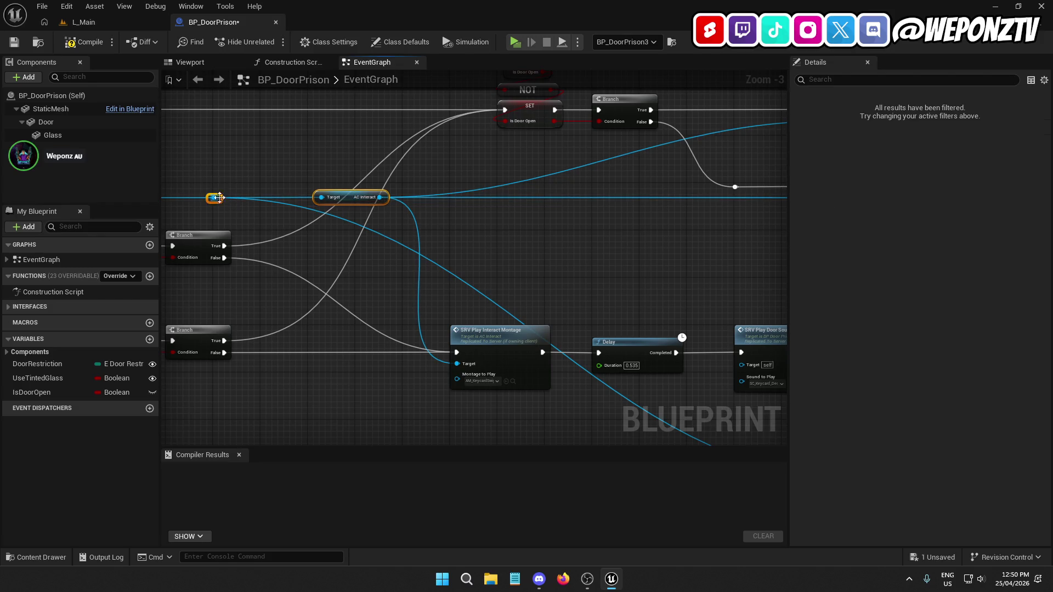
pyautogui.moveTo(412, 282); pyautogui.dragTo(301, 203)
pyautogui.moveTo(713, 329); pyautogui.dragTo(331, 216)
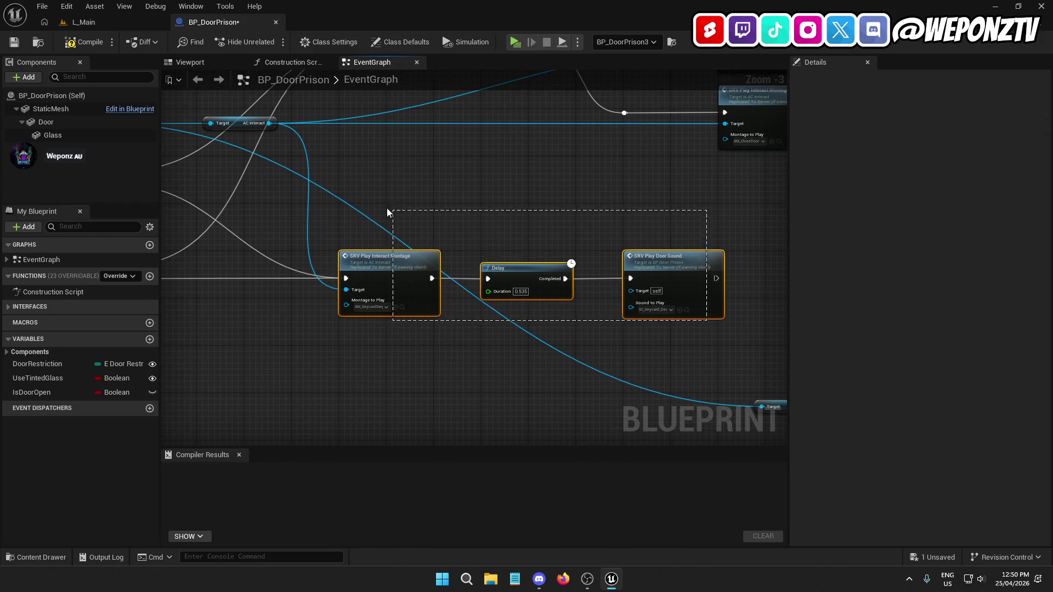
pyautogui.moveTo(381, 271); pyautogui.dragTo(428, 270)
pyautogui.click(522, 246)
# Paste a copy of the montage/Delay/door sound chain and wire the top Branch's False output into it
pyautogui.scroll(-1, 541, 181)
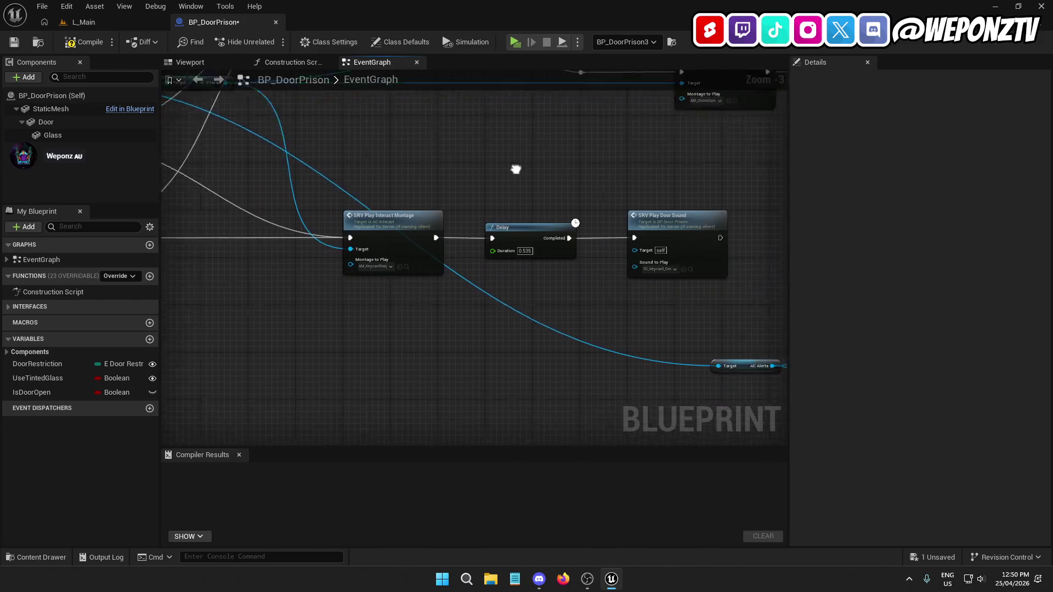
pyautogui.moveTo(541, 181); pyautogui.dragTo(611, 308)
pyautogui.scroll(-1, 500, 288)
pyautogui.moveTo(469, 282)
pyautogui.mouseDown()
pyautogui.moveTo(437, 289)
pyautogui.moveTo(625, 280)
pyautogui.moveTo(579, 327)
pyautogui.mouseUp()
pyautogui.moveTo(678, 301); pyautogui.dragTo(494, 220)
pyautogui.scroll(2, 556, 240)
pyautogui.moveTo(427, 164)
pyautogui.mouseDown()
pyautogui.moveTo(446, 240)
pyautogui.moveTo(582, 208)
pyautogui.moveTo(586, 140)
pyautogui.mouseUp()
pyautogui.hotkey('ctrl', 'v')
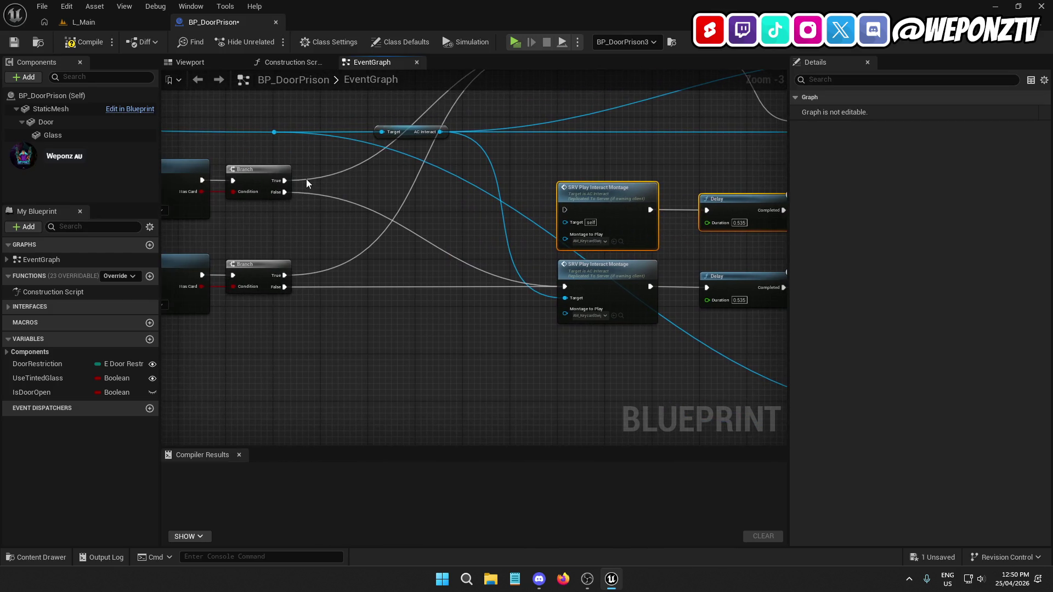
pyautogui.moveTo(287, 192); pyautogui.dragTo(565, 210)
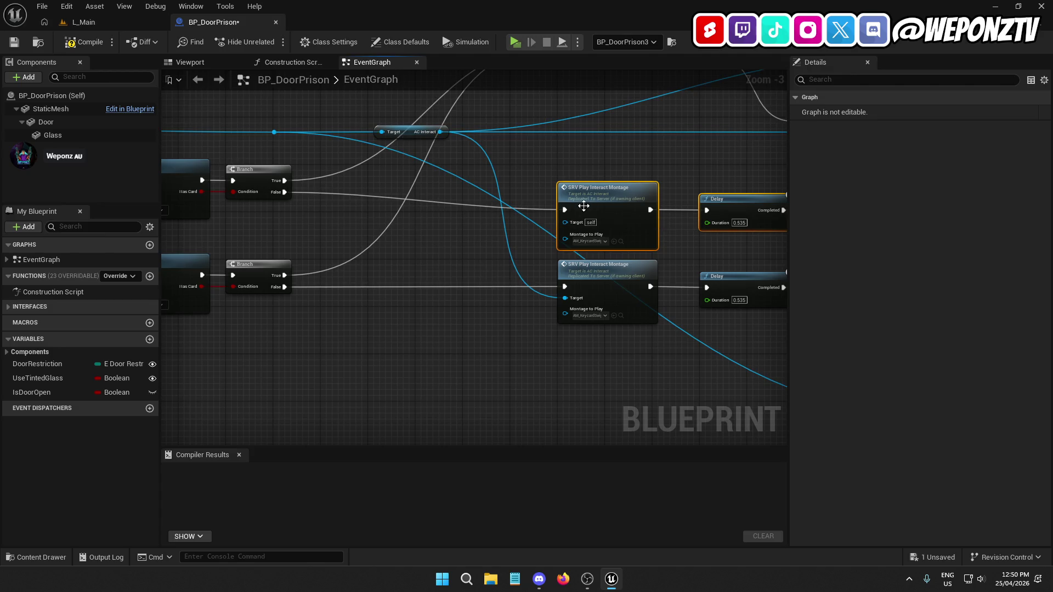
pyautogui.moveTo(656, 237); pyautogui.dragTo(450, 221)
# Connect AC Interact to the upper montage node's Target pin
pyautogui.scroll(-1, 439, 222)
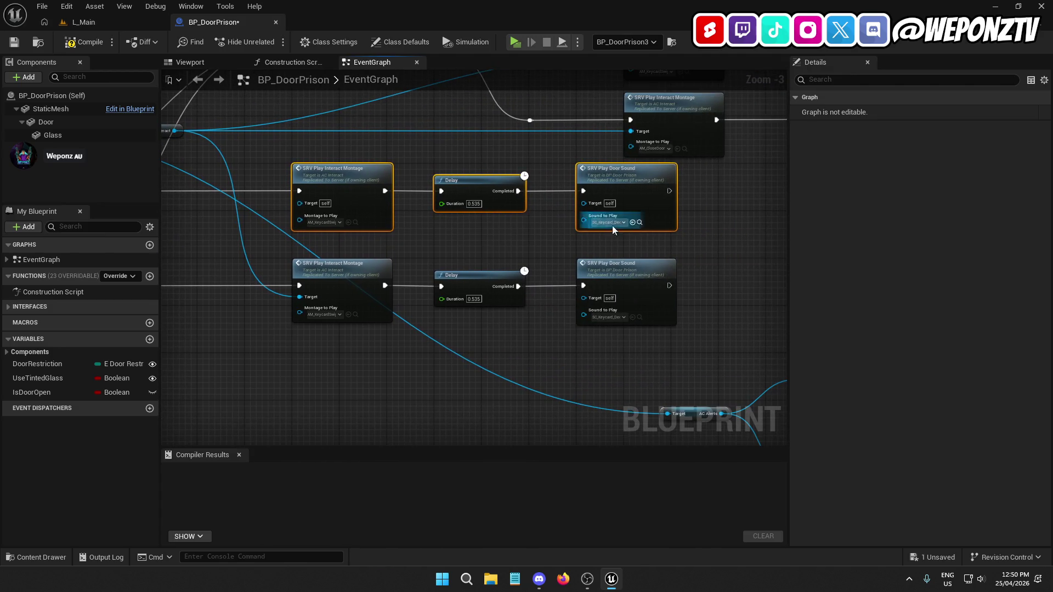
pyautogui.scroll(-1, 644, 246)
pyautogui.moveTo(641, 329); pyautogui.dragTo(670, 301)
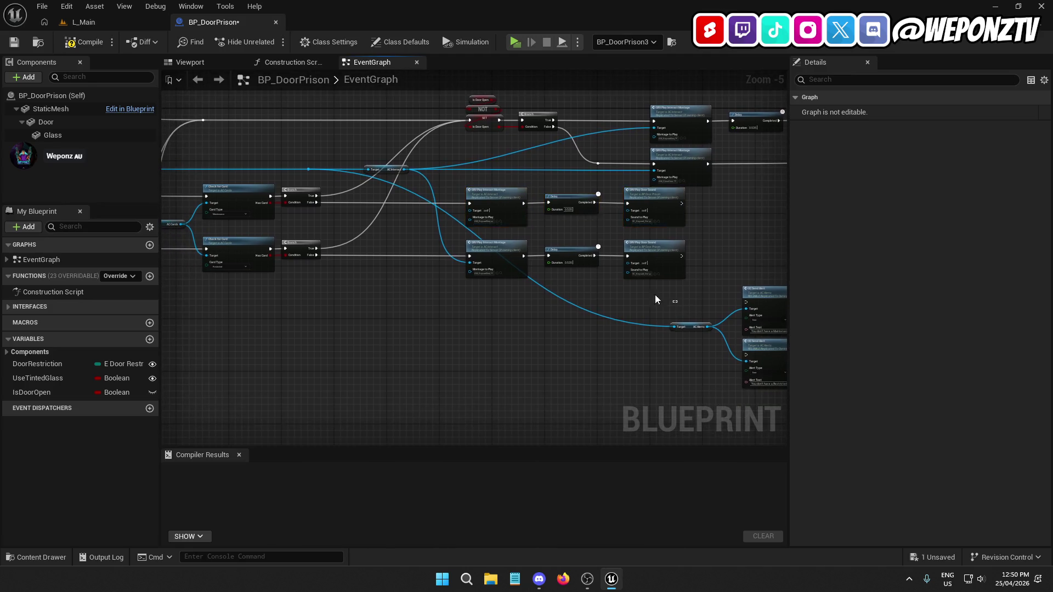
pyautogui.scroll(1, 561, 254)
pyautogui.moveTo(562, 253)
pyautogui.mouseDown()
pyautogui.moveTo(407, 228)
pyautogui.moveTo(445, 250)
pyautogui.mouseUp()
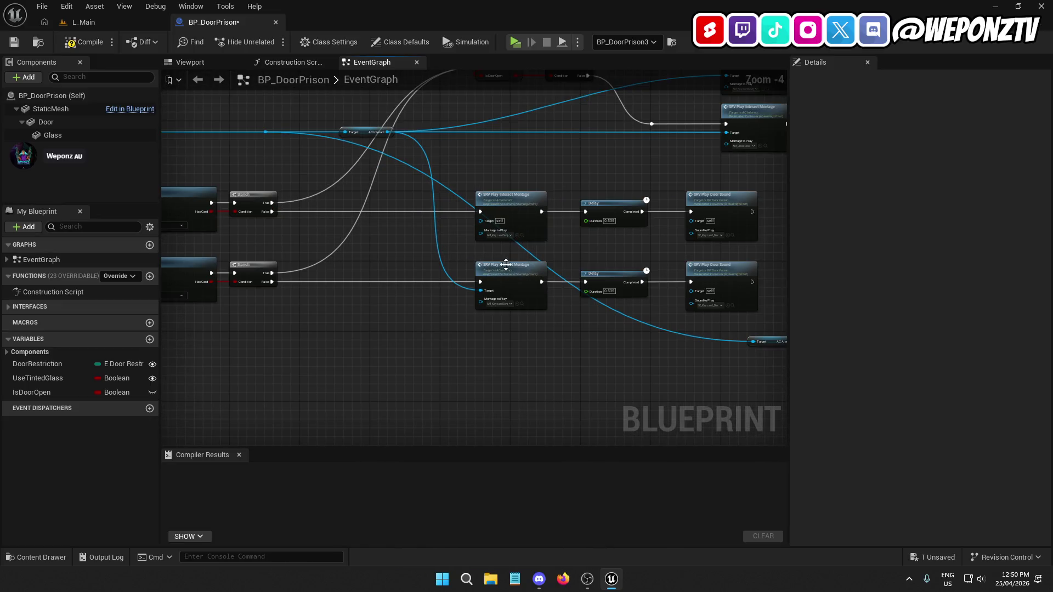
pyautogui.scroll(1, 411, 160)
pyautogui.moveTo(379, 121); pyautogui.dragTo(502, 239)
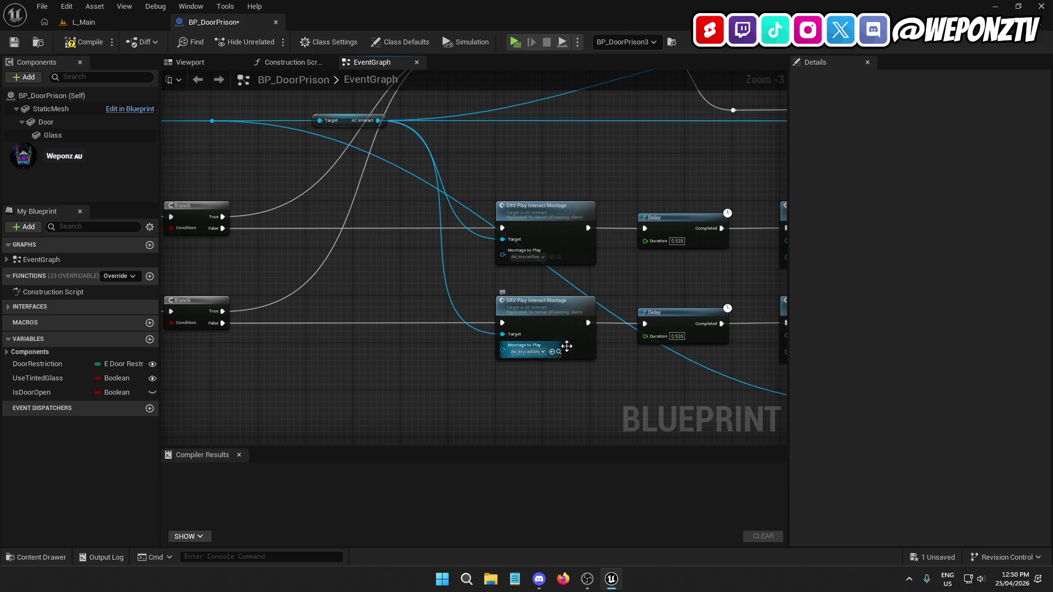
# Delete both OC Send Alert nodes and the AC Alerts getter, then review the reorganised graph
pyautogui.moveTo(644, 369); pyautogui.dragTo(468, 365)
pyautogui.moveTo(614, 220)
pyautogui.mouseDown()
pyautogui.moveTo(369, 240)
pyautogui.moveTo(198, 298)
pyautogui.moveTo(449, 215)
pyautogui.moveTo(476, 172)
pyautogui.moveTo(413, 133)
pyautogui.mouseUp()
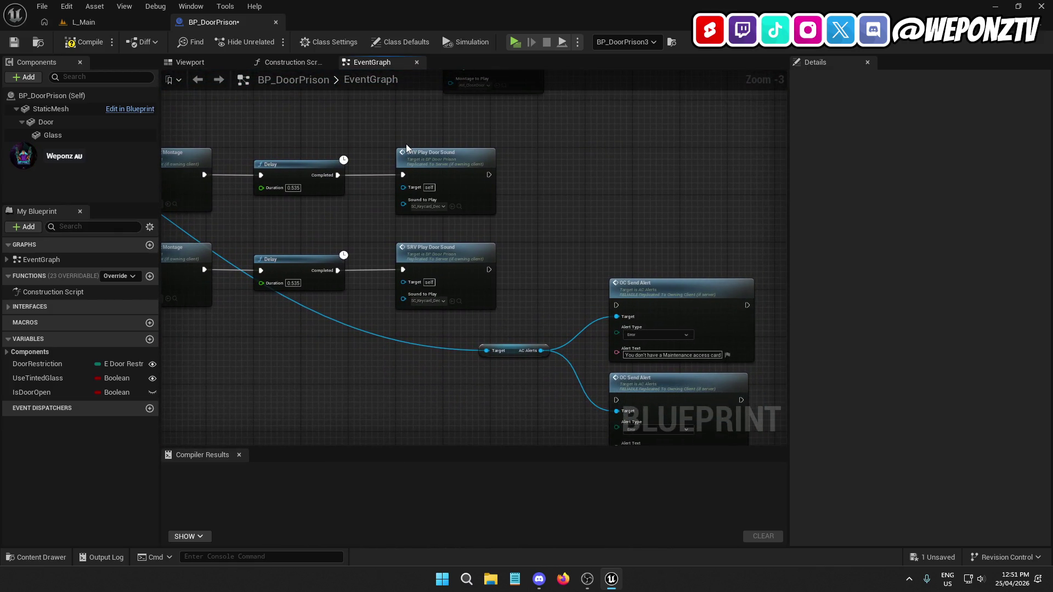
pyautogui.moveTo(565, 279)
pyautogui.mouseDown()
pyautogui.moveTo(594, 259)
pyautogui.moveTo(589, 191)
pyautogui.mouseUp()
pyautogui.moveTo(742, 404); pyautogui.dragTo(546, 167)
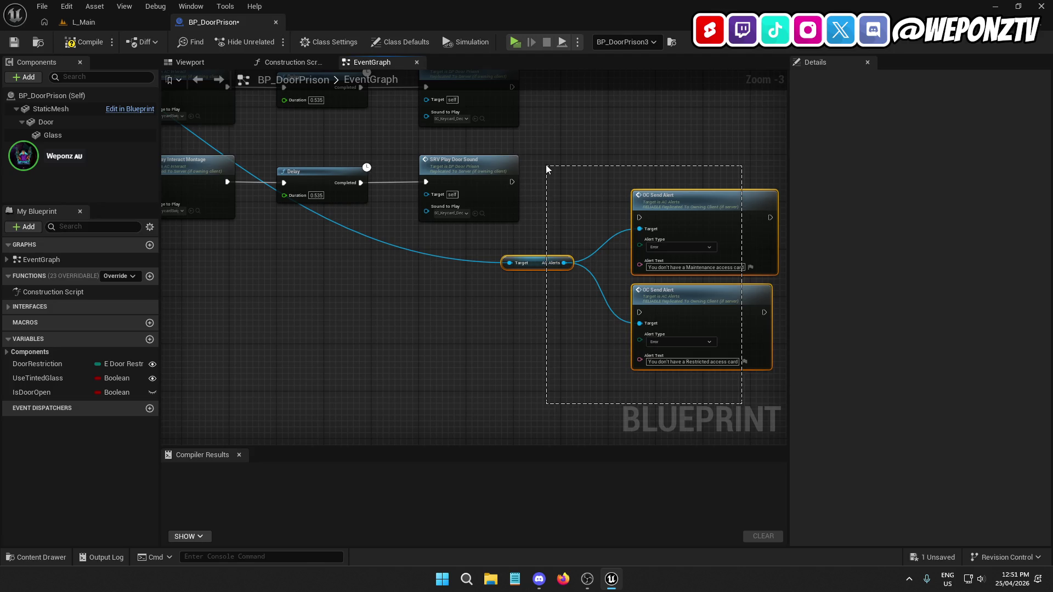
pyautogui.click(546, 168)
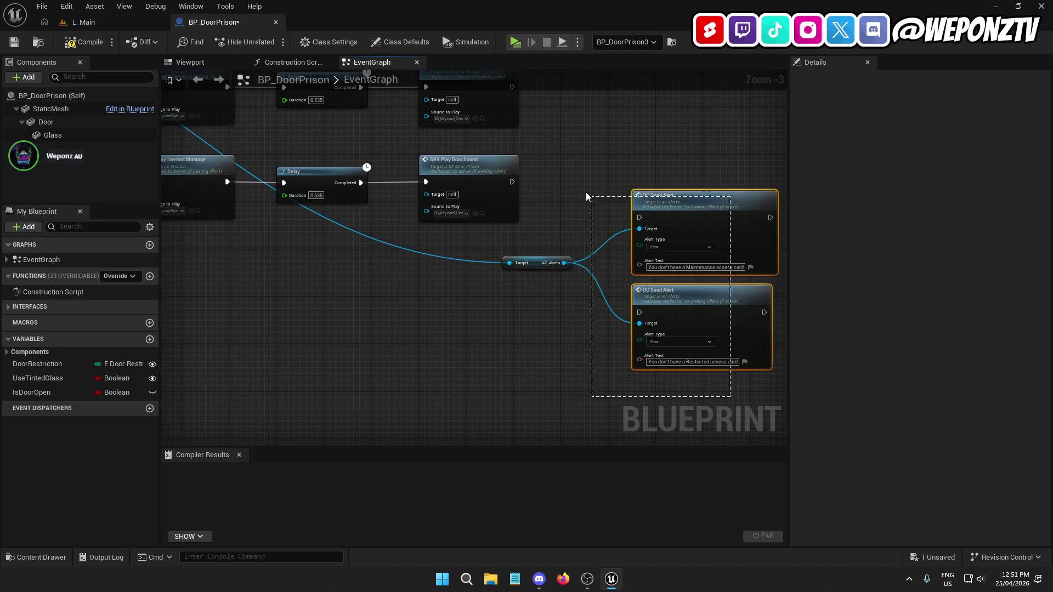
pyautogui.moveTo(590, 195); pyautogui.dragTo(558, 182)
pyautogui.press('Delete')
pyautogui.scroll(-3, 606, 281)
pyautogui.scroll(2, 559, 271)
pyautogui.moveTo(559, 271)
pyautogui.mouseDown()
pyautogui.moveTo(862, 208)
pyautogui.moveTo(740, 285)
pyautogui.moveTo(289, 304)
pyautogui.moveTo(573, 475)
pyautogui.mouseUp()
pyautogui.moveTo(820, 324)
pyautogui.mouseDown()
pyautogui.moveTo(218, 329)
pyautogui.moveTo(668, 328)
pyautogui.moveTo(945, 288)
pyautogui.moveTo(910, 288)
pyautogui.moveTo(1007, 284)
pyautogui.mouseUp()
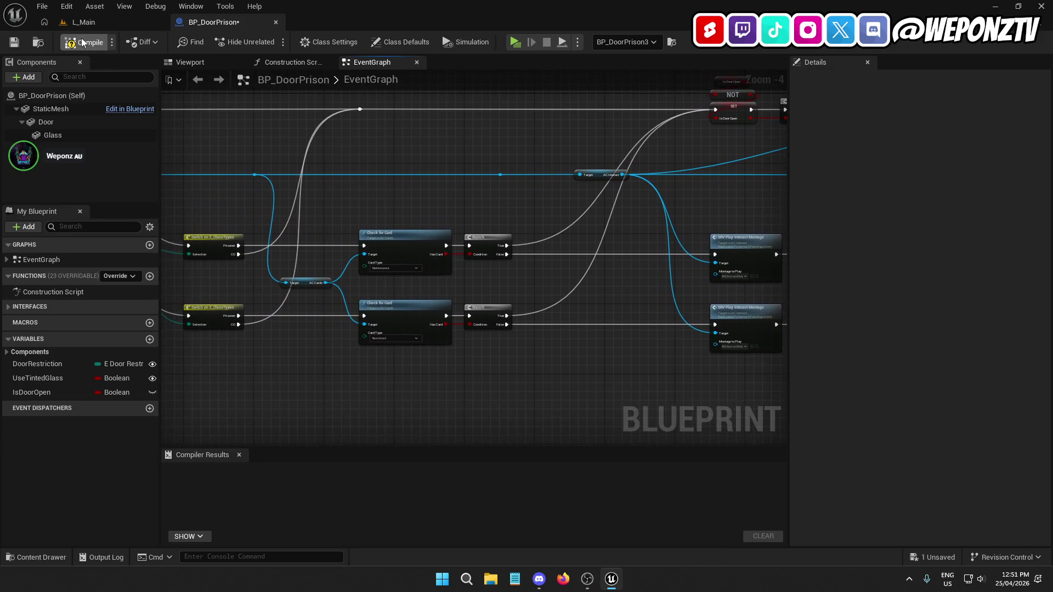
# Start a play-test of L_Main and walk the inmate out through the cell door
pyautogui.click(120, 24)
pyautogui.click(274, 44)
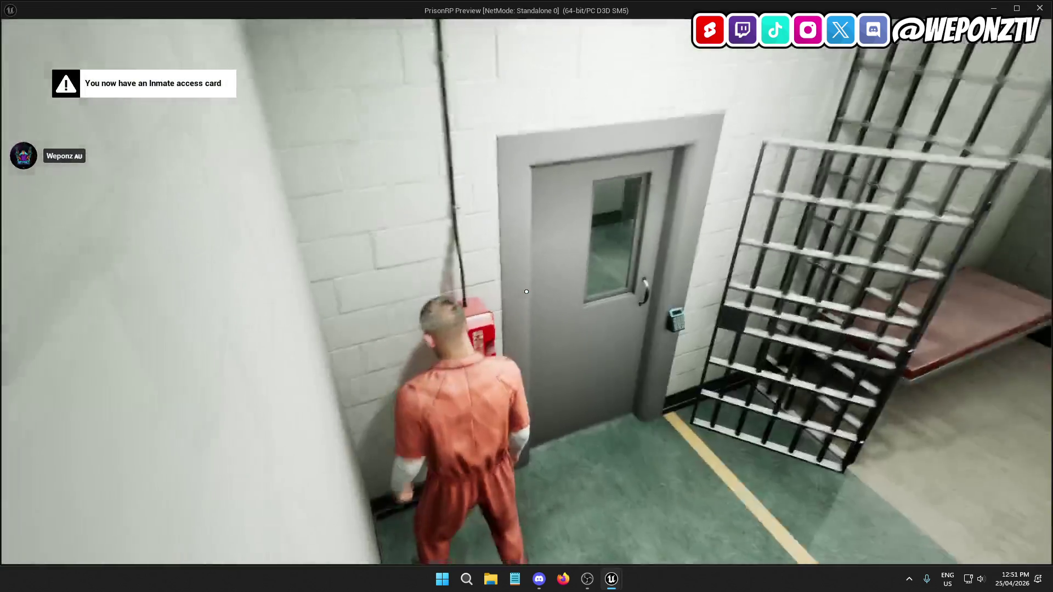
pyautogui.press('e')
# Run the inmate down the corridor and up the stairs to the Maintenance door
pyautogui.press('w')
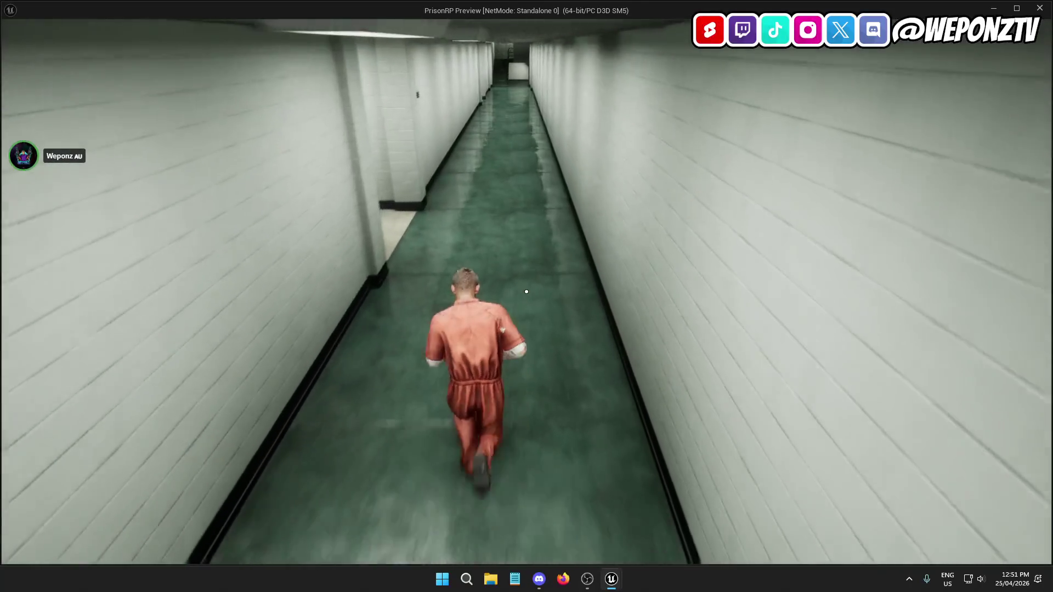
pyautogui.press('w')
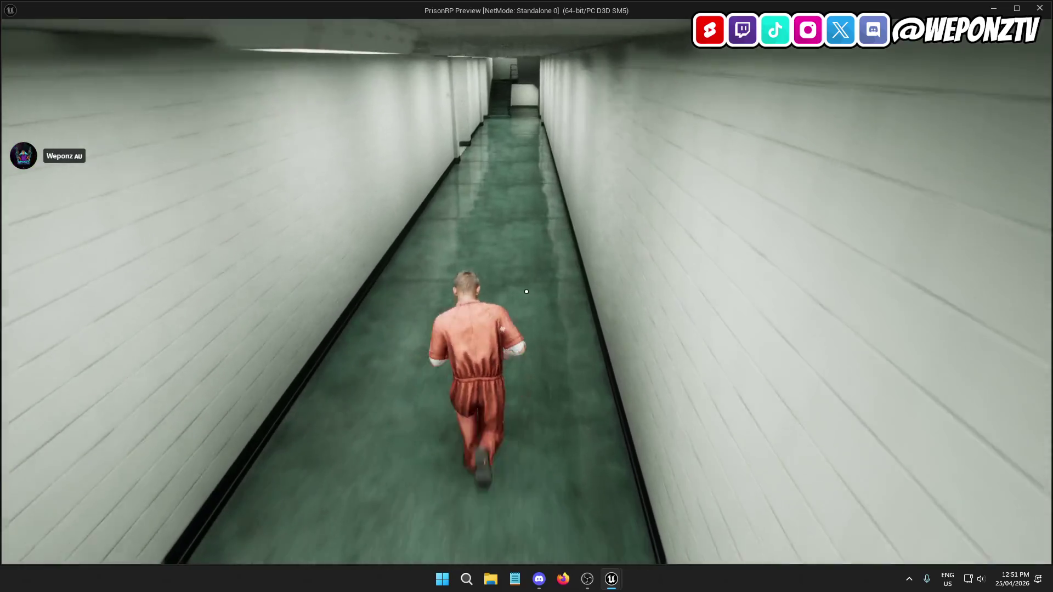
pyautogui.press('w')
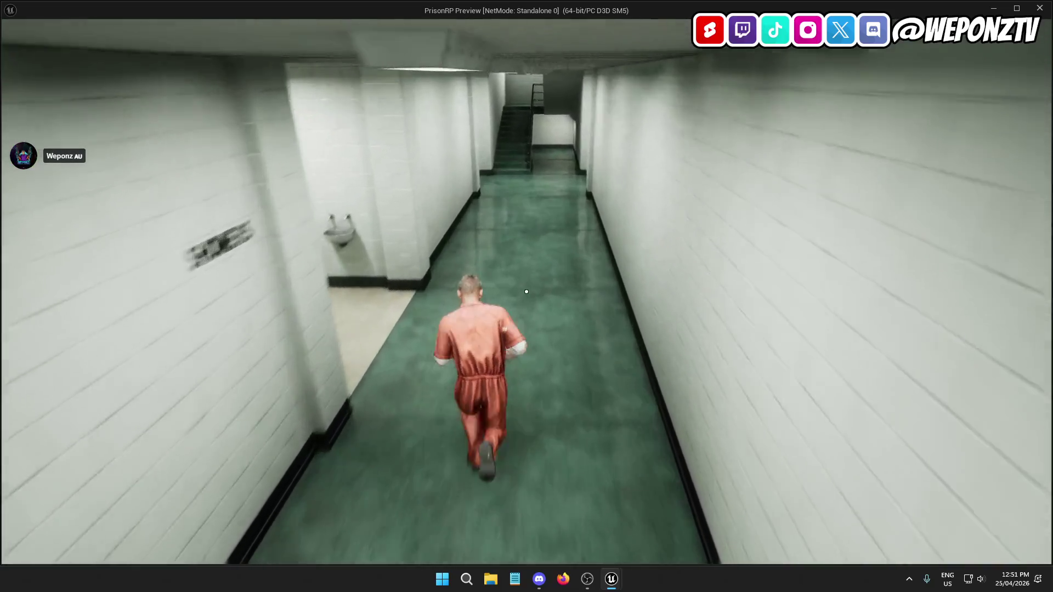
pyautogui.press('w')
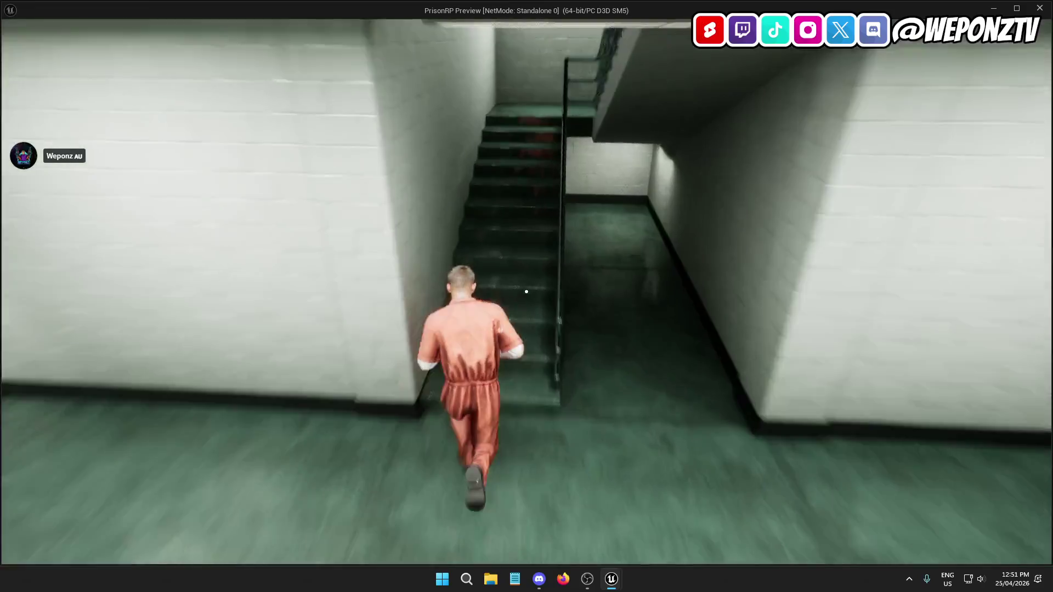
pyautogui.press('w')
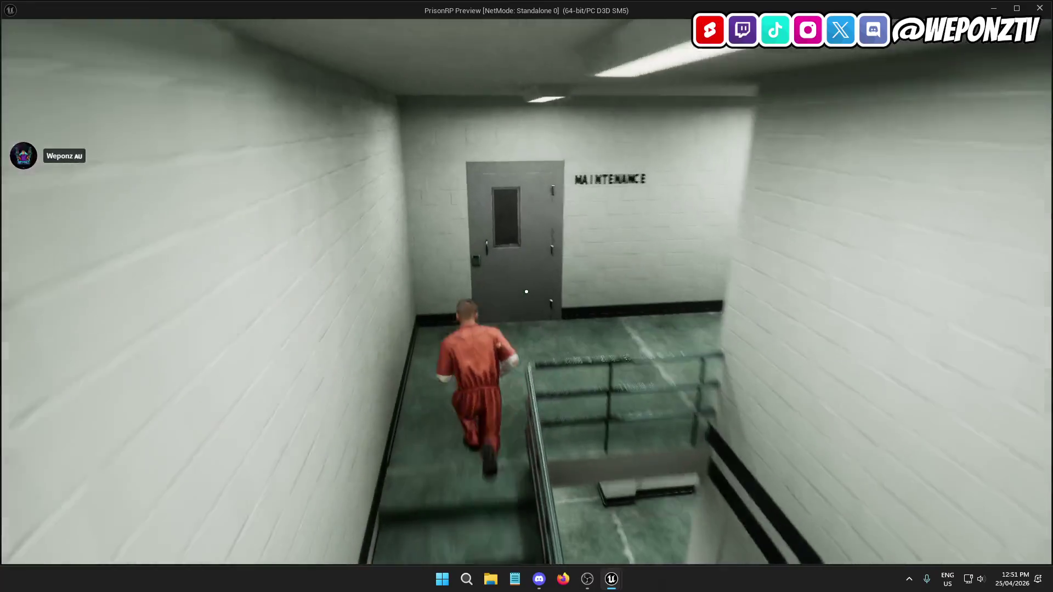
pyautogui.press('w')
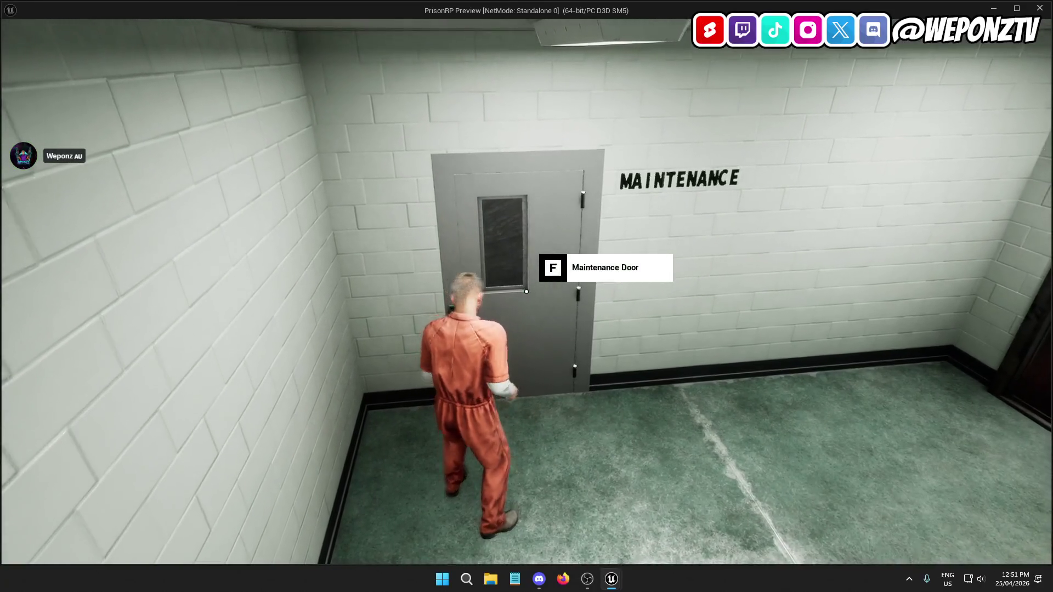
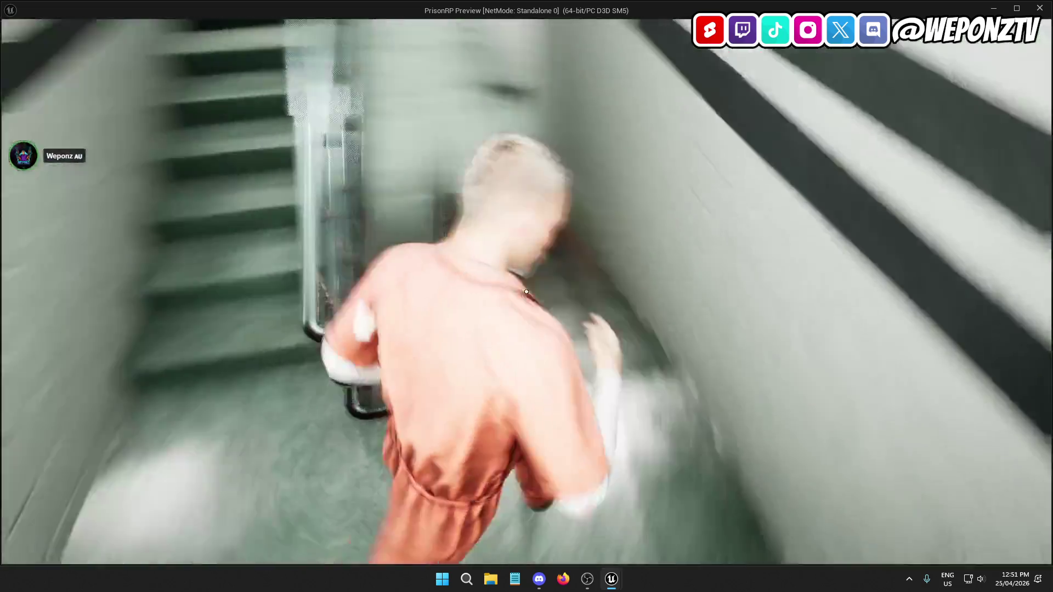
# Run the inmate down the corridor and up the stairwell to the maintenance door
pyautogui.press('w')
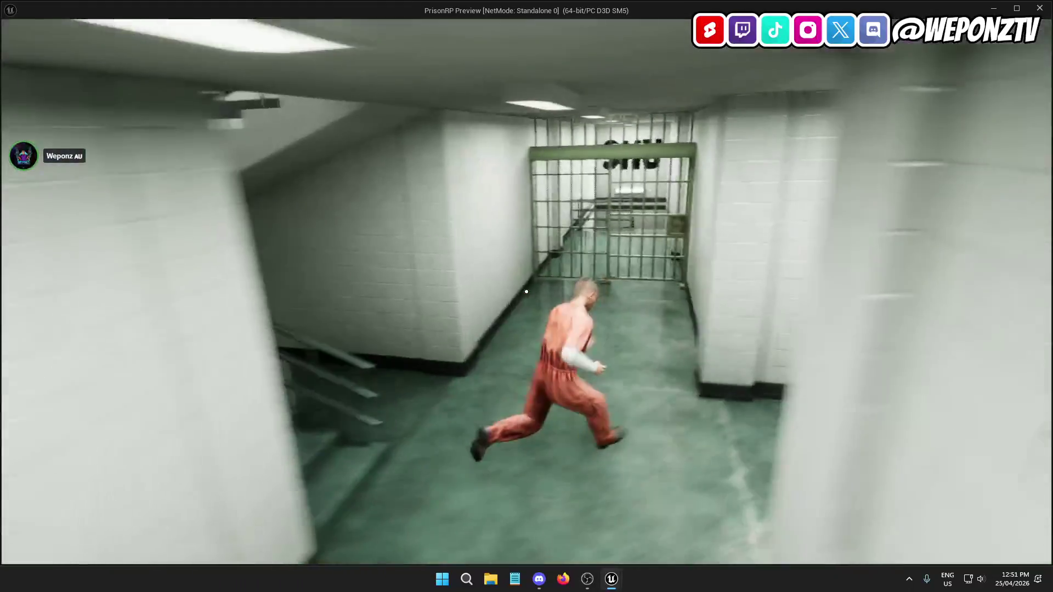
pyautogui.press('w')
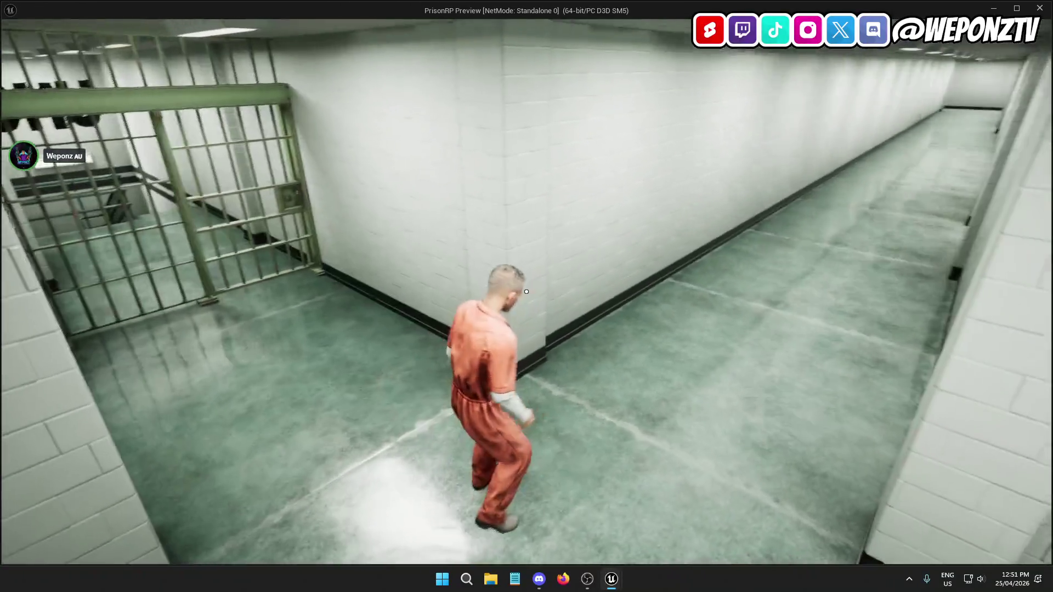
pyautogui.press('w')
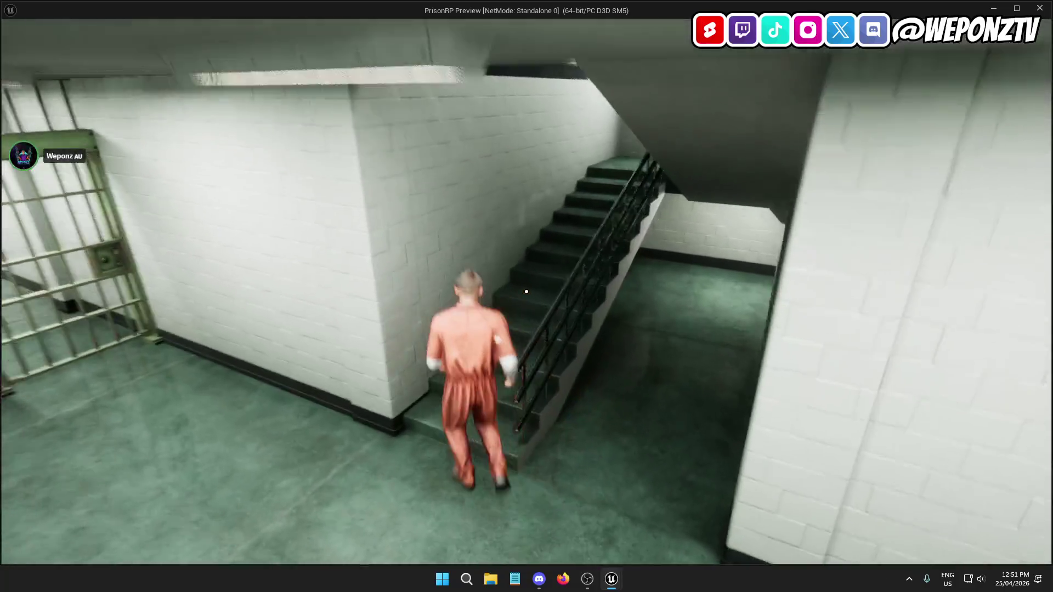
pyautogui.press('w')
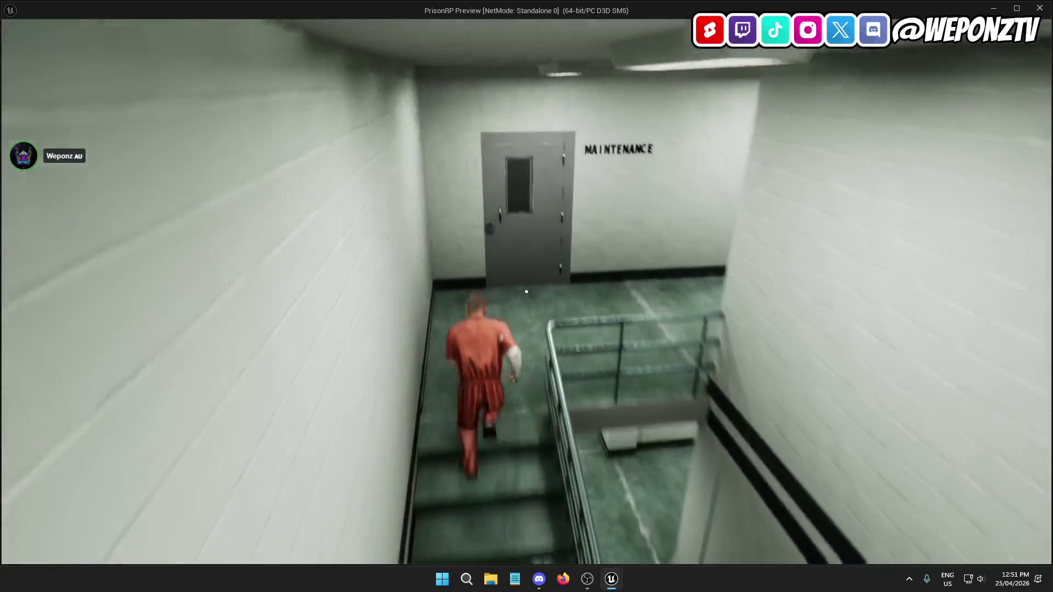
# Head back down to the SHU cell door, then end the play session
pyautogui.press('w')
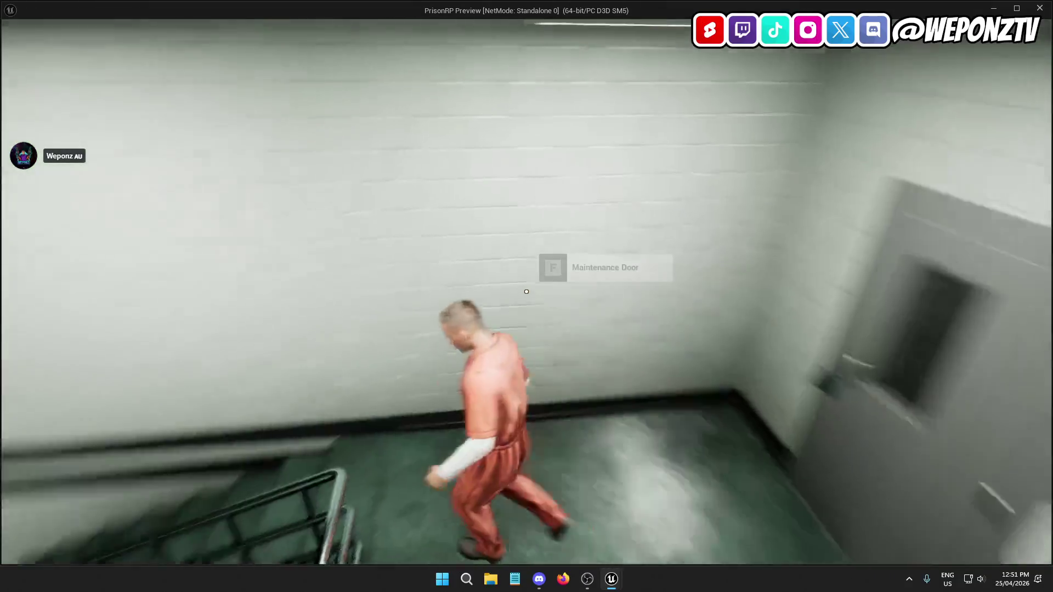
pyautogui.press('w')
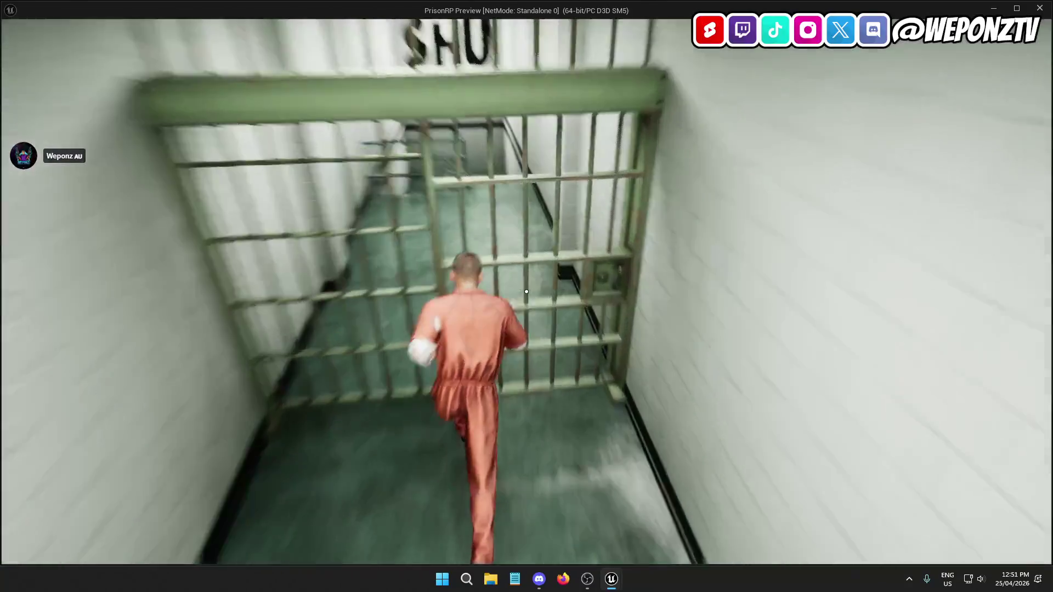
pyautogui.press('s')
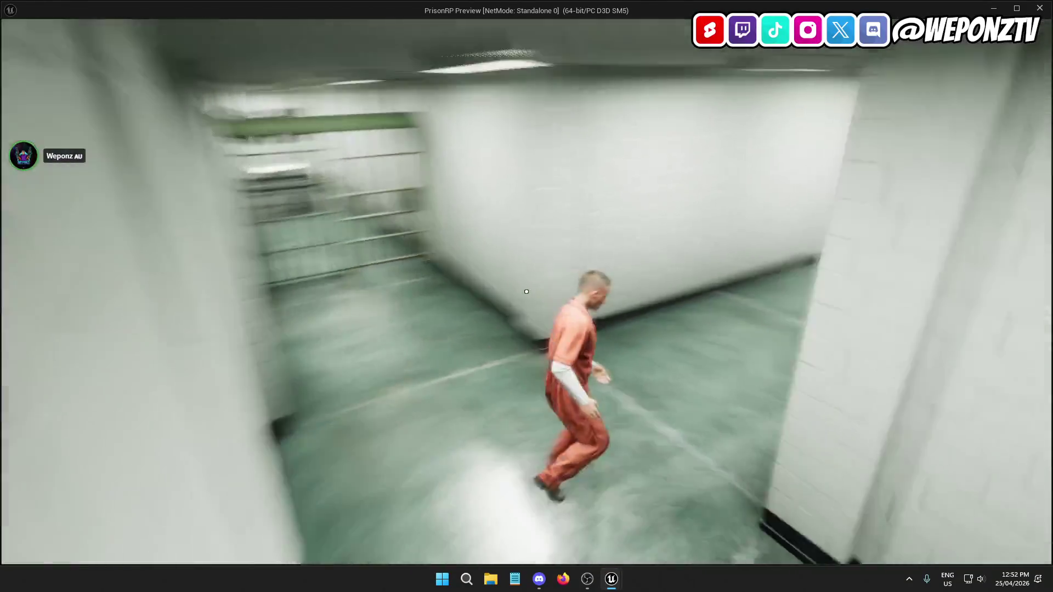
pyautogui.press('Escape')
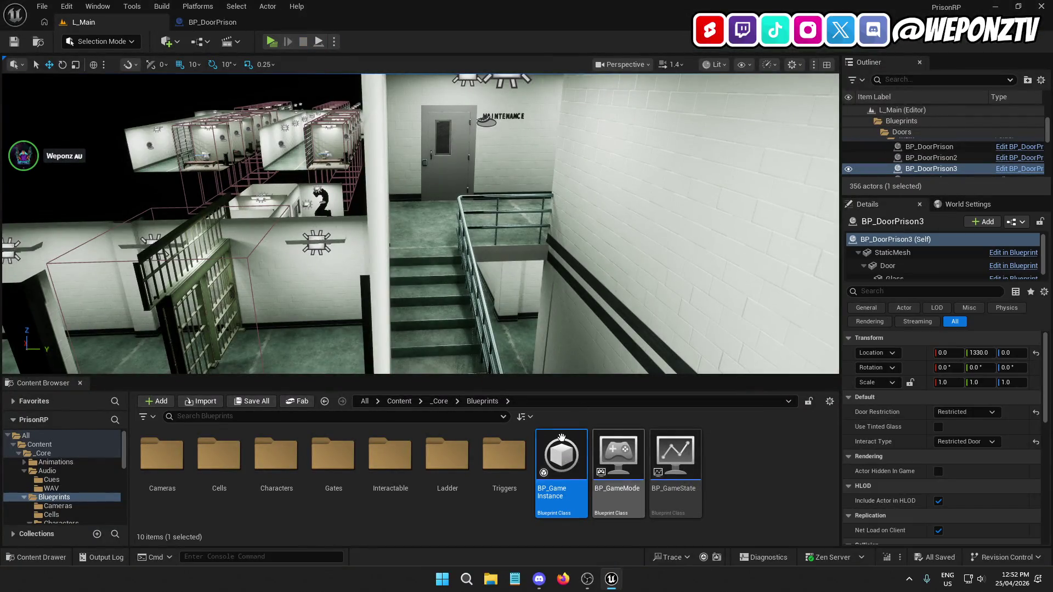
# Switch to the BP_DoorPrison Blueprint and survey its EventGraph
pyautogui.click(399, 401)
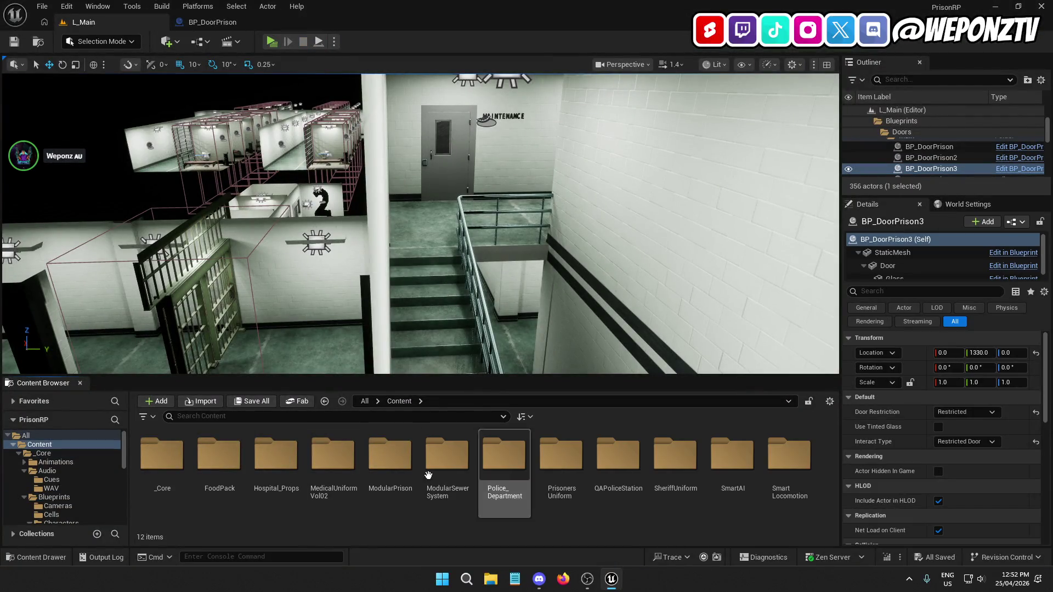
pyautogui.click(232, 21)
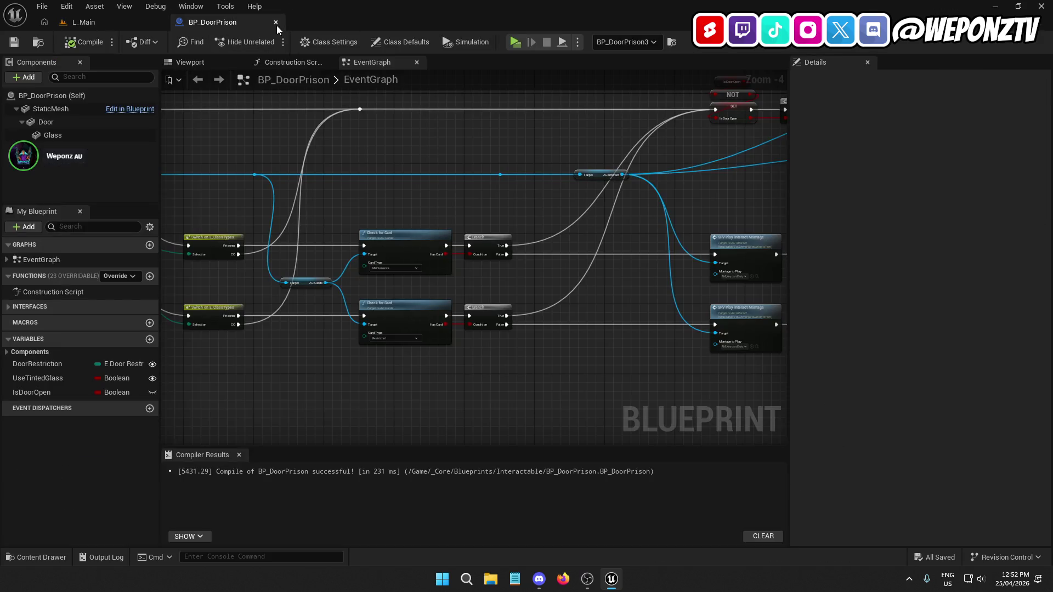
pyautogui.scroll(-1, 438, 195)
pyautogui.moveTo(439, 195)
pyautogui.mouseDown()
pyautogui.moveTo(731, 167)
pyautogui.moveTo(528, 205)
pyautogui.moveTo(181, 219)
pyautogui.mouseUp()
pyautogui.scroll(4, 476, 264)
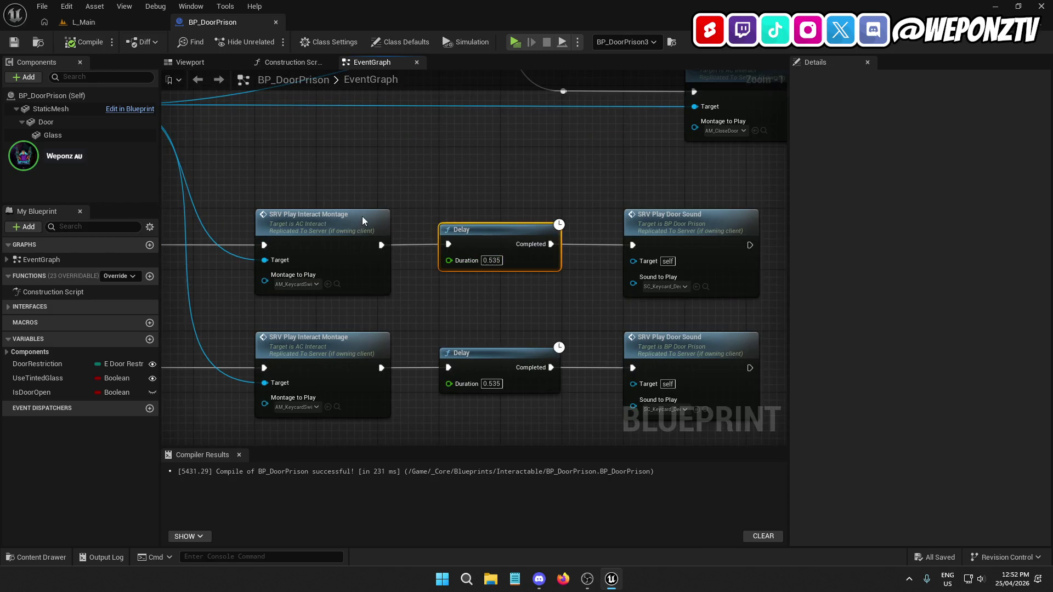
# Inspect the top SRV Play Door Sound and Delay nodes
pyautogui.click(483, 311)
pyautogui.click(692, 233)
pyautogui.keyDown('ctrl'); pyautogui.click(524, 232); pyautogui.keyUp('ctrl')
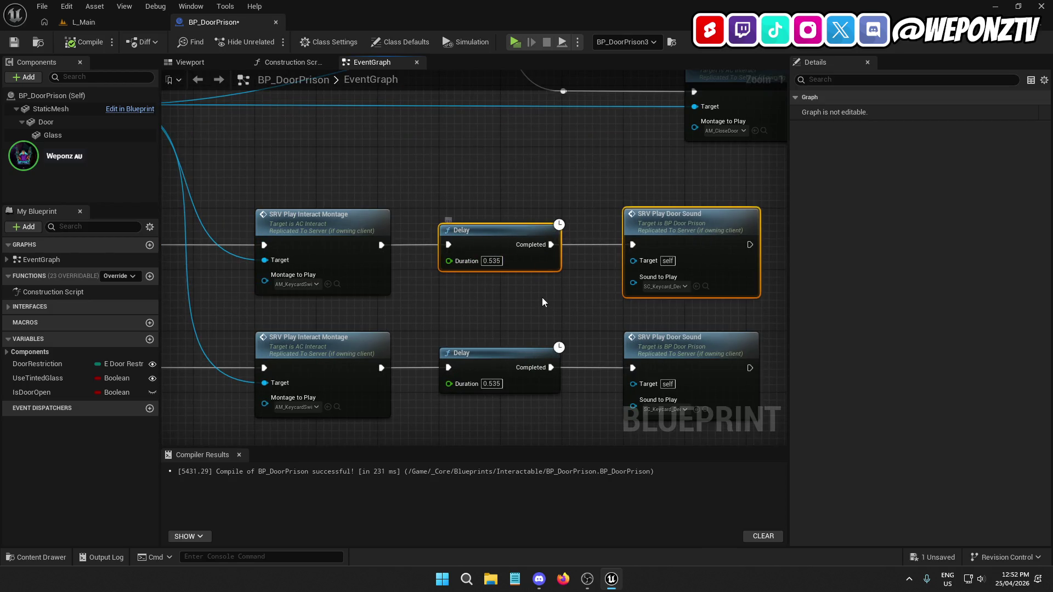
pyautogui.click(527, 320)
# Inspect the bottom Delay, montage and SRV Play Door Sound nodes
pyautogui.click(487, 355)
pyautogui.keyDown('ctrl'); pyautogui.click(358, 349); pyautogui.keyUp('ctrl')
pyautogui.keyDown('ctrl'); pyautogui.click(360, 349); pyautogui.keyUp('ctrl')
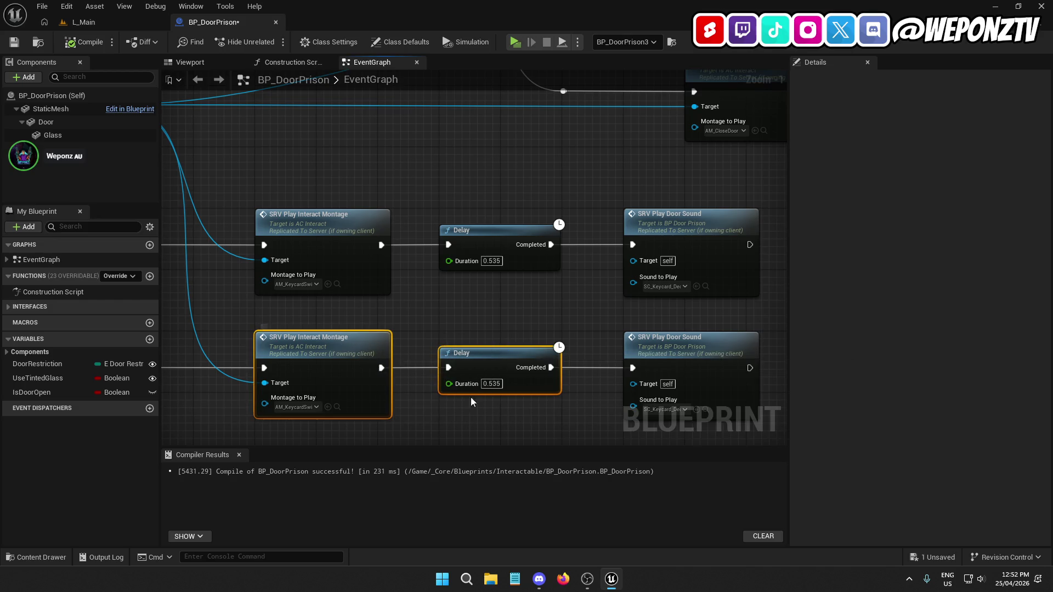
pyautogui.click(479, 427)
pyautogui.moveTo(479, 426)
pyautogui.mouseDown()
pyautogui.moveTo(405, 369)
pyautogui.moveTo(356, 372)
pyautogui.mouseUp()
pyautogui.click(588, 308)
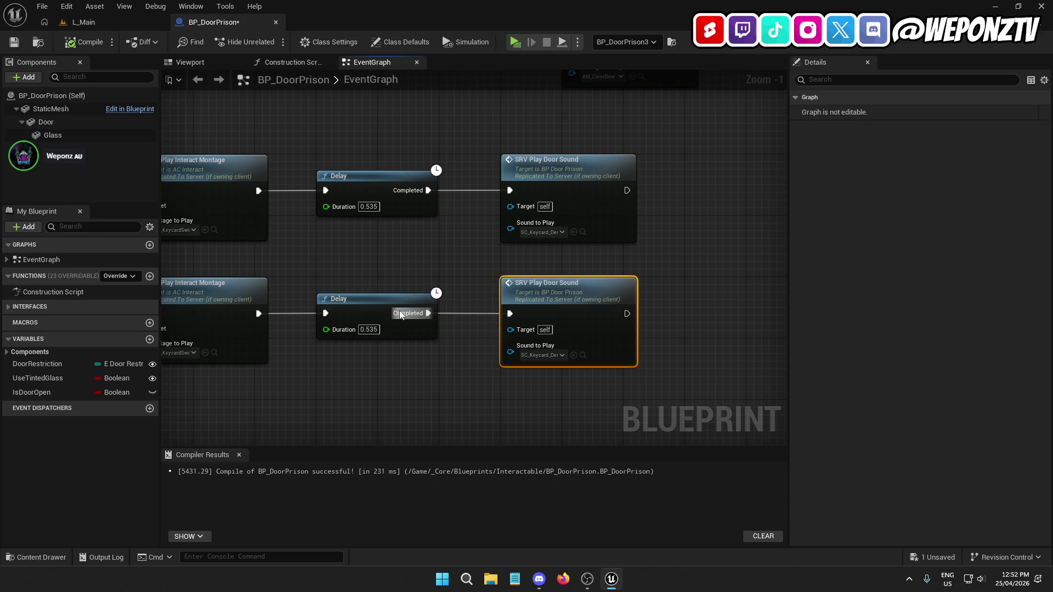
pyautogui.click(404, 364)
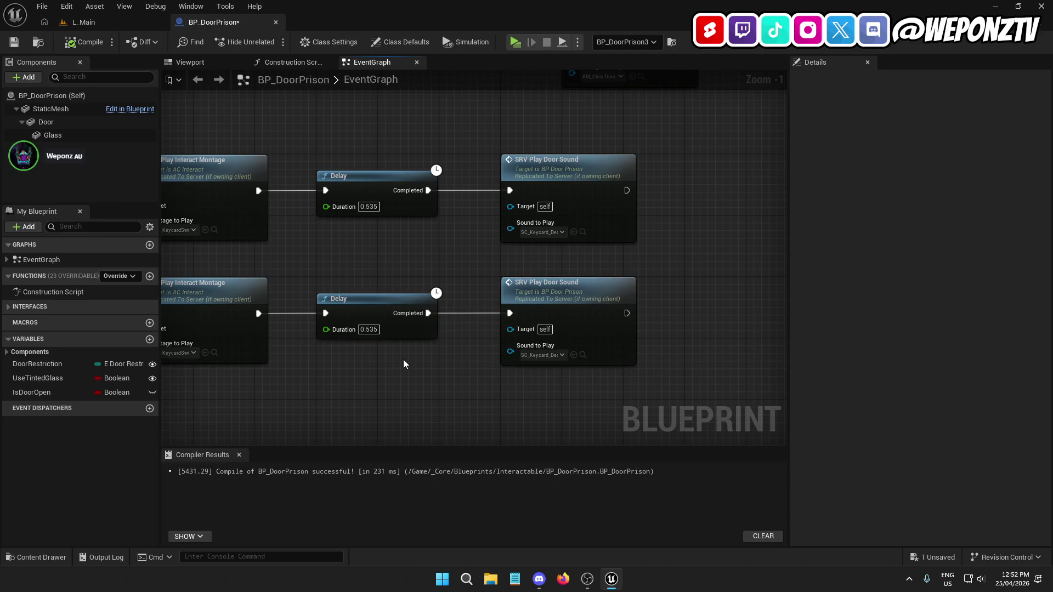
# Delete the stray reroute node on AC Interact's Target wire
pyautogui.scroll(-3, 349, 315)
pyautogui.moveTo(349, 316)
pyautogui.mouseDown()
pyautogui.moveTo(438, 299)
pyautogui.moveTo(563, 311)
pyautogui.moveTo(512, 345)
pyautogui.moveTo(387, 330)
pyautogui.mouseUp()
pyautogui.scroll(-1, 526, 271)
pyautogui.scroll(-1, 503, 277)
pyautogui.moveTo(504, 277); pyautogui.dragTo(630, 251)
pyautogui.scroll(3, 438, 211)
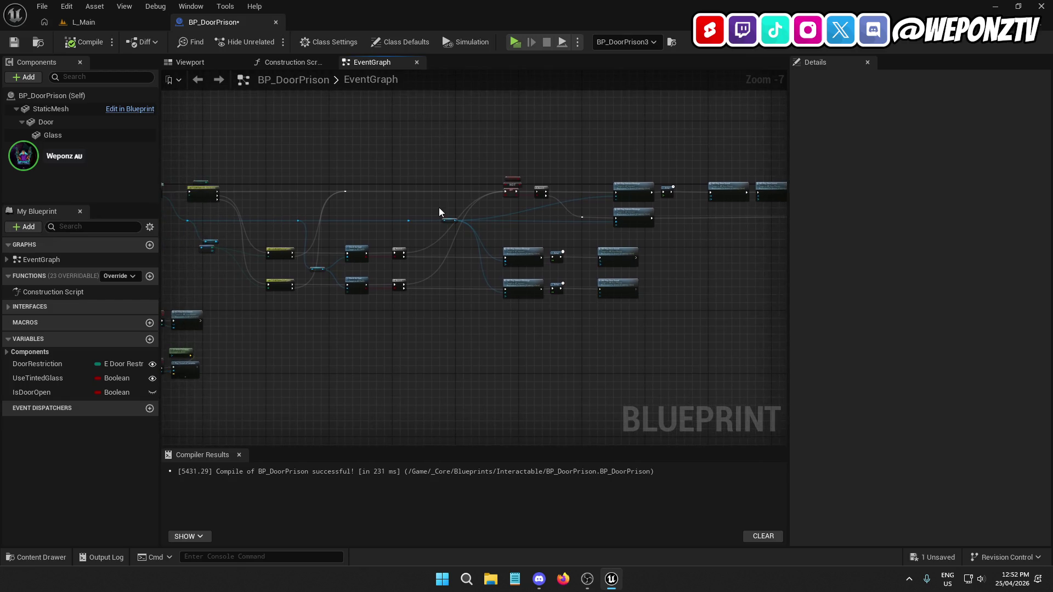
pyautogui.moveTo(386, 281); pyautogui.dragTo(581, 269)
pyautogui.moveTo(532, 203); pyautogui.dragTo(531, 203)
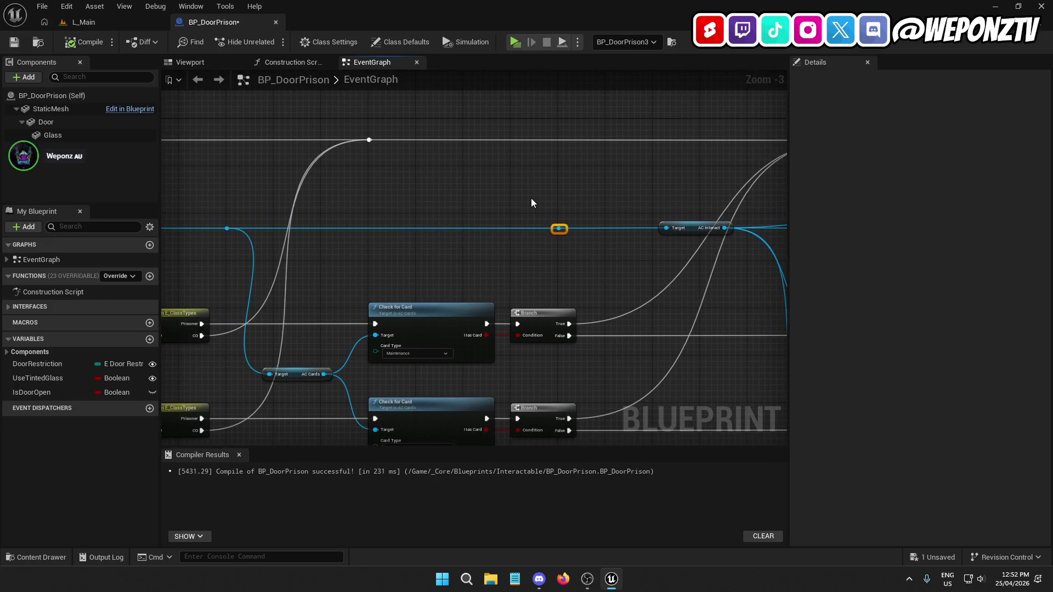
pyautogui.press('Delete')
pyautogui.moveTo(666, 229)
pyautogui.mouseDown()
pyautogui.moveTo(580, 241)
pyautogui.moveTo(227, 228)
pyautogui.mouseUp()
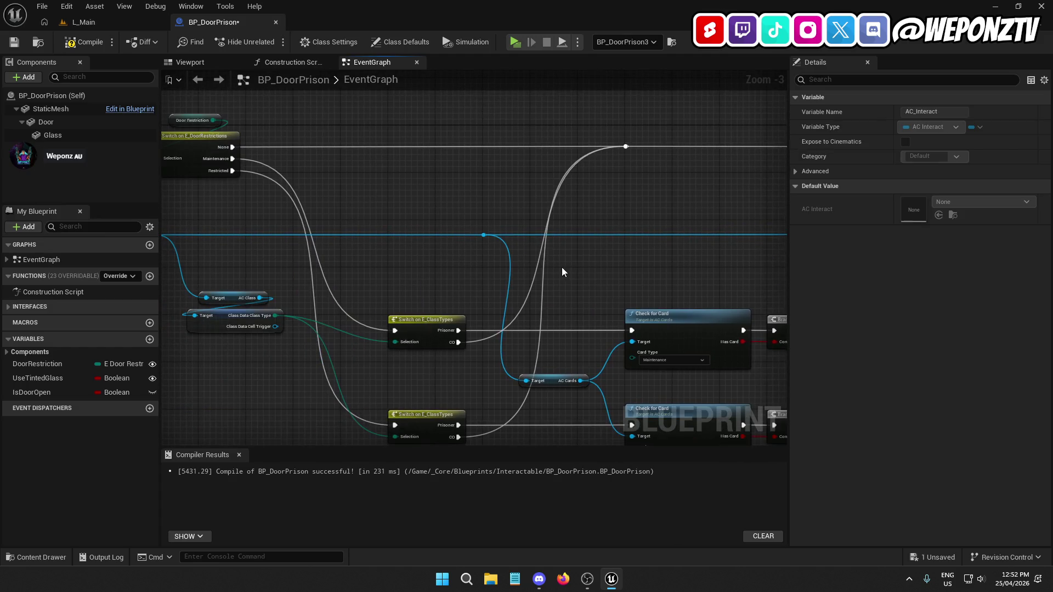
pyautogui.click(460, 233)
pyautogui.scroll(-5, 667, 242)
pyautogui.scroll(3, 580, 275)
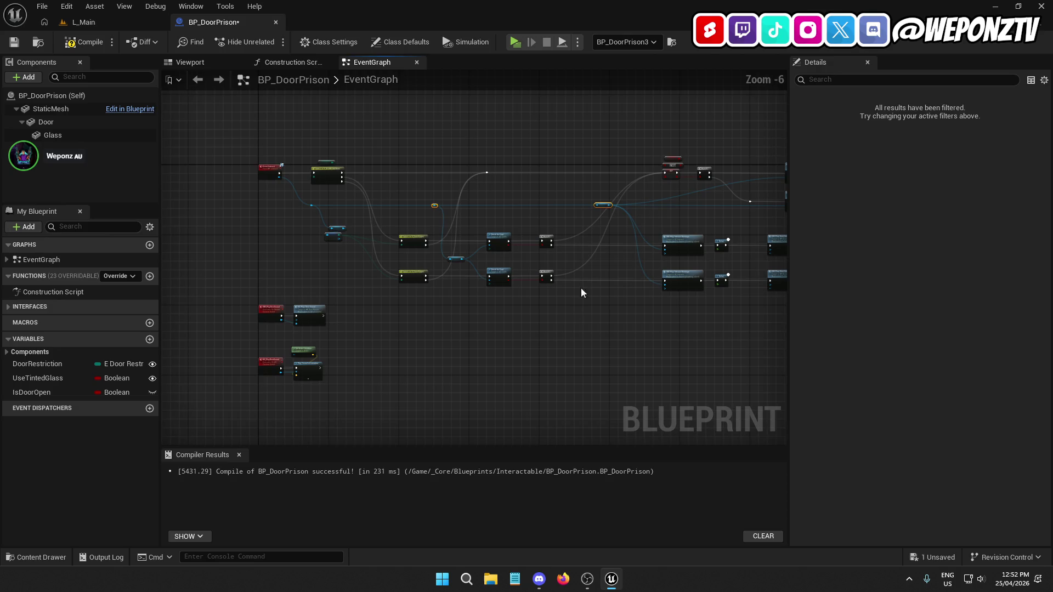
# Move the four separate door-sound event nodes further down the graph
pyautogui.moveTo(602, 287); pyautogui.dragTo(750, 255)
pyautogui.moveTo(459, 235)
pyautogui.mouseDown()
pyautogui.moveTo(371, 177)
pyautogui.moveTo(386, 250)
pyautogui.mouseUp()
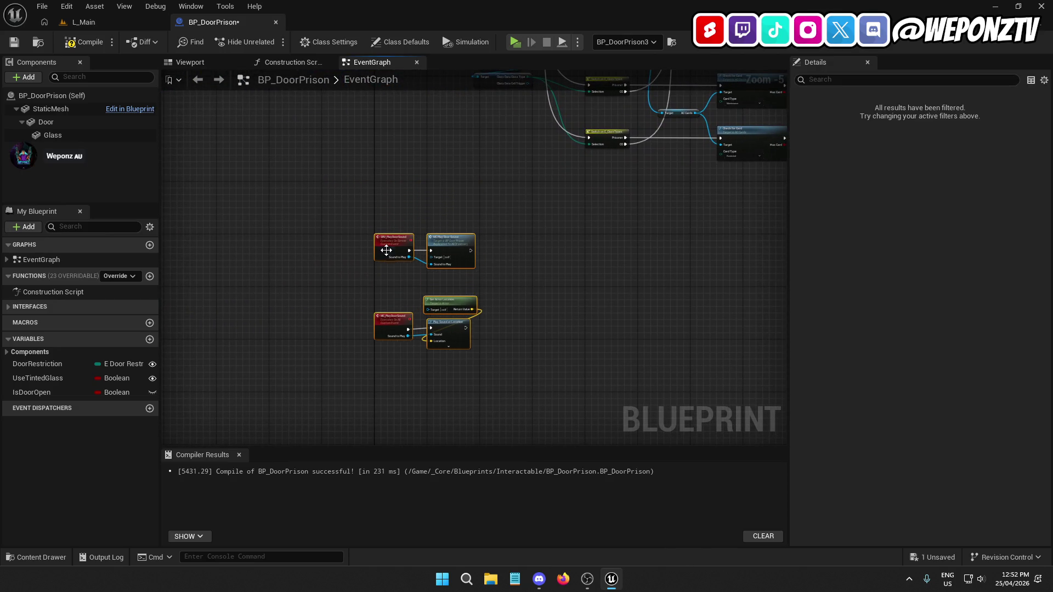
pyautogui.click(503, 230)
pyautogui.scroll(1, 597, 266)
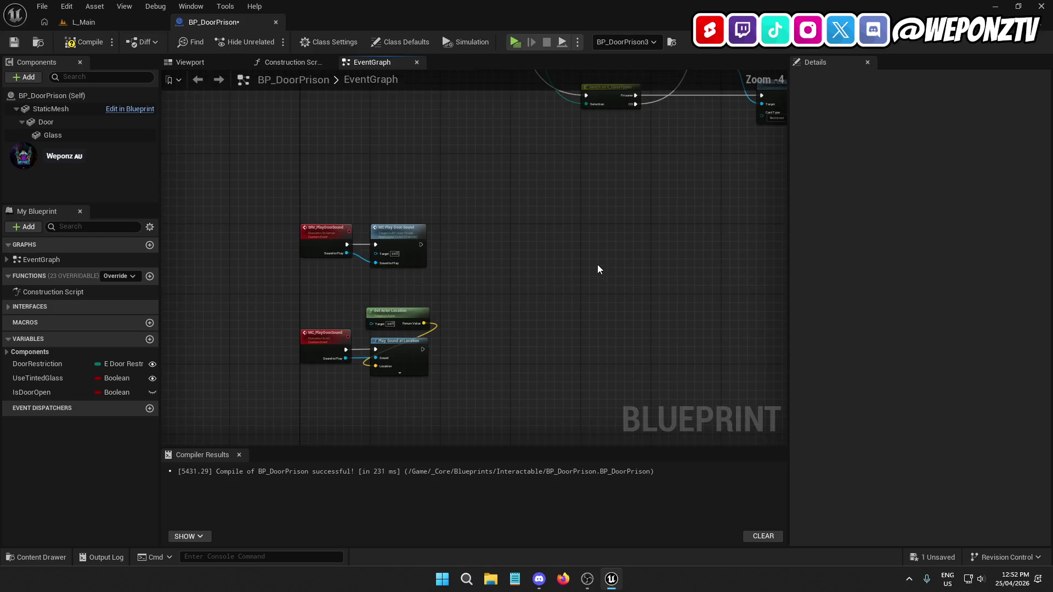
pyautogui.scroll(1, 487, 357)
# Review the whole event graph, then compile and save BP_DoorPrison
pyautogui.rightClick(487, 348)
pyautogui.click(439, 288)
pyautogui.moveTo(459, 295); pyautogui.dragTo(574, 351)
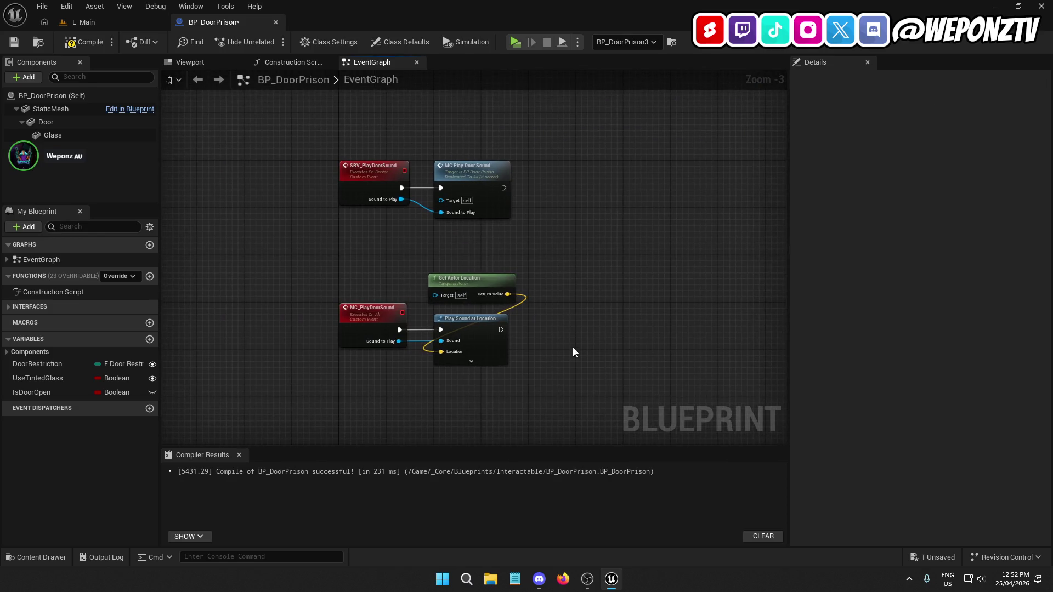
pyautogui.scroll(-3, 630, 252)
pyautogui.moveTo(634, 247)
pyautogui.mouseDown()
pyautogui.moveTo(355, 265)
pyautogui.moveTo(278, 305)
pyautogui.moveTo(376, 282)
pyautogui.moveTo(148, 348)
pyautogui.mouseUp()
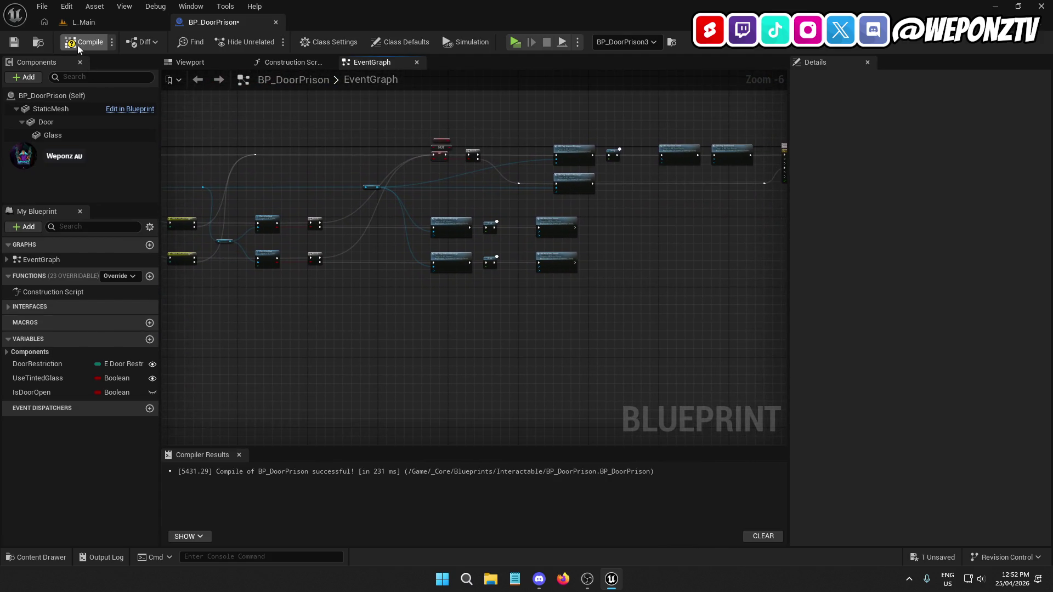
pyautogui.click(14, 42)
# Straighten the Delay connections to the bottom and top montage nodes with Q
pyautogui.scroll(3, 531, 266)
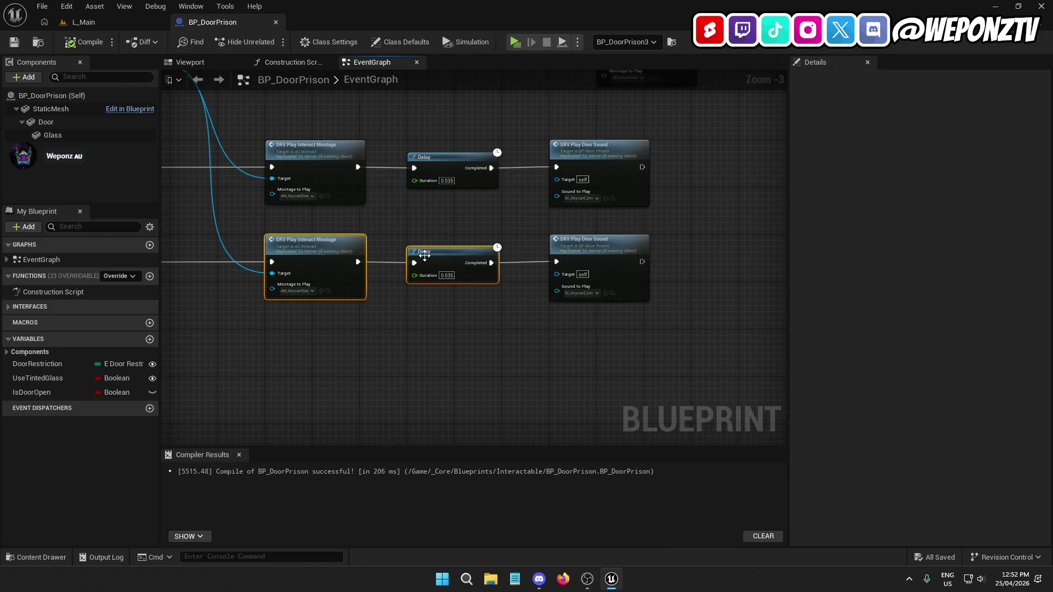
pyautogui.keyDown('shift'); pyautogui.click(327, 247); pyautogui.keyUp('shift')
pyautogui.press('q')
pyautogui.keyDown('shift'); pyautogui.click(363, 165); pyautogui.keyUp('shift')
pyautogui.press('q')
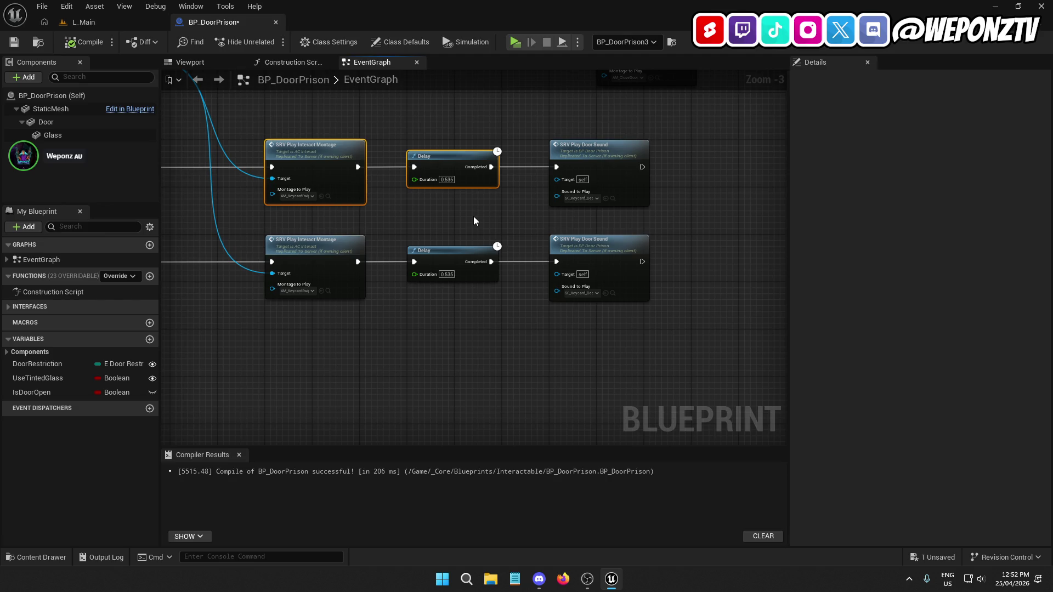
# Look over the door sound, Play Interact Montage, Branch, NOT, SET and AC Interact nodes
pyautogui.moveTo(748, 201)
pyautogui.mouseDown()
pyautogui.moveTo(564, 228)
pyautogui.moveTo(479, 291)
pyautogui.moveTo(543, 258)
pyautogui.moveTo(458, 206)
pyautogui.mouseUp()
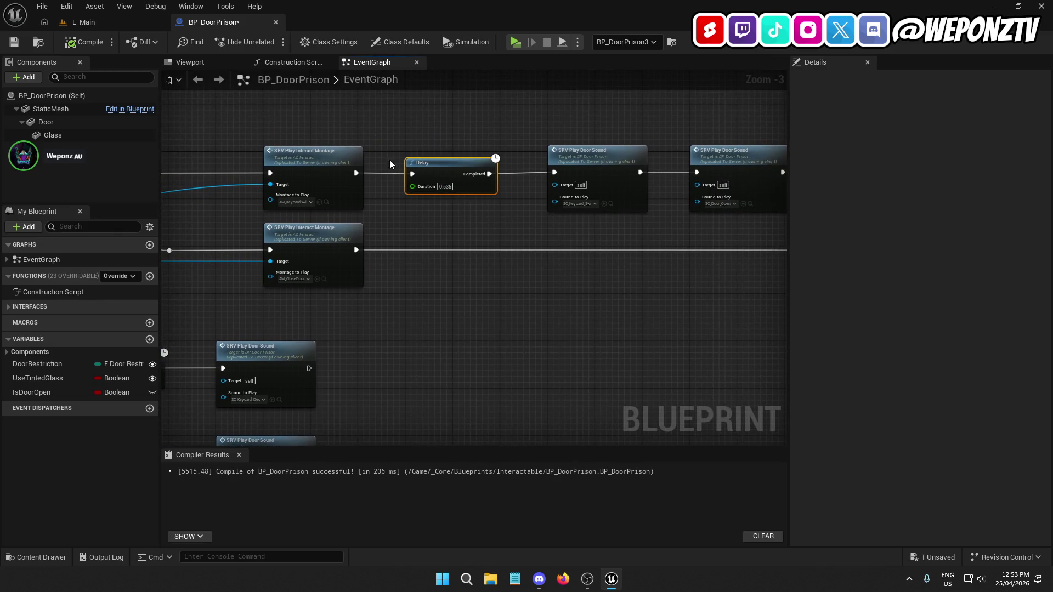
pyautogui.click(336, 159)
pyautogui.moveTo(515, 300)
pyautogui.mouseDown()
pyautogui.moveTo(527, 449)
pyautogui.moveTo(718, 439)
pyautogui.mouseUp()
pyautogui.moveTo(472, 263)
pyautogui.mouseDown()
pyautogui.moveTo(608, 244)
pyautogui.moveTo(682, 246)
pyautogui.moveTo(481, 277)
pyautogui.moveTo(294, 324)
pyautogui.moveTo(449, 265)
pyautogui.moveTo(383, 285)
pyautogui.moveTo(732, 293)
pyautogui.mouseUp()
pyautogui.moveTo(219, 275)
pyautogui.mouseDown()
pyautogui.moveTo(433, 262)
pyautogui.moveTo(621, 227)
pyautogui.moveTo(757, 182)
pyautogui.moveTo(406, 227)
pyautogui.moveTo(588, 222)
pyautogui.moveTo(565, 222)
pyautogui.mouseUp()
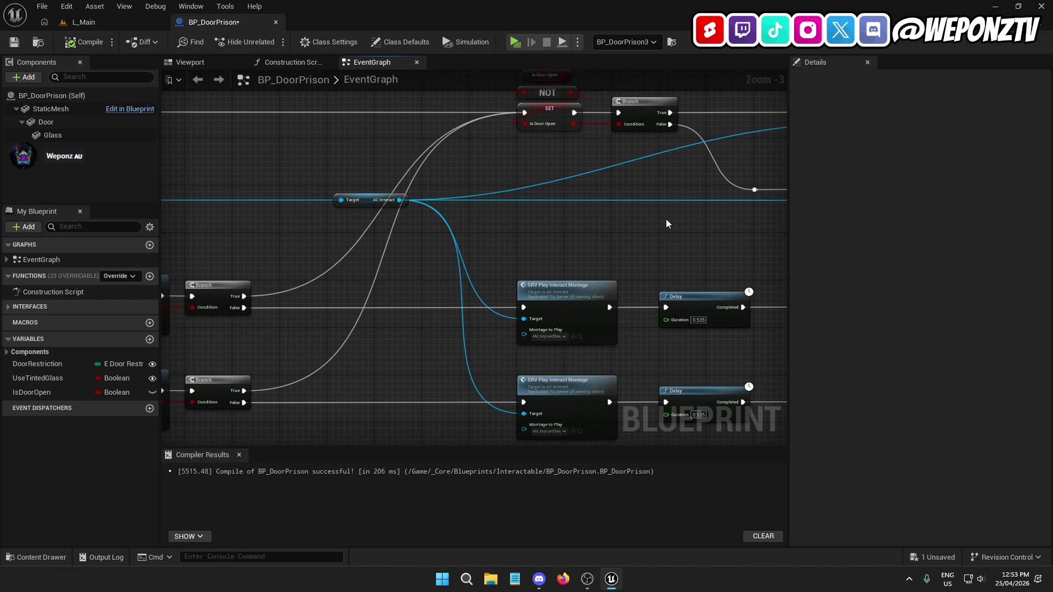
# Paste copies of the Is Door Open, NOT, SET and Branch nodes into the Check for Card row
pyautogui.moveTo(666, 219)
pyautogui.mouseDown()
pyautogui.moveTo(655, 271)
pyautogui.moveTo(586, 140)
pyautogui.moveTo(506, 102)
pyautogui.mouseUp()
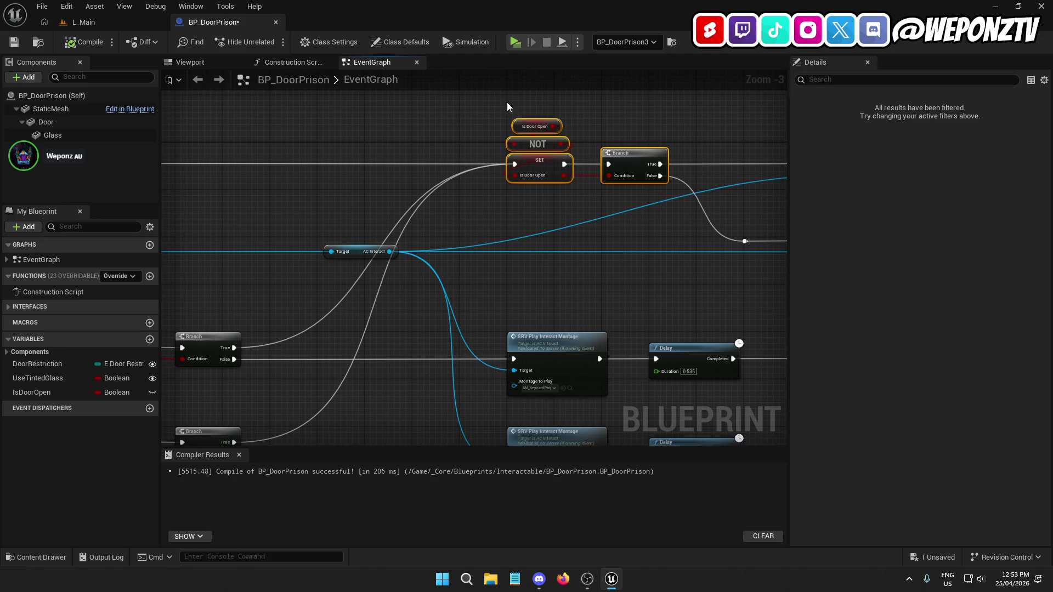
pyautogui.moveTo(482, 252); pyautogui.dragTo(596, 215)
pyautogui.hotkey('ctrl', 'v')
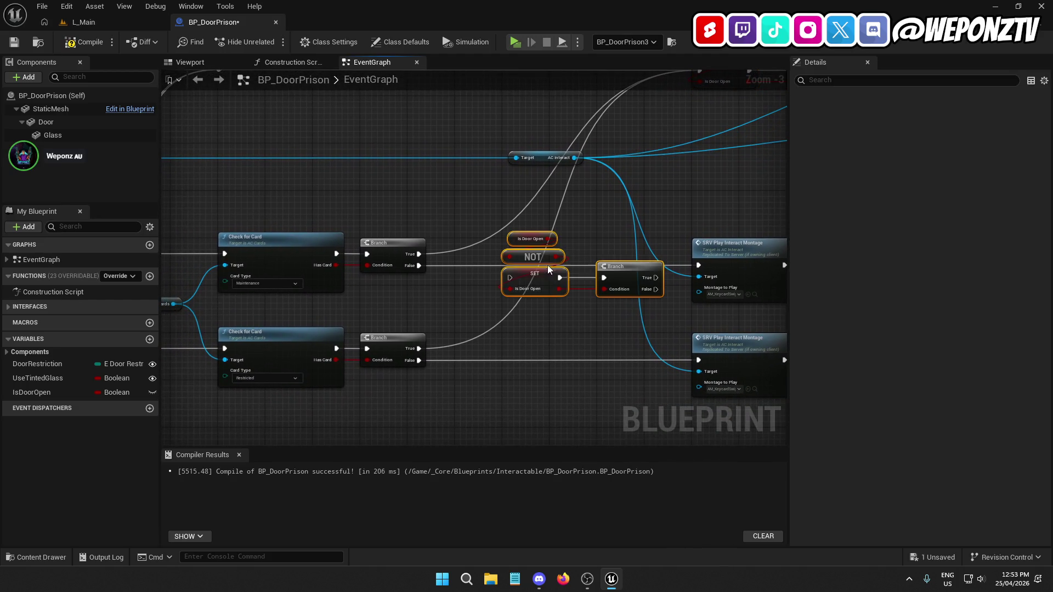
pyautogui.moveTo(529, 270); pyautogui.dragTo(529, 264)
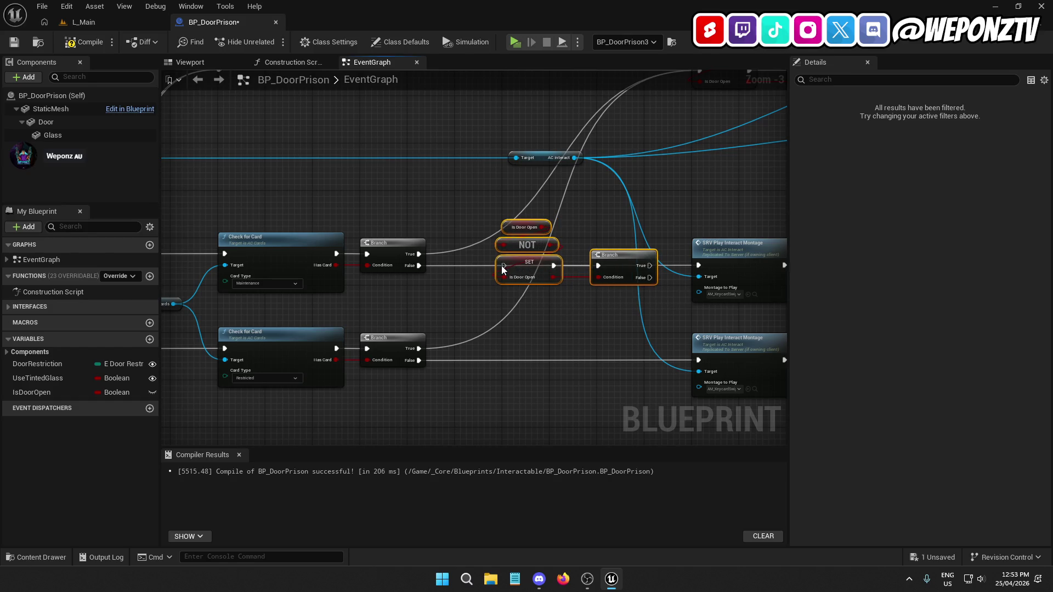
pyautogui.moveTo(508, 266); pyautogui.dragTo(418, 266)
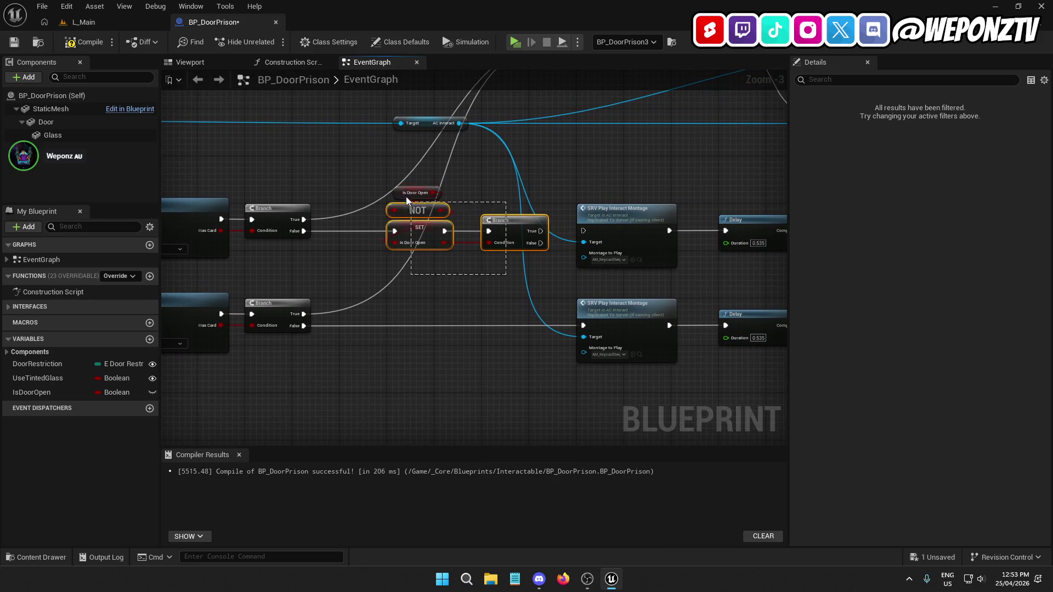
# Copy the SET and Branch pair and line the copy up in the lower row
pyautogui.moveTo(491, 282)
pyautogui.mouseDown()
pyautogui.moveTo(477, 252)
pyautogui.moveTo(428, 234)
pyautogui.mouseUp()
pyautogui.hotkey('ctrl', 'c')
pyautogui.hotkey('ctrl', 'v')
pyautogui.moveTo(383, 318)
pyautogui.mouseDown()
pyautogui.moveTo(429, 329)
pyautogui.moveTo(304, 325)
pyautogui.mouseUp()
pyautogui.click(466, 220)
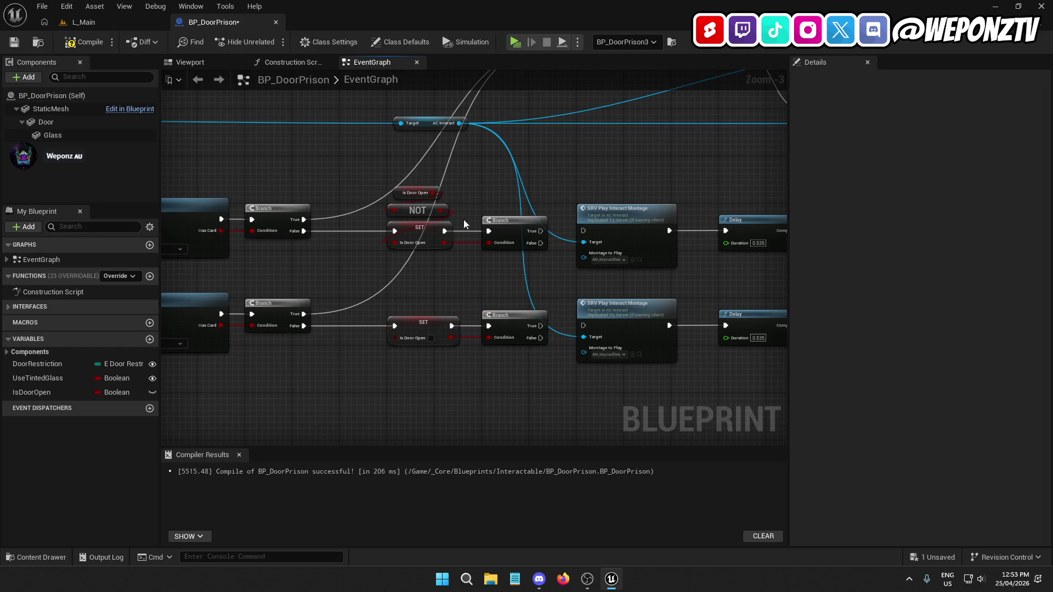
# Place the Is Door Open getter and NOT between rows; wire upper Branch False to its montage
pyautogui.moveTo(414, 191); pyautogui.dragTo(411, 189)
pyautogui.click(463, 228)
pyautogui.moveTo(466, 216)
pyautogui.mouseDown()
pyautogui.moveTo(400, 183)
pyautogui.moveTo(323, 279)
pyautogui.moveTo(402, 338)
pyautogui.mouseUp()
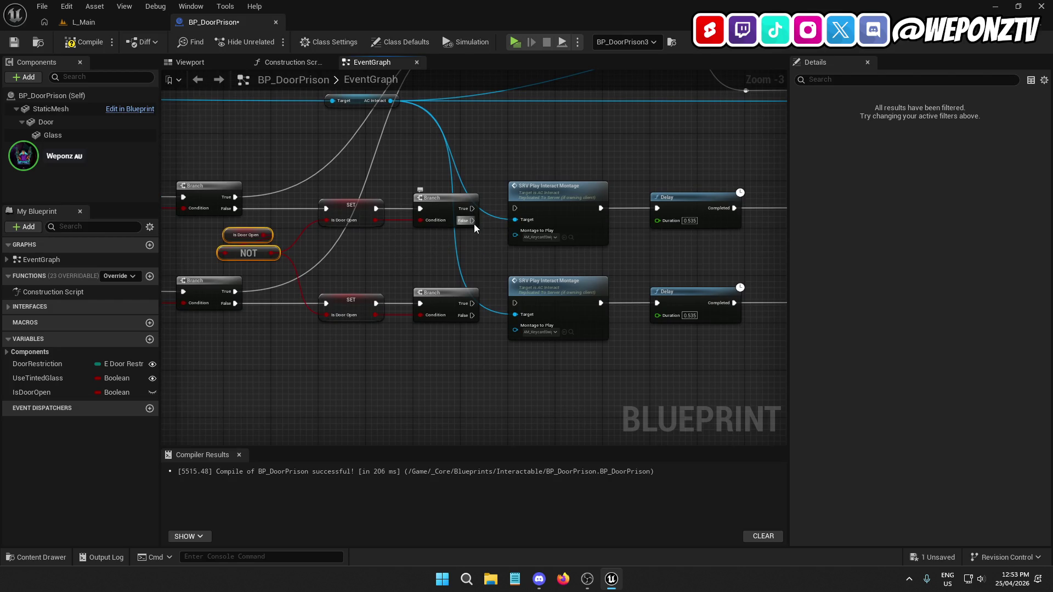
pyautogui.moveTo(473, 223); pyautogui.dragTo(518, 207)
pyautogui.moveTo(472, 315); pyautogui.dragTo(516, 304)
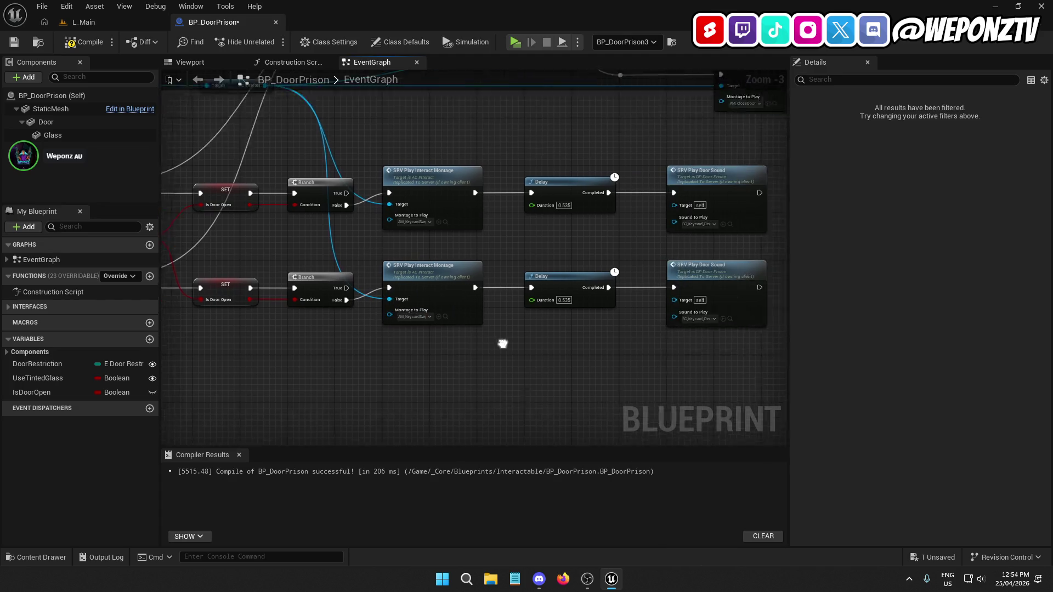
# Connect lower Branch False to the lower montage and shift the montage, delay and sound nodes right
pyautogui.moveTo(768, 348); pyautogui.dragTo(459, 223)
pyautogui.scroll(1, 458, 244)
pyautogui.scroll(1, 458, 244)
pyautogui.moveTo(470, 259)
pyautogui.mouseDown()
pyautogui.moveTo(565, 254)
pyautogui.moveTo(307, 281)
pyautogui.moveTo(320, 254)
pyautogui.moveTo(399, 235)
pyautogui.mouseUp()
pyautogui.click(473, 179)
pyautogui.scroll(1, 473, 179)
pyautogui.scroll(-4, 495, 259)
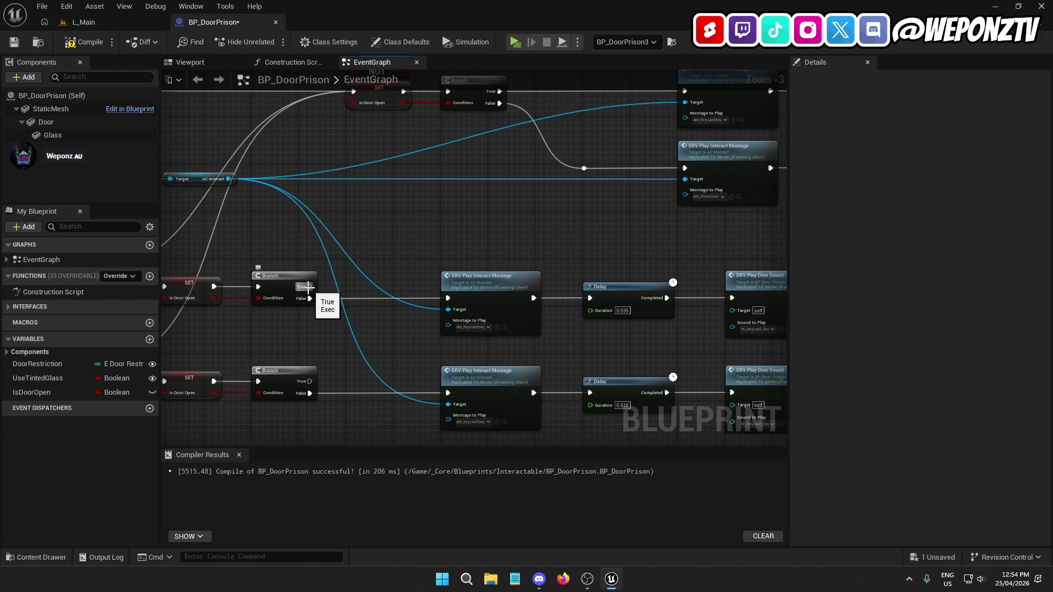
# Wire both Branch True outputs to their montages and the Branch outputs into the shared reroute
pyautogui.moveTo(311, 252); pyautogui.dragTo(403, 204)
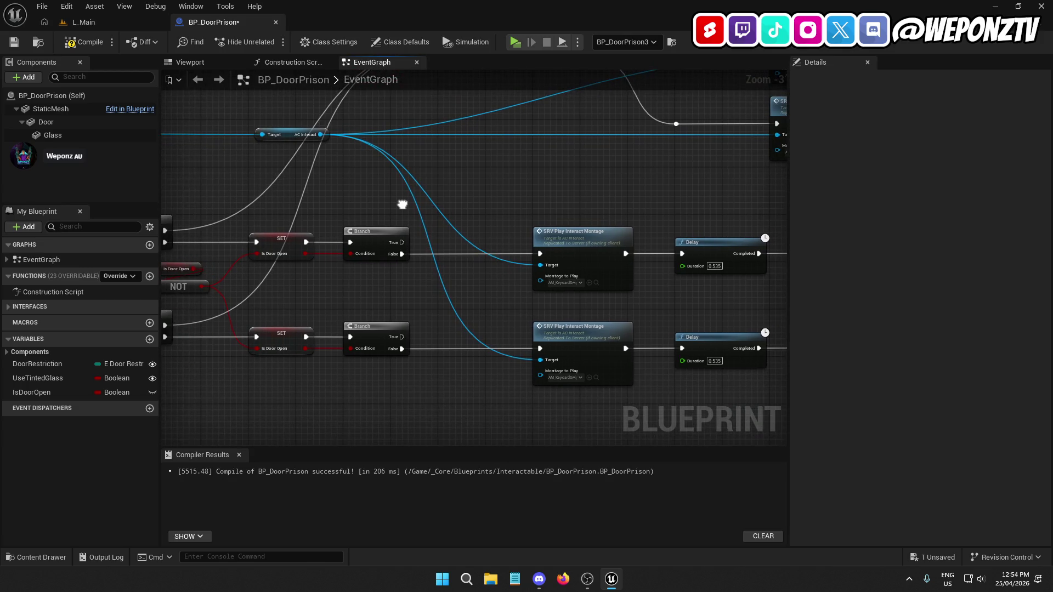
pyautogui.moveTo(576, 196)
pyautogui.mouseDown()
pyautogui.moveTo(537, 272)
pyautogui.moveTo(623, 218)
pyautogui.mouseUp()
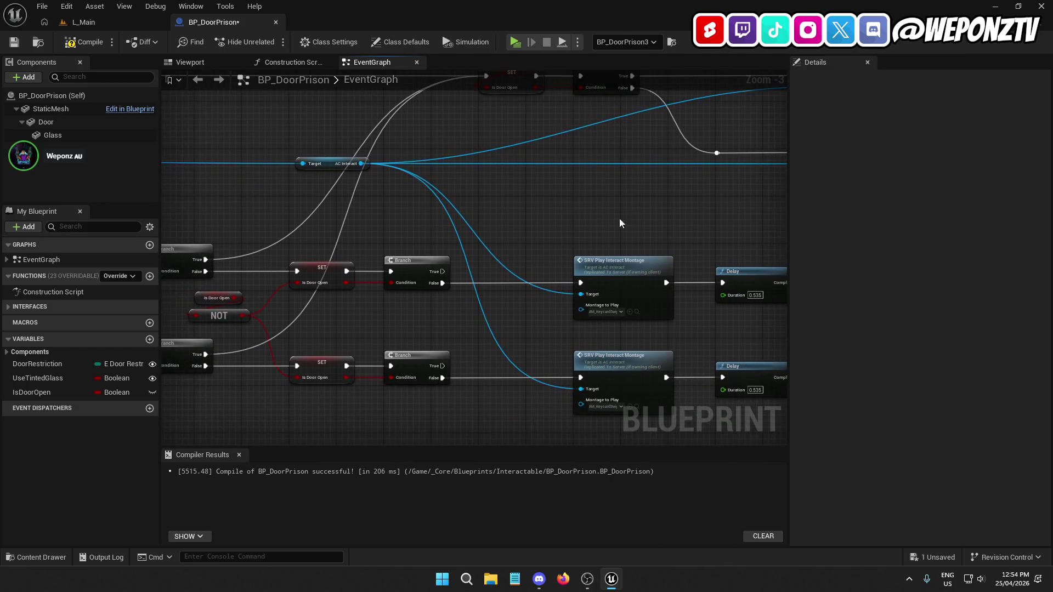
pyautogui.moveTo(524, 171); pyautogui.dragTo(463, 286)
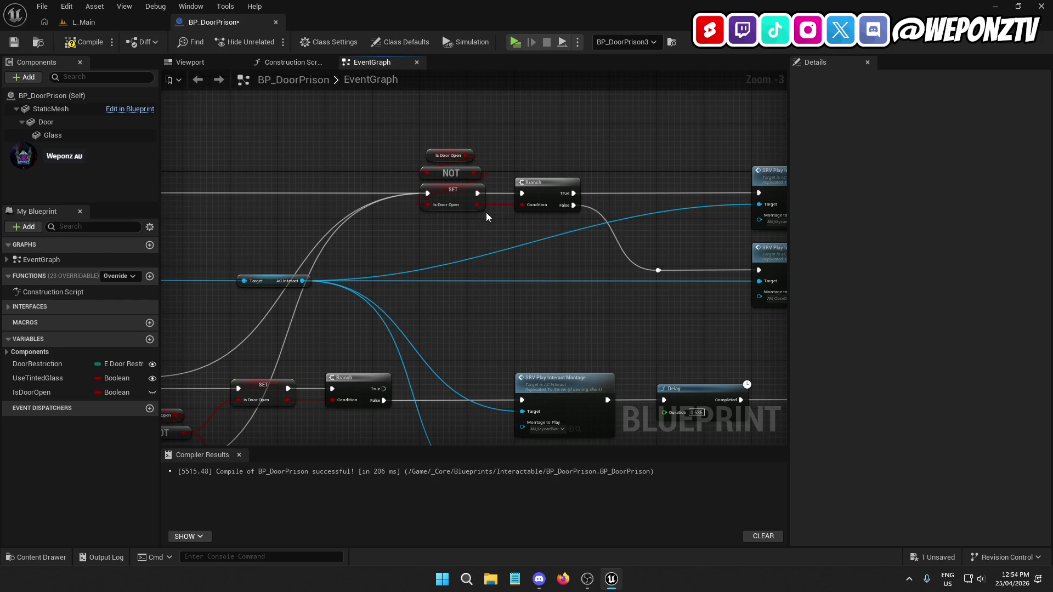
pyautogui.moveTo(659, 189)
pyautogui.mouseDown()
pyautogui.moveTo(630, 150)
pyautogui.moveTo(304, 216)
pyautogui.moveTo(341, 310)
pyautogui.mouseUp()
pyautogui.moveTo(559, 310); pyautogui.dragTo(486, 315)
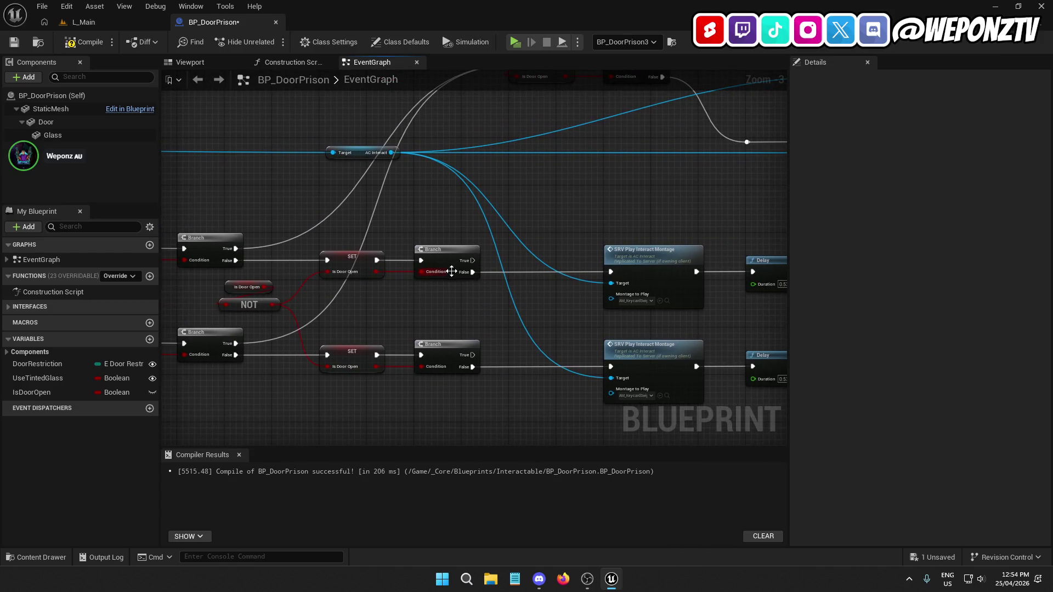
pyautogui.moveTo(468, 265); pyautogui.dragTo(523, 271)
pyautogui.moveTo(614, 271); pyautogui.dragTo(612, 271)
pyautogui.moveTo(472, 354); pyautogui.dragTo(600, 368)
pyautogui.moveTo(610, 367); pyautogui.dragTo(610, 367)
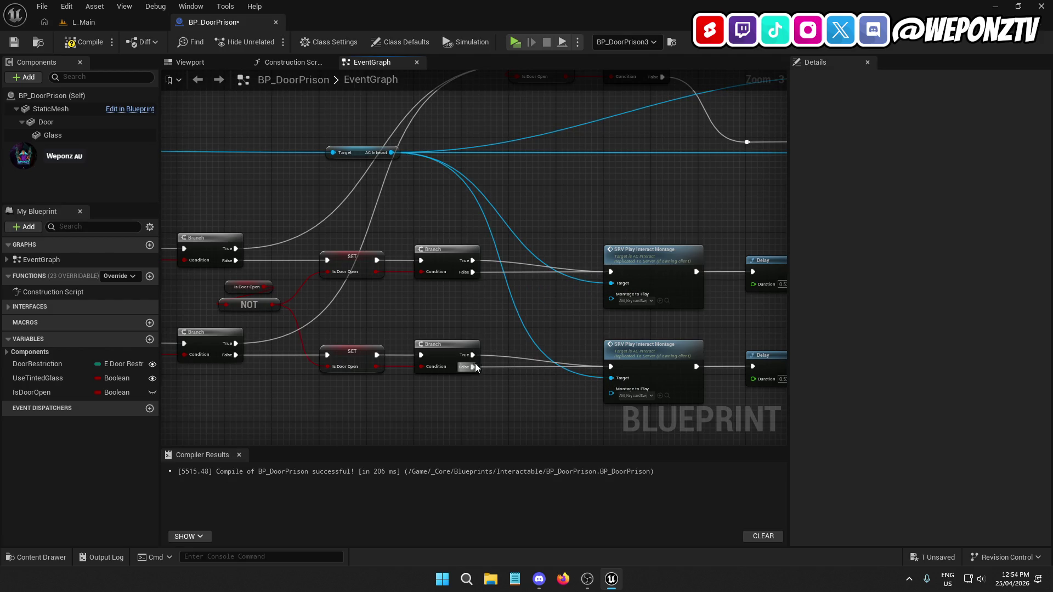
pyautogui.moveTo(474, 277)
pyautogui.mouseDown()
pyautogui.moveTo(535, 230)
pyautogui.moveTo(746, 142)
pyautogui.mouseUp()
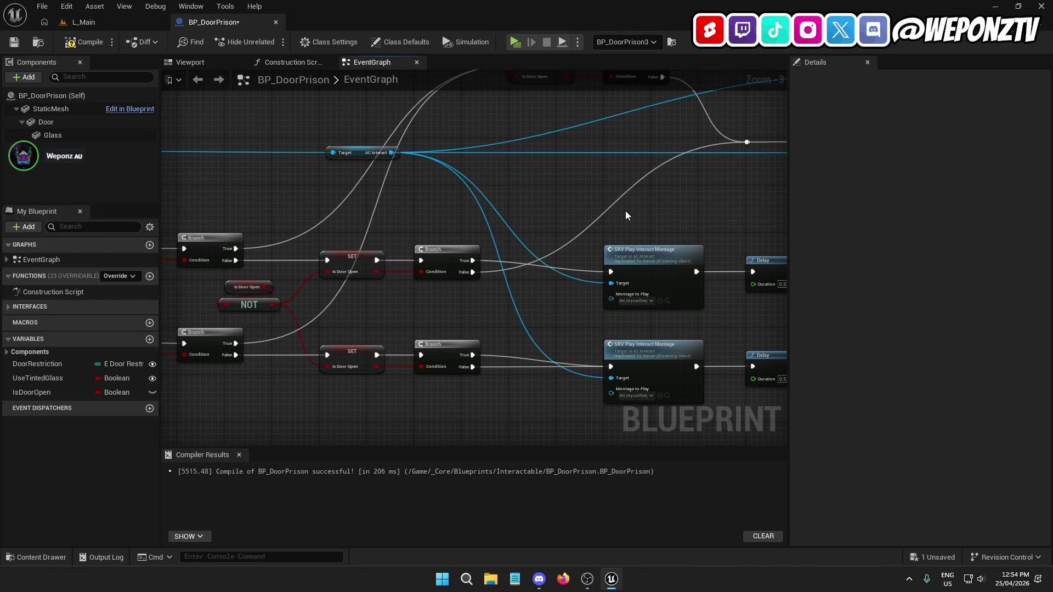
pyautogui.moveTo(474, 357); pyautogui.dragTo(542, 309)
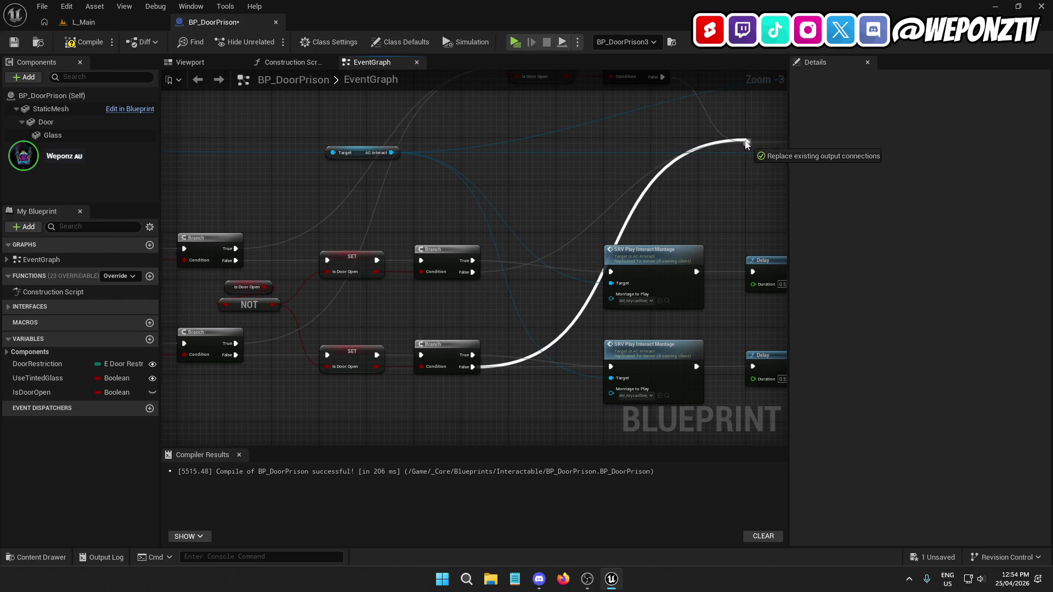
pyautogui.moveTo(746, 143); pyautogui.dragTo(746, 143)
# Move the montage, delay and sound chain further right and check the ToggleDoor timeline nodes
pyautogui.moveTo(547, 191)
pyautogui.mouseDown()
pyautogui.moveTo(362, 150)
pyautogui.moveTo(456, 149)
pyautogui.mouseUp()
pyautogui.click(474, 103)
pyautogui.moveTo(475, 103)
pyautogui.mouseDown()
pyautogui.moveTo(449, 212)
pyautogui.moveTo(296, 216)
pyautogui.mouseUp()
pyautogui.scroll(-2, 453, 222)
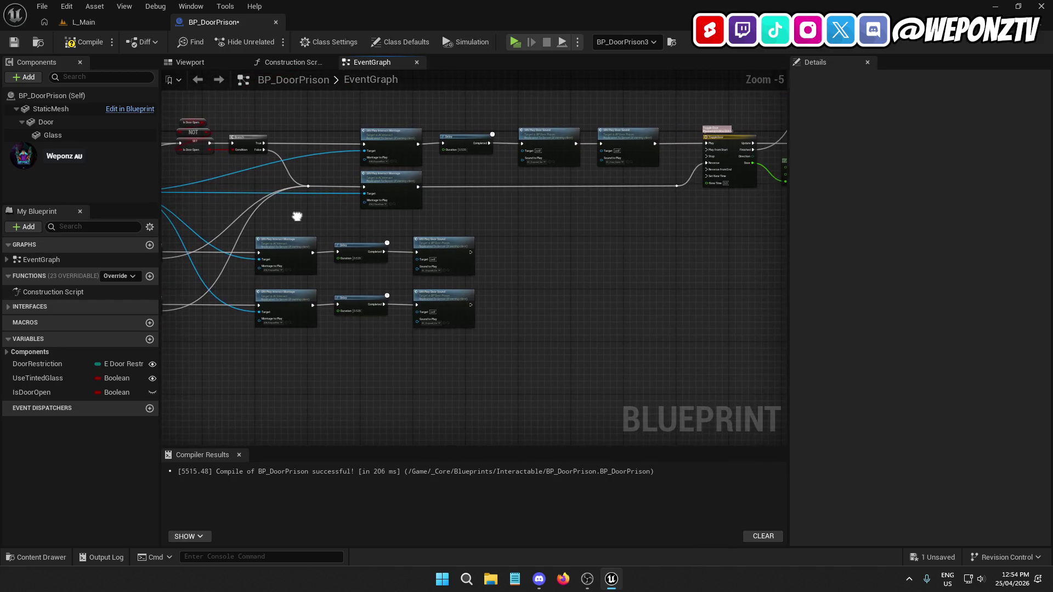
pyautogui.scroll(3, 404, 197)
pyautogui.moveTo(537, 223); pyautogui.dragTo(393, 322)
pyautogui.moveTo(585, 159)
pyautogui.mouseDown()
pyautogui.moveTo(652, 142)
pyautogui.moveTo(602, 209)
pyautogui.moveTo(519, 265)
pyautogui.mouseUp()
pyautogui.scroll(-2, 349, 316)
# Check the NOT, SET and Branch nodes, then return to the L_Main level
pyautogui.moveTo(349, 316); pyautogui.dragTo(654, 329)
pyautogui.moveTo(411, 219)
pyautogui.mouseDown()
pyautogui.moveTo(387, 251)
pyautogui.moveTo(480, 246)
pyautogui.mouseUp()
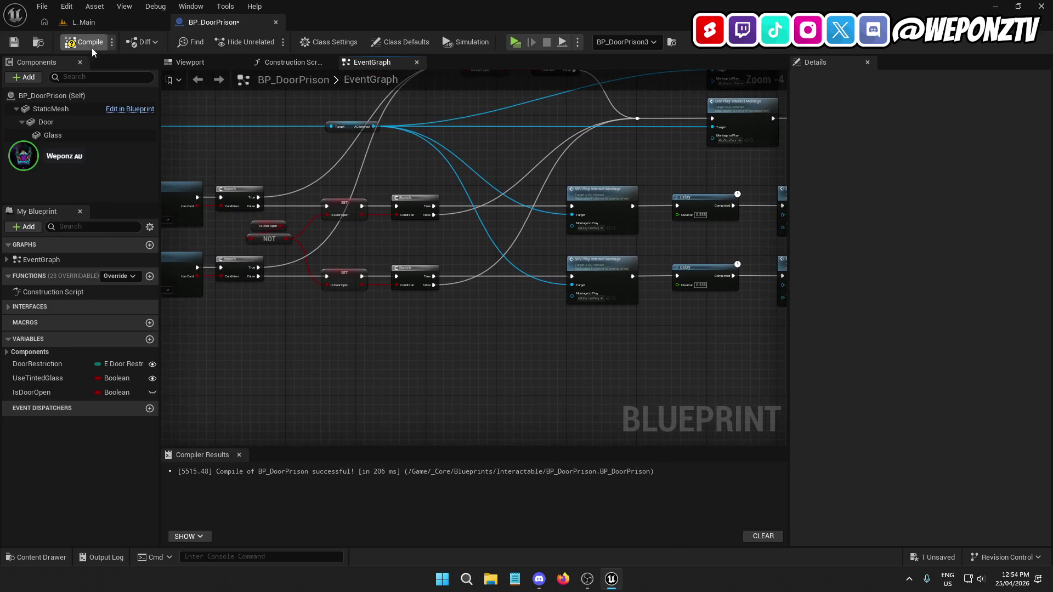
pyautogui.click(118, 21)
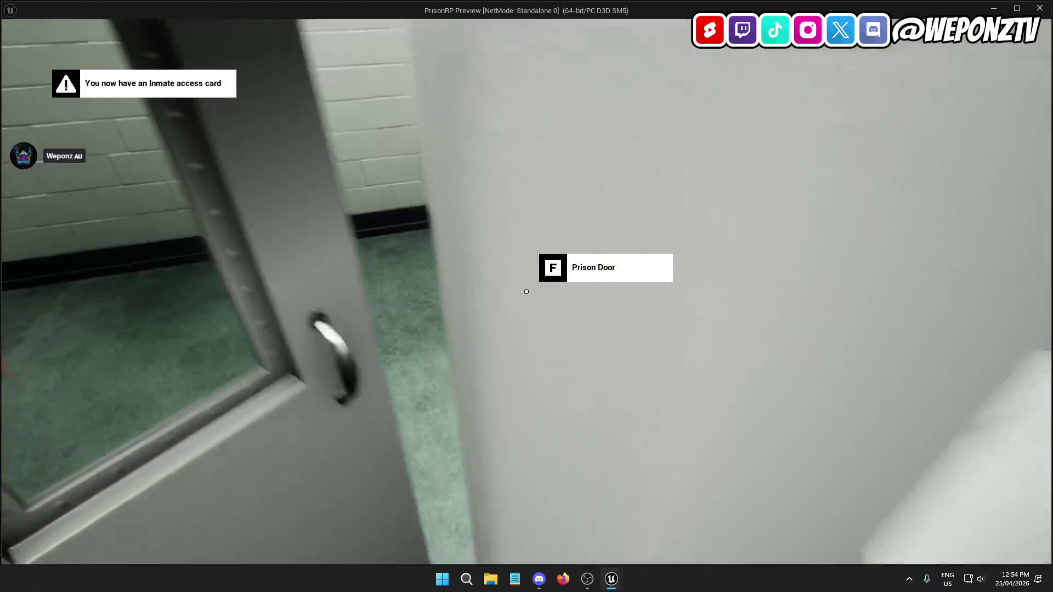
# Run the inmate through the corridors and up the stairwell to the maintenance door
pyautogui.press('w')
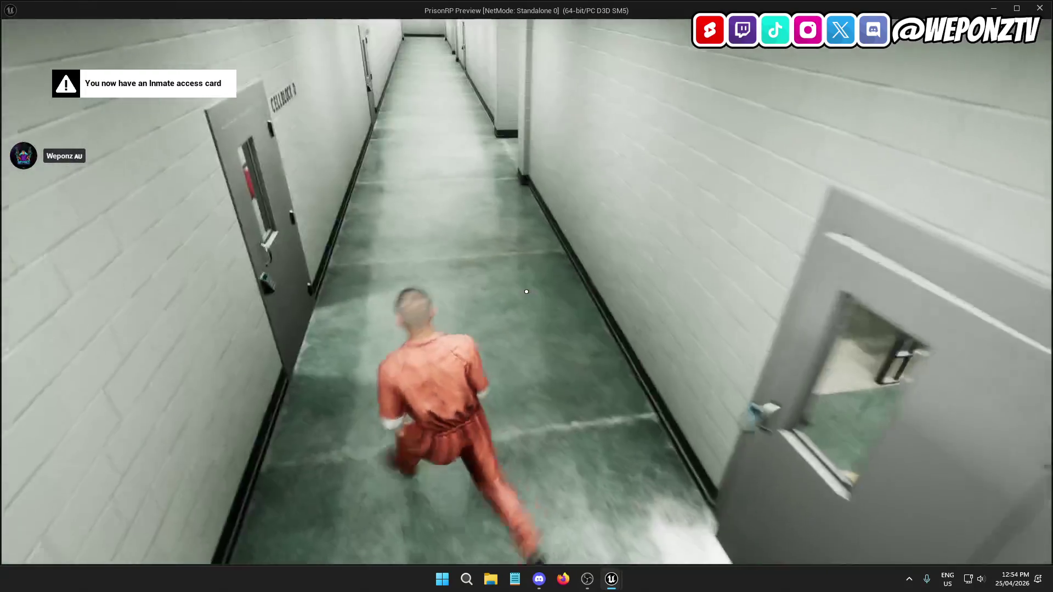
pyautogui.press('w')
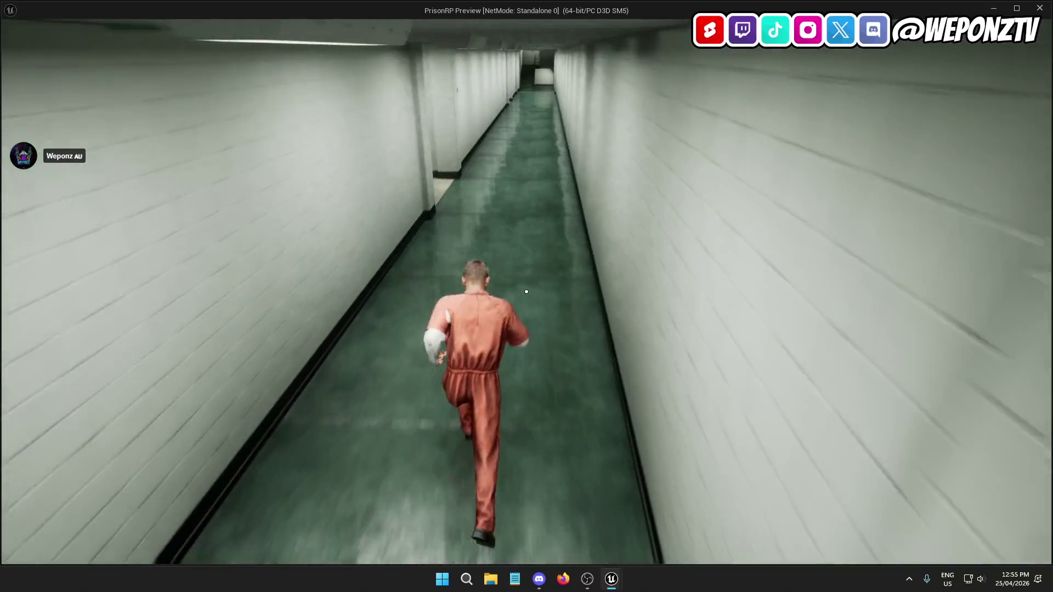
pyautogui.press('w')
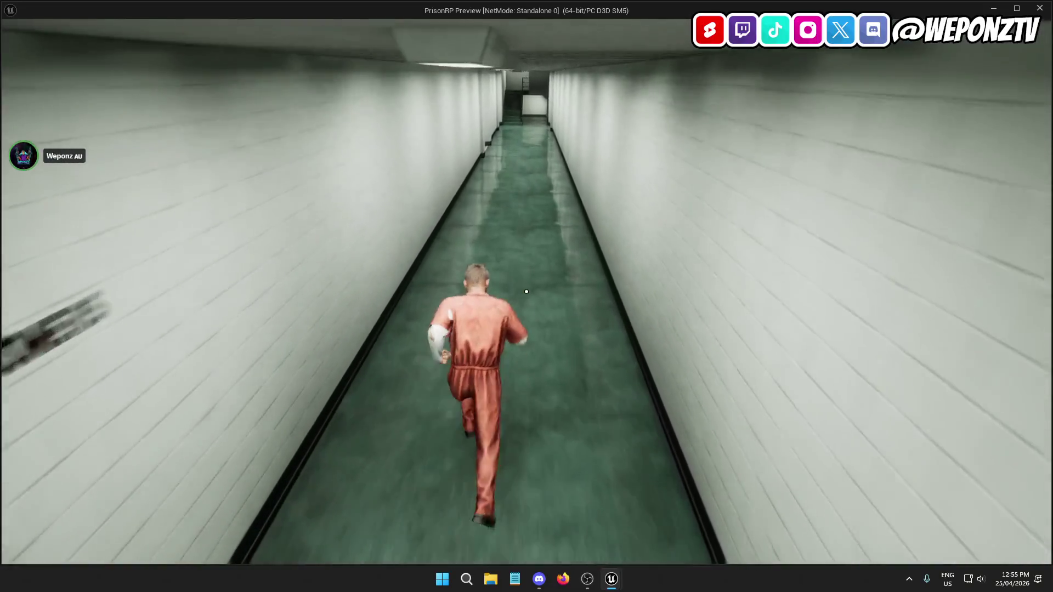
pyautogui.press('w')
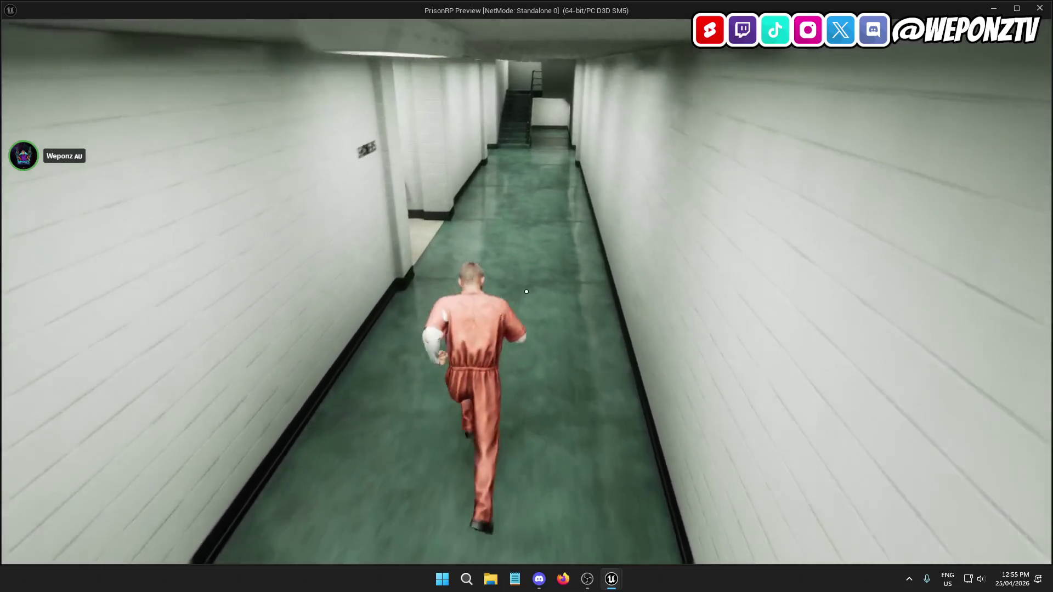
pyautogui.press('w')
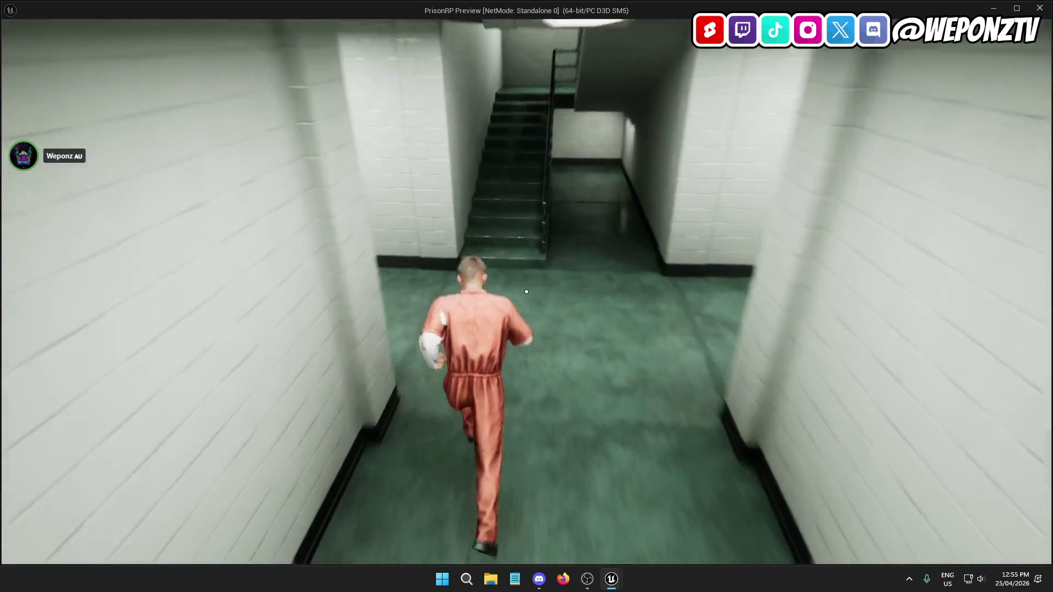
pyautogui.press('w')
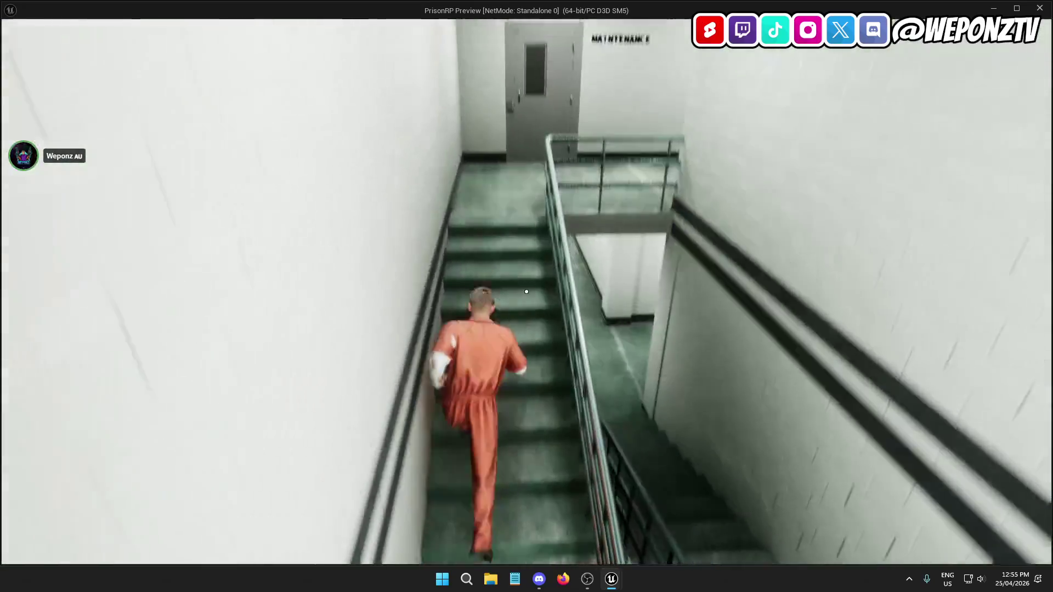
pyautogui.press('w')
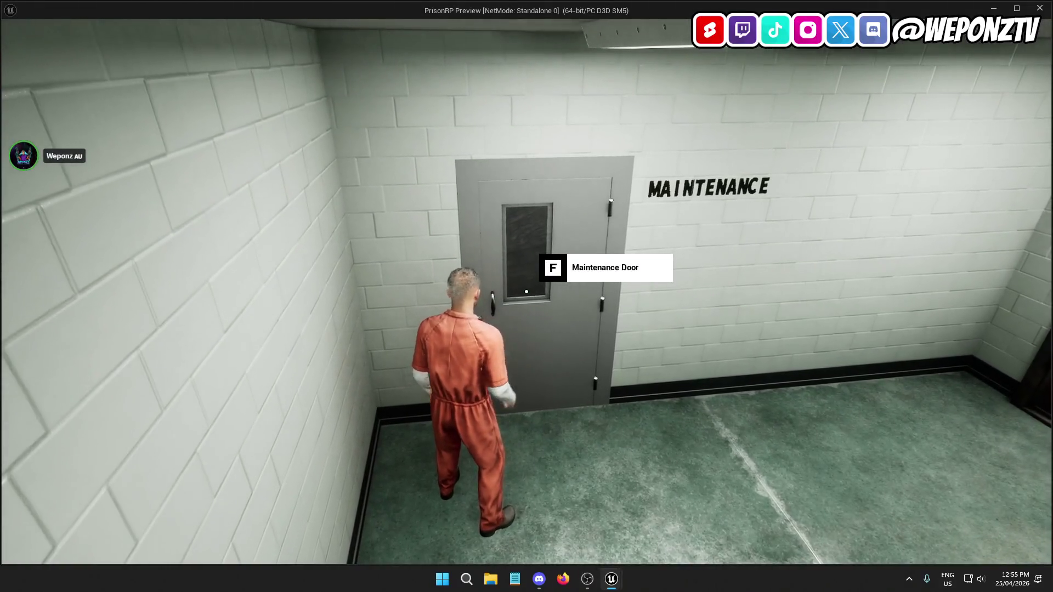
# Try opening the maintenance door with F, stop the session and return to BP_DoorPrison
pyautogui.press('s')
pyautogui.press('w')
pyautogui.press('f')
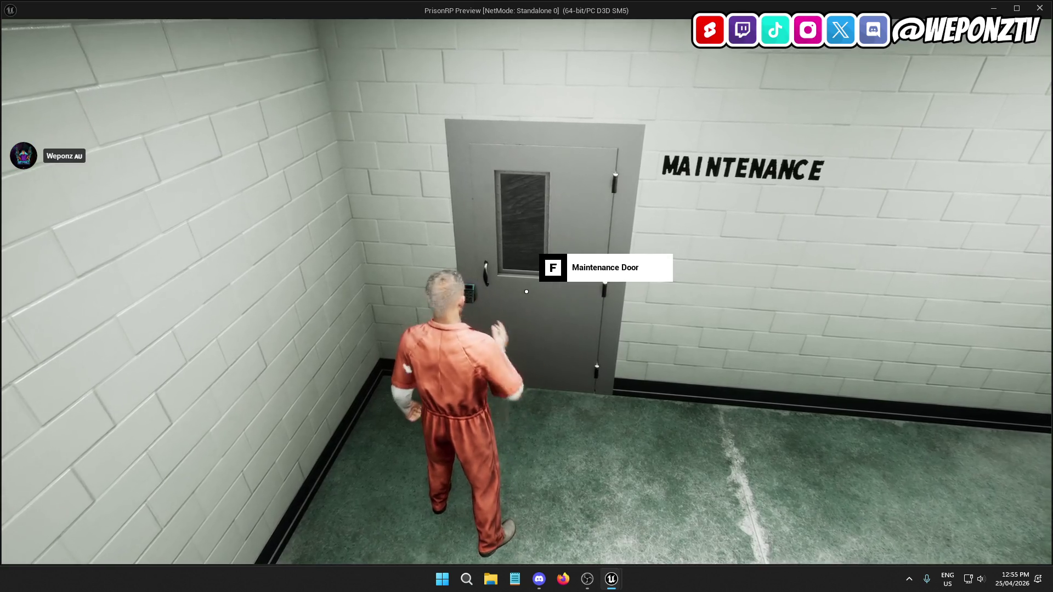
pyautogui.press('Escape')
pyautogui.click(237, 23)
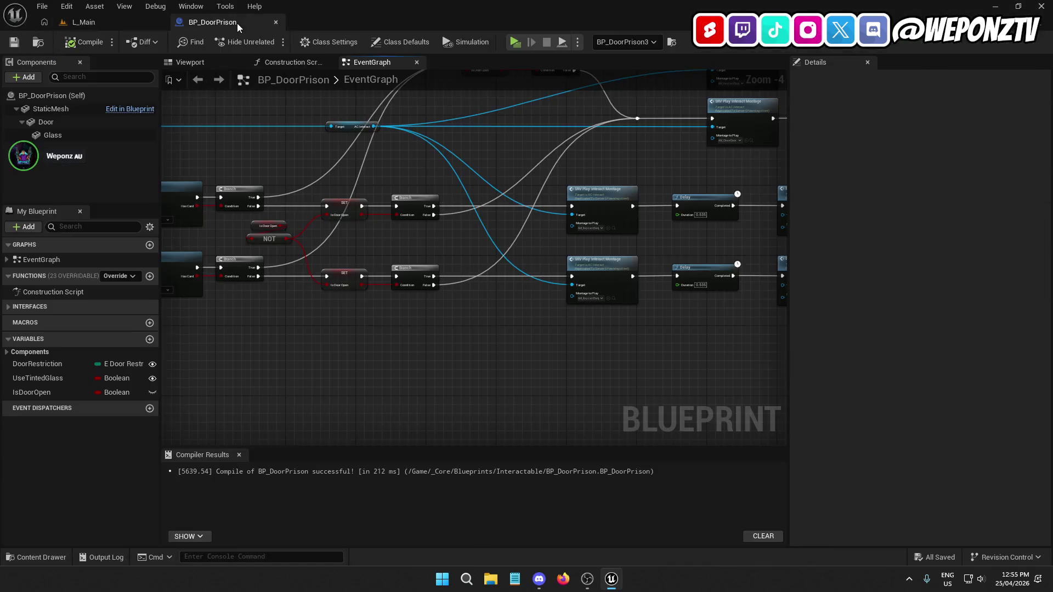
# Wire the Is Door Open getter into both the upper and lower SET nodes
pyautogui.moveTo(505, 320)
pyautogui.mouseDown()
pyautogui.moveTo(324, 406)
pyautogui.moveTo(189, 429)
pyautogui.moveTo(5, 428)
pyautogui.moveTo(371, 430)
pyautogui.moveTo(551, 382)
pyautogui.mouseUp()
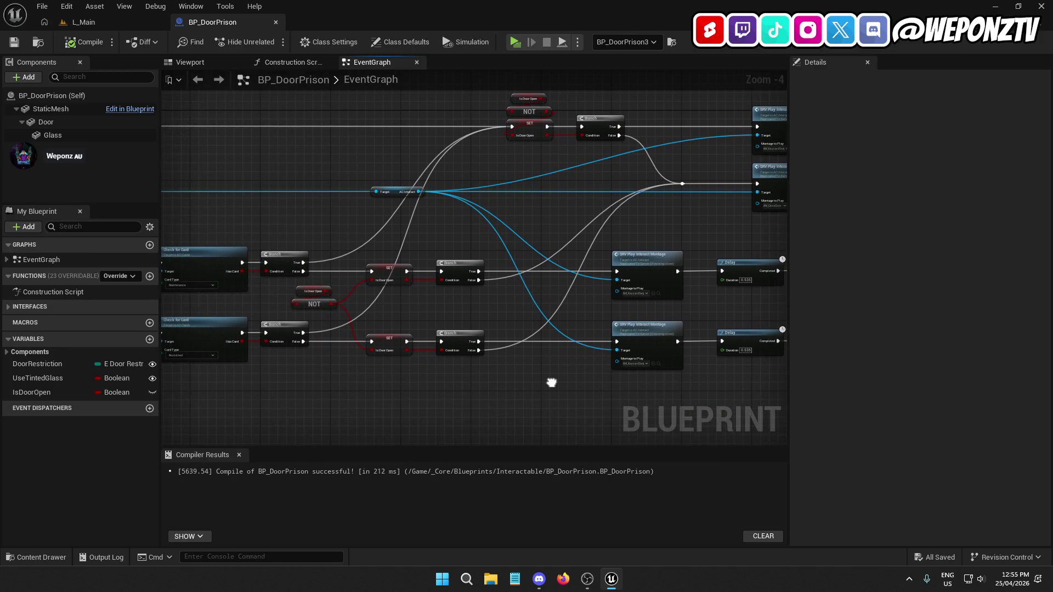
pyautogui.click(329, 304)
pyautogui.scroll(3, 351, 331)
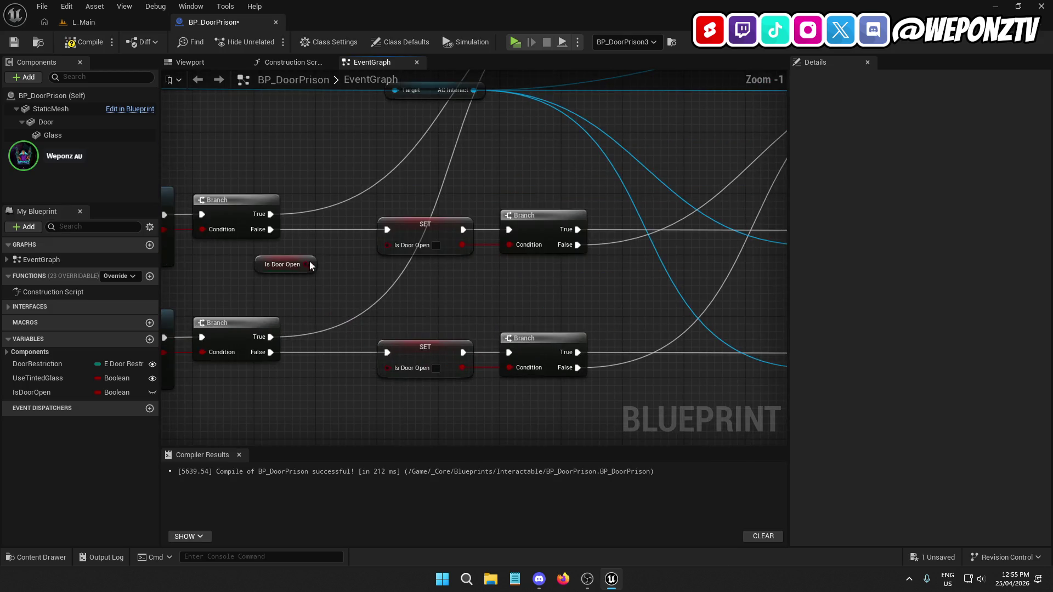
pyautogui.moveTo(307, 265)
pyautogui.mouseDown()
pyautogui.moveTo(384, 236)
pyautogui.moveTo(388, 245)
pyautogui.mouseUp()
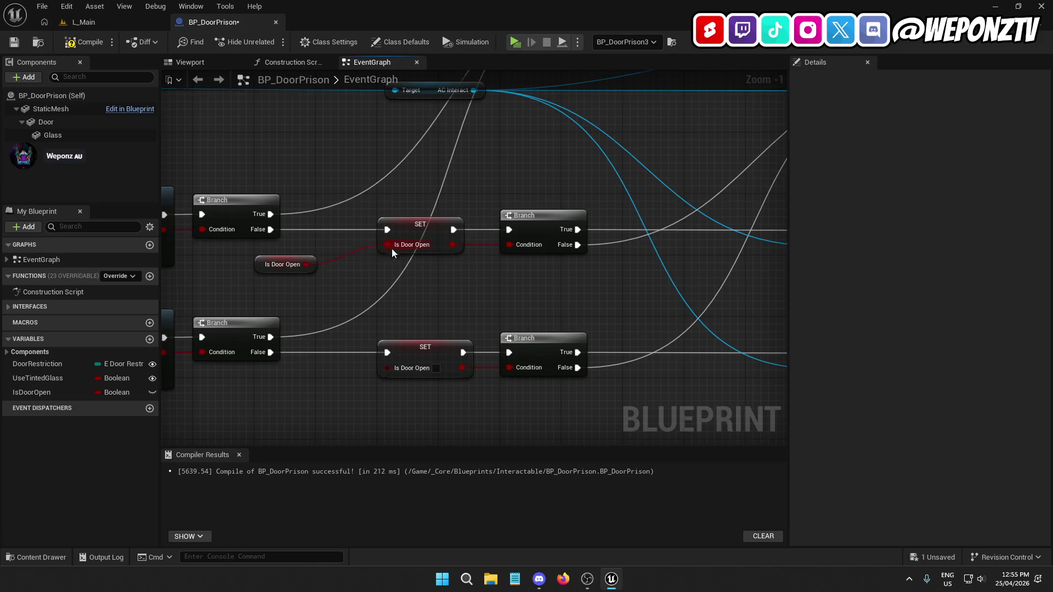
pyautogui.moveTo(305, 264); pyautogui.dragTo(388, 368)
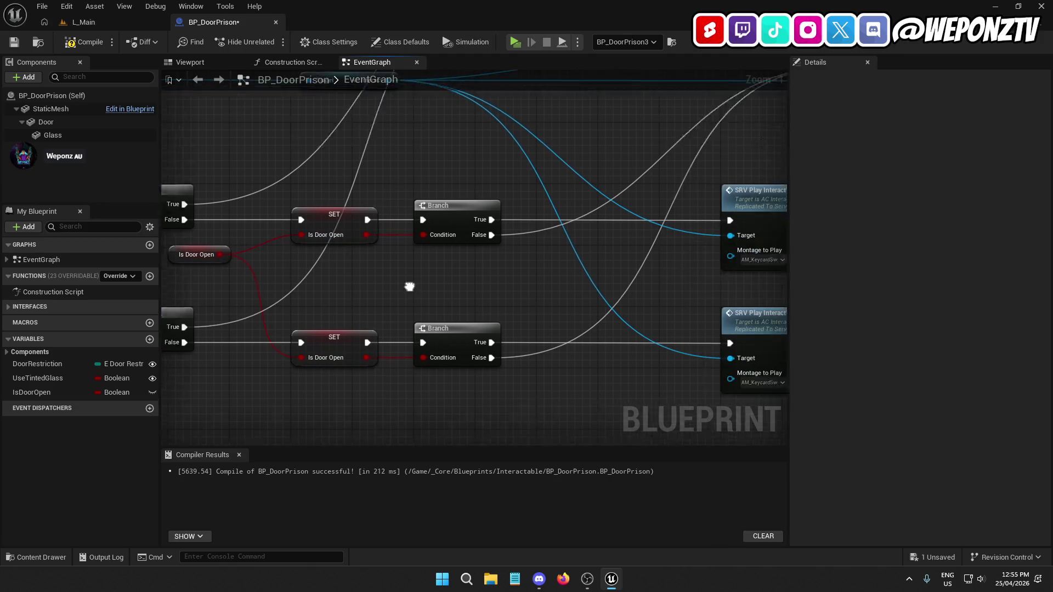
# Connect the upper and lower Branch False outputs to their SRV Play Interact Montage nodes
pyautogui.moveTo(425, 236); pyautogui.dragTo(425, 235)
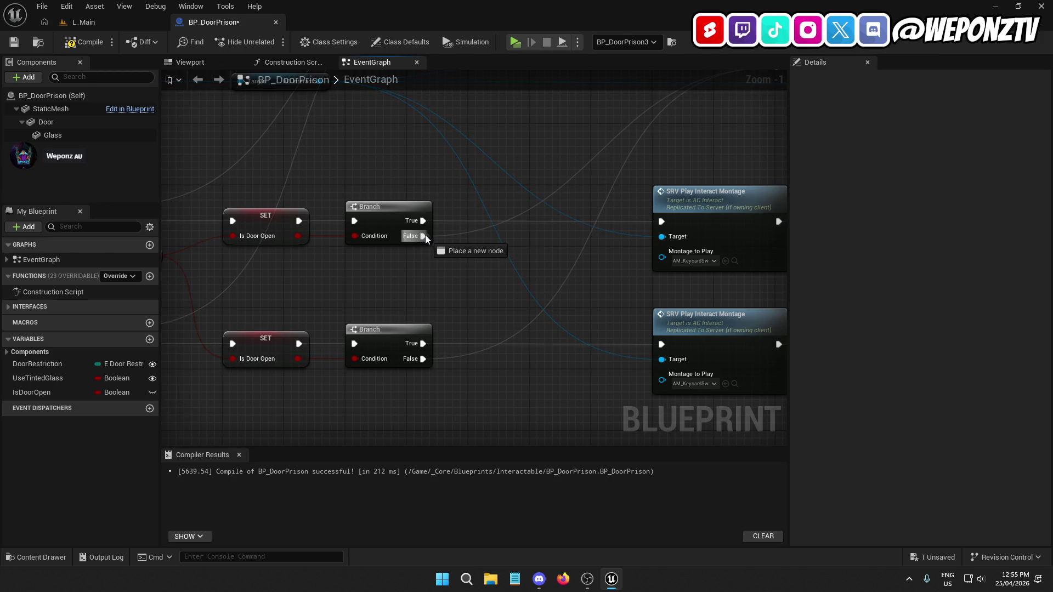
pyautogui.moveTo(611, 242); pyautogui.dragTo(662, 221)
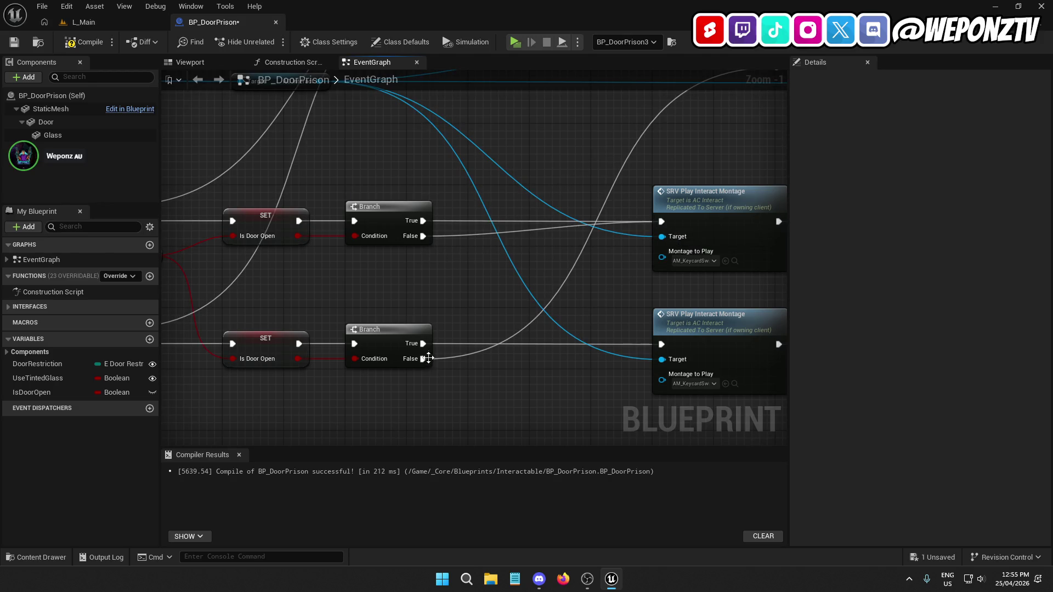
pyautogui.moveTo(423, 360); pyautogui.dragTo(661, 345)
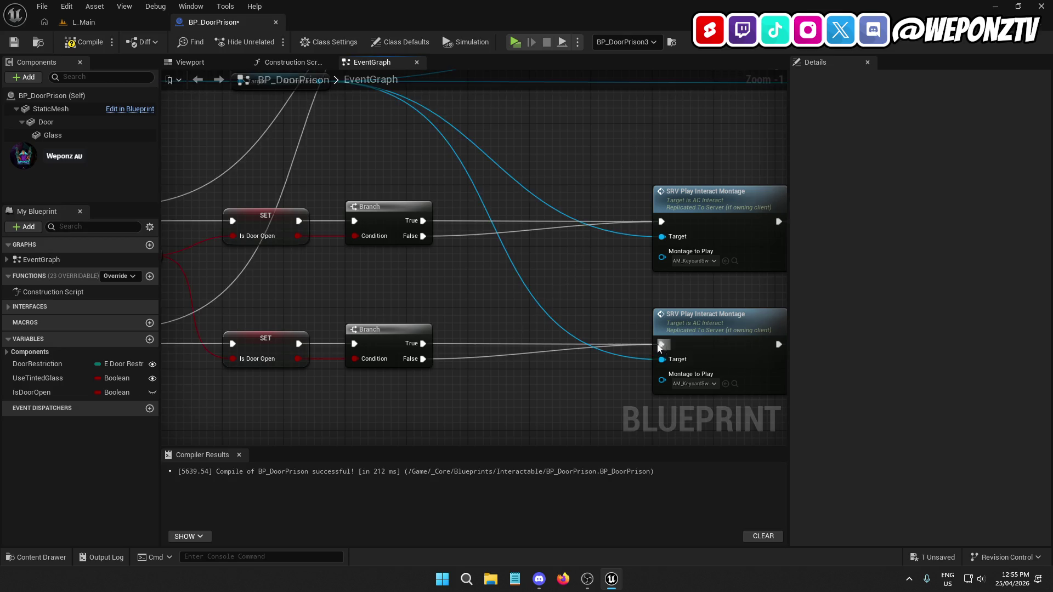
pyautogui.moveTo(613, 308); pyautogui.dragTo(472, 257)
pyautogui.scroll(-2, 466, 274)
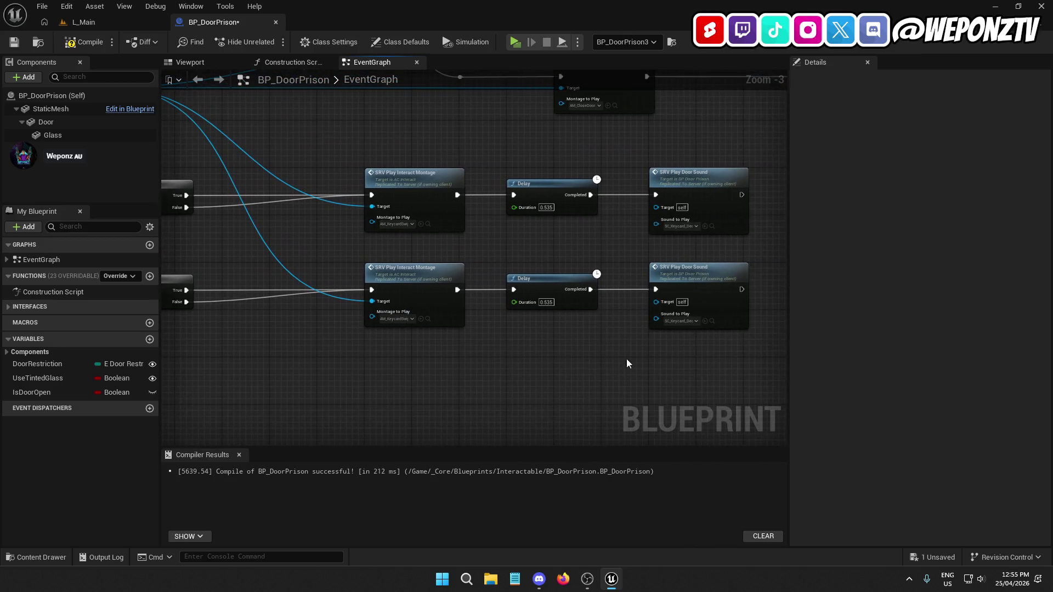
pyautogui.moveTo(507, 227); pyautogui.dragTo(428, 192)
pyautogui.moveTo(701, 354)
pyautogui.mouseDown()
pyautogui.moveTo(376, 155)
pyautogui.moveTo(693, 167)
pyautogui.moveTo(766, 150)
pyautogui.moveTo(537, 205)
pyautogui.mouseUp()
pyautogui.click(341, 136)
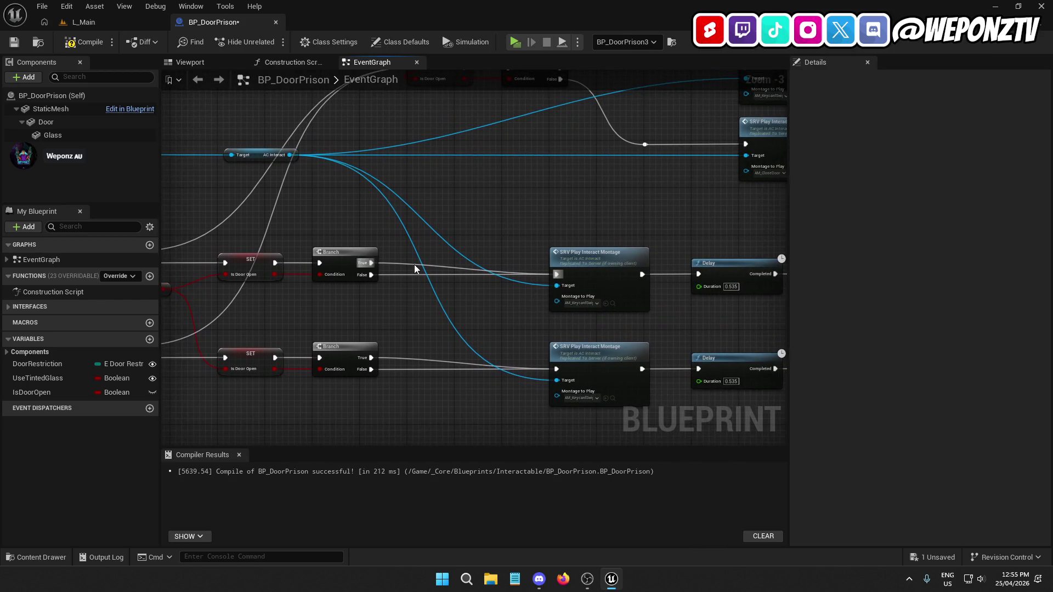
# Wire the lower Branch True output to the reroute node and nudge the Is Door Open getter
pyautogui.moveTo(344, 305); pyautogui.dragTo(409, 301)
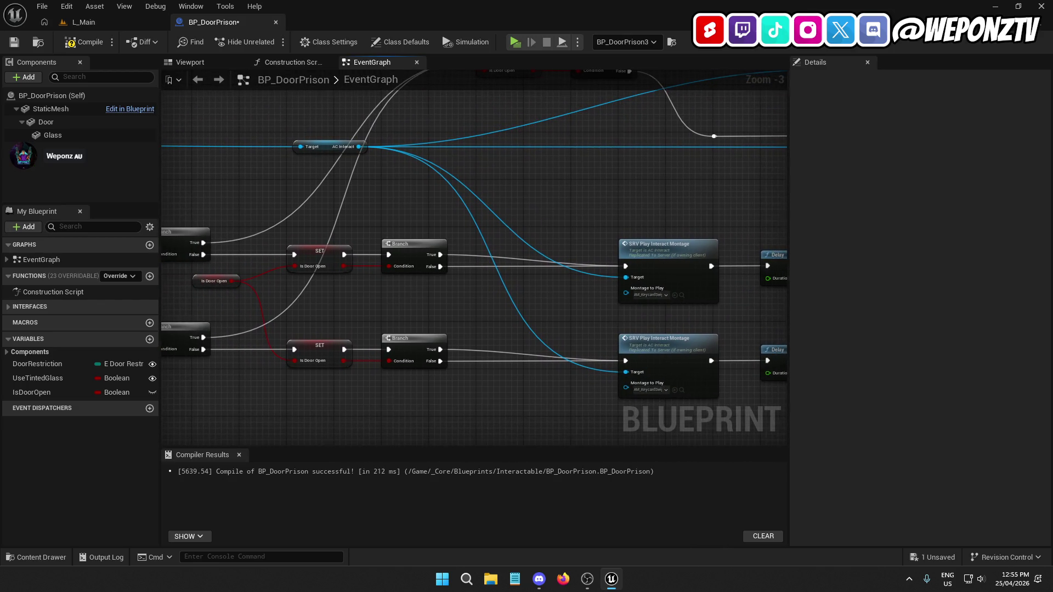
pyautogui.moveTo(501, 233); pyautogui.dragTo(413, 281)
pyautogui.moveTo(353, 302); pyautogui.dragTo(626, 182)
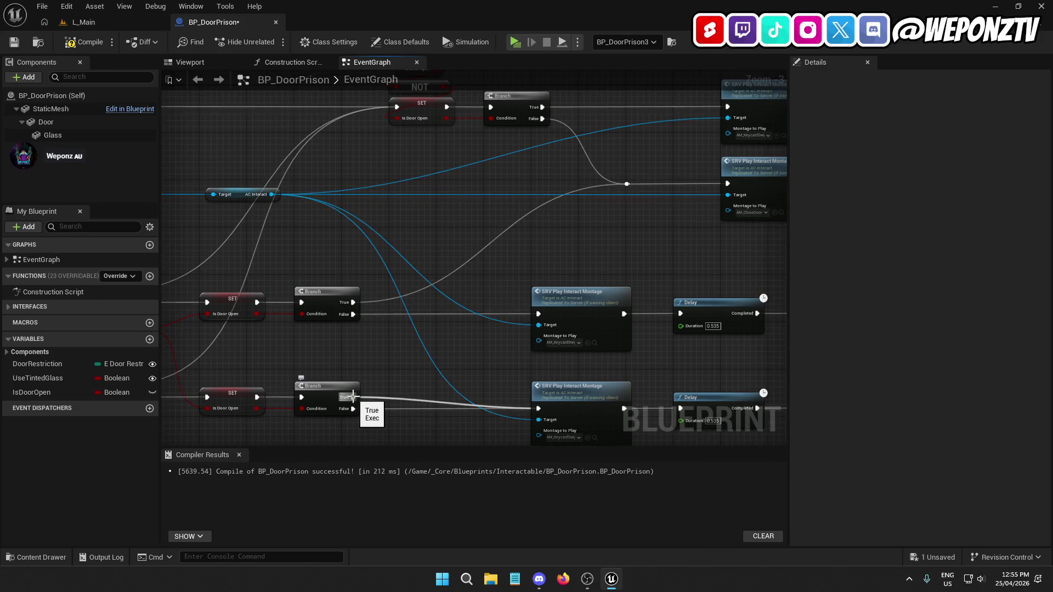
pyautogui.moveTo(628, 185); pyautogui.dragTo(628, 185)
pyautogui.moveTo(594, 239)
pyautogui.mouseDown()
pyautogui.moveTo(570, 164)
pyautogui.moveTo(607, 185)
pyautogui.mouseUp()
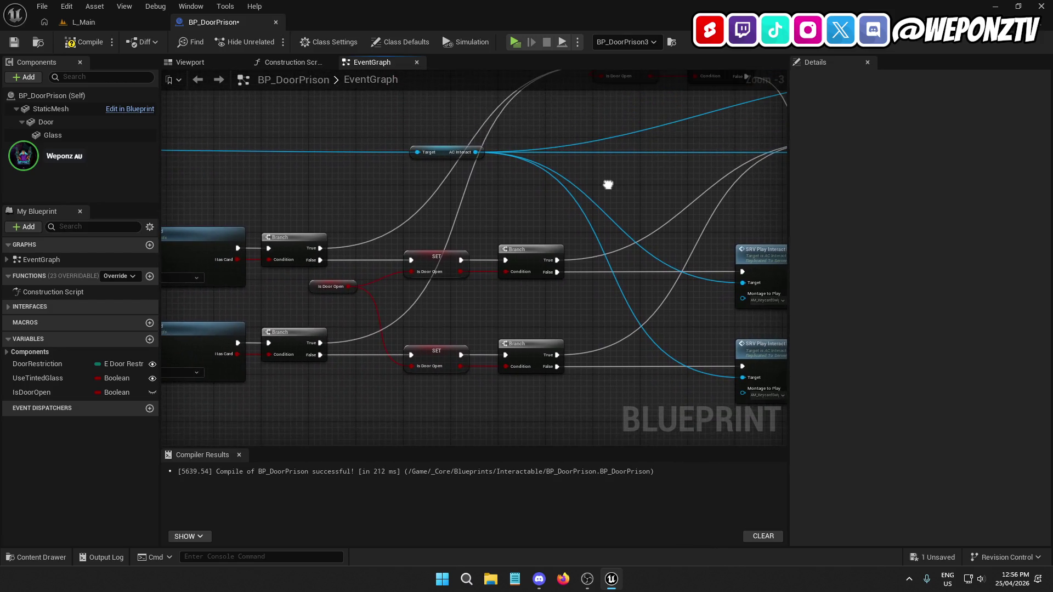
pyautogui.moveTo(315, 291)
pyautogui.mouseDown()
pyautogui.moveTo(315, 305)
pyautogui.moveTo(337, 299)
pyautogui.moveTo(482, 215)
pyautogui.mouseUp()
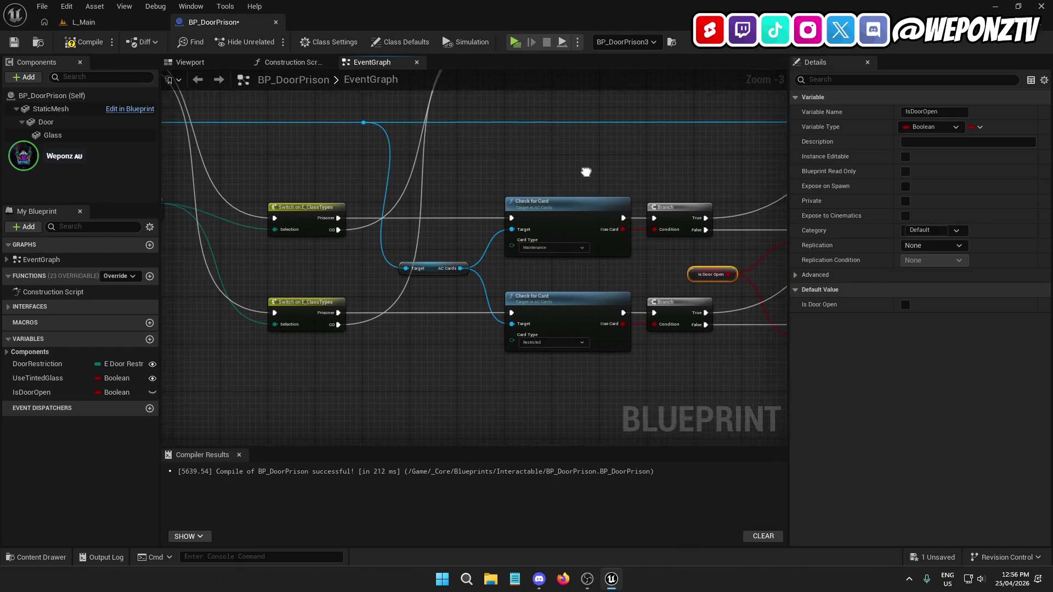
# Review the new Branch, montage, delay and door sound wiring across the graph
pyautogui.moveTo(663, 244); pyautogui.dragTo(533, 234)
pyautogui.moveTo(634, 243); pyautogui.dragTo(444, 268)
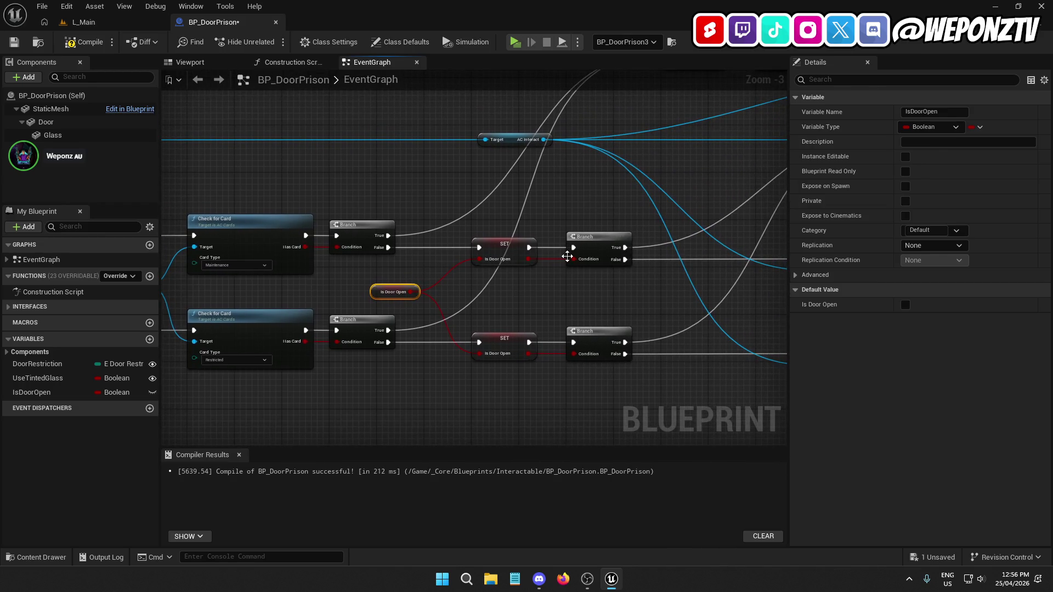
pyautogui.moveTo(661, 262)
pyautogui.mouseDown()
pyautogui.moveTo(565, 307)
pyautogui.moveTo(494, 308)
pyautogui.mouseUp()
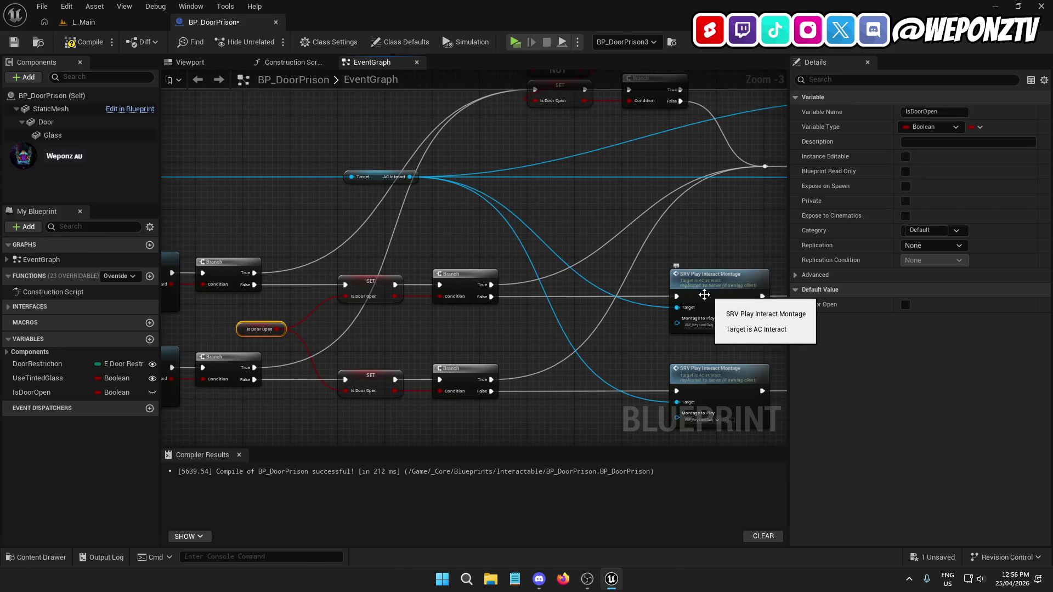
pyautogui.moveTo(709, 207); pyautogui.dragTo(399, 237)
pyautogui.moveTo(702, 201)
pyautogui.mouseDown()
pyautogui.moveTo(664, 176)
pyautogui.moveTo(882, 170)
pyautogui.moveTo(936, 143)
pyautogui.mouseUp()
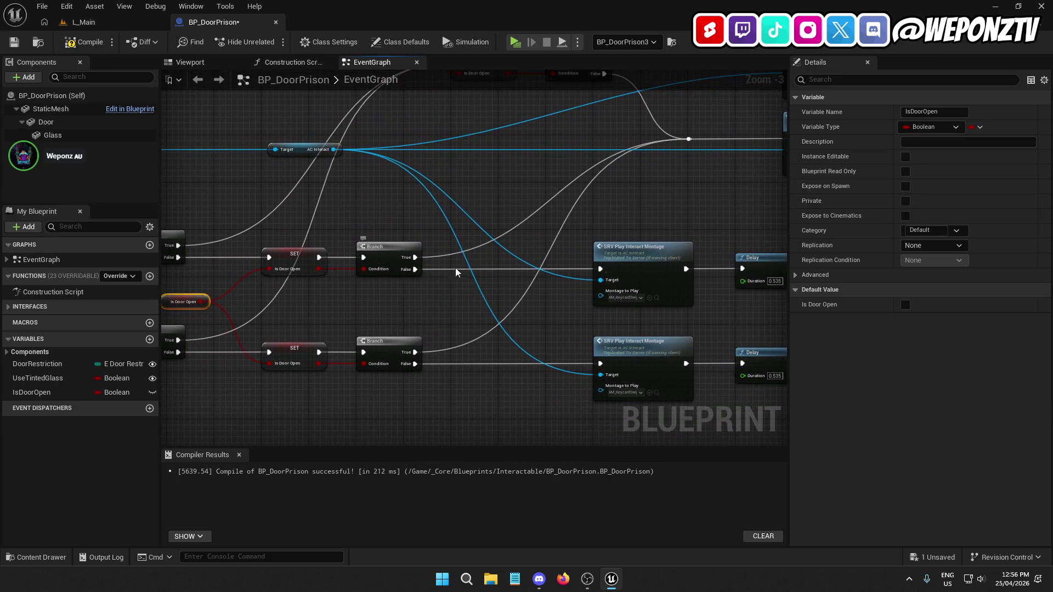
pyautogui.click(637, 259)
pyautogui.moveTo(626, 257)
pyautogui.mouseDown()
pyautogui.moveTo(432, 252)
pyautogui.moveTo(485, 251)
pyautogui.moveTo(300, 124)
pyautogui.mouseUp()
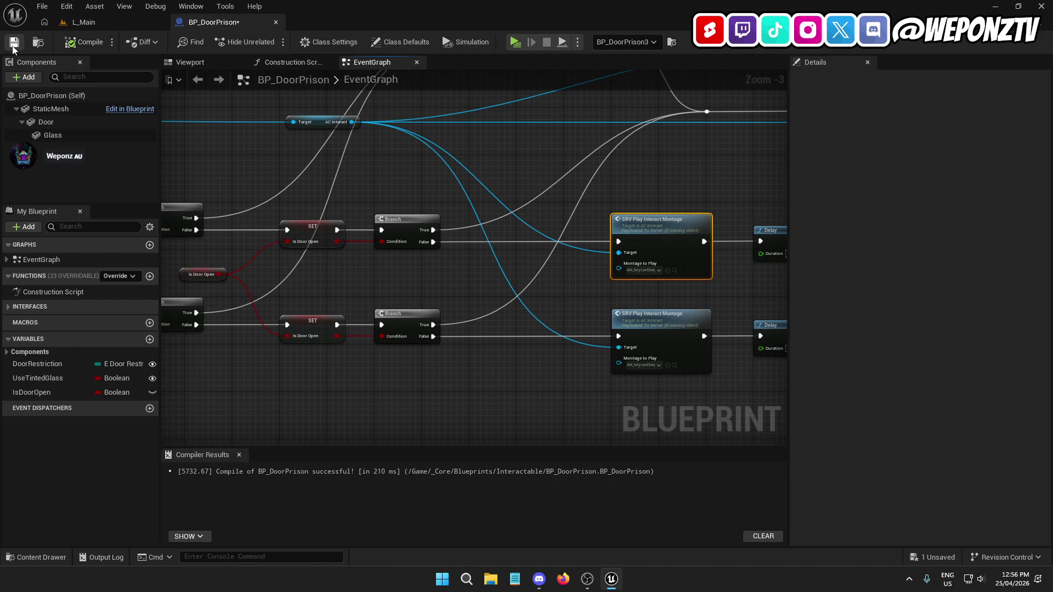
pyautogui.moveTo(363, 137)
pyautogui.mouseDown()
pyautogui.moveTo(320, 275)
pyautogui.moveTo(519, 200)
pyautogui.moveTo(536, 233)
pyautogui.moveTo(526, 289)
pyautogui.moveTo(275, 301)
pyautogui.moveTo(307, 284)
pyautogui.moveTo(411, 179)
pyautogui.moveTo(400, 228)
pyautogui.moveTo(444, 228)
pyautogui.mouseUp()
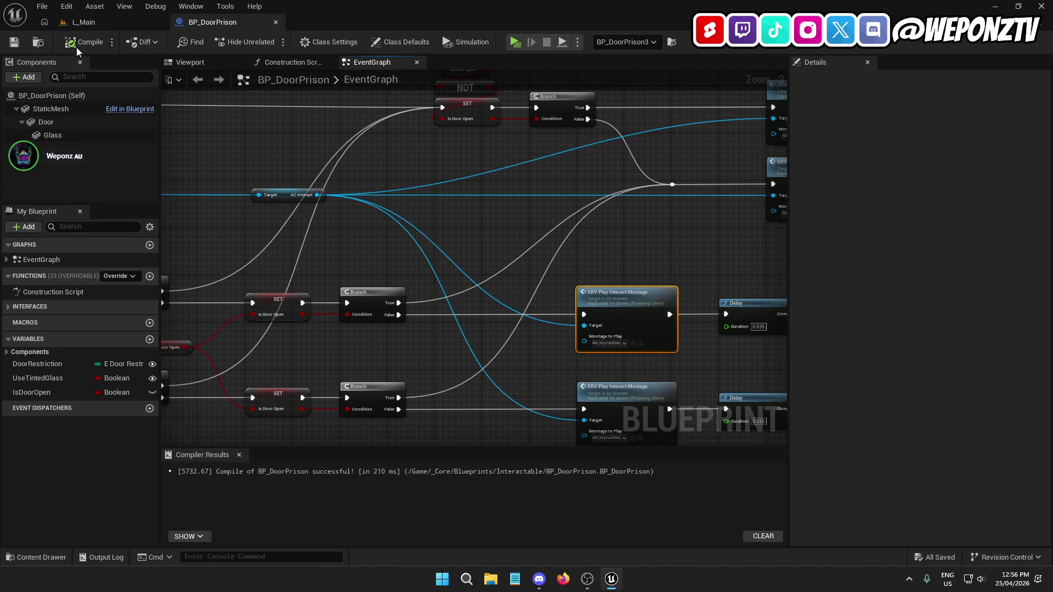
pyautogui.click(116, 24)
pyautogui.click(270, 42)
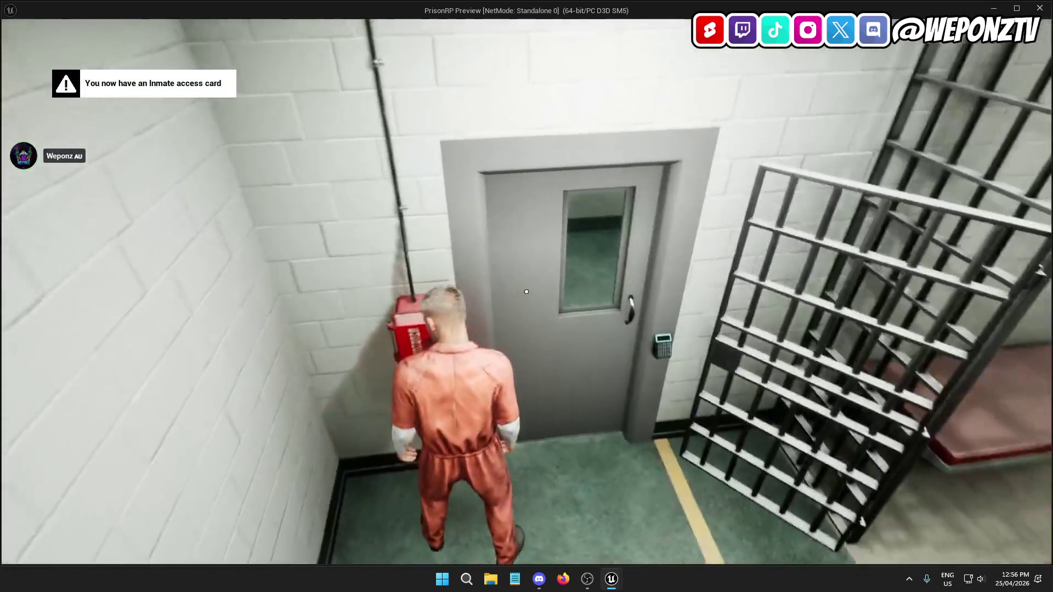
pyautogui.press('w')
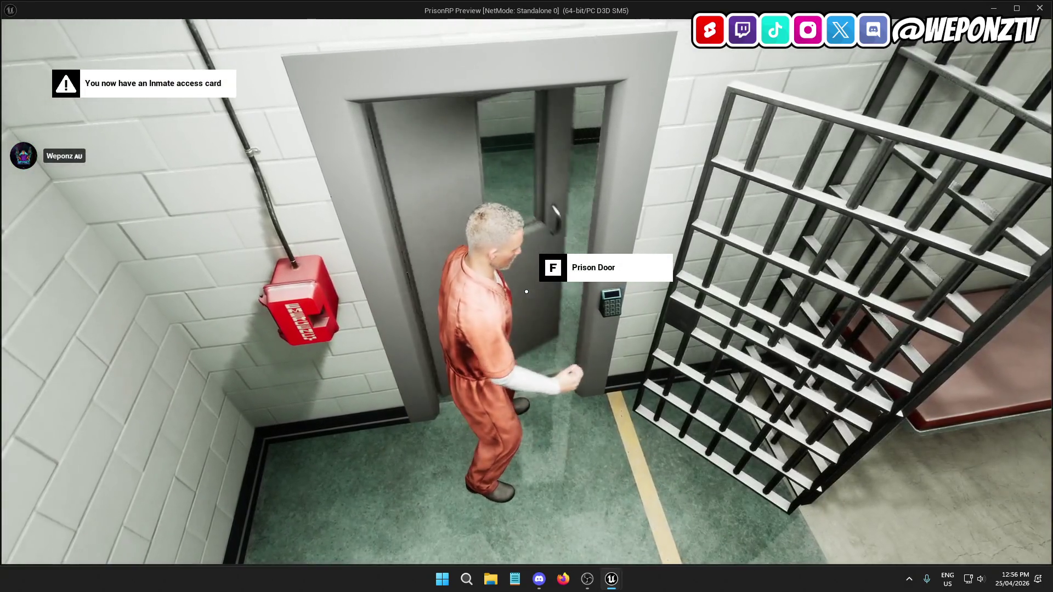
pyautogui.press('w')
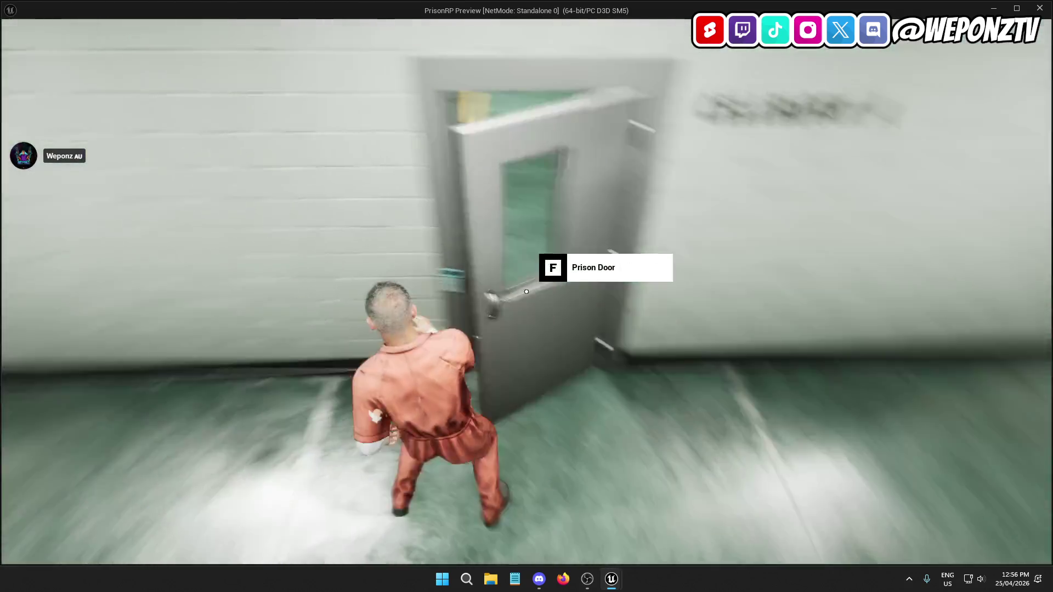
pyautogui.press('w')
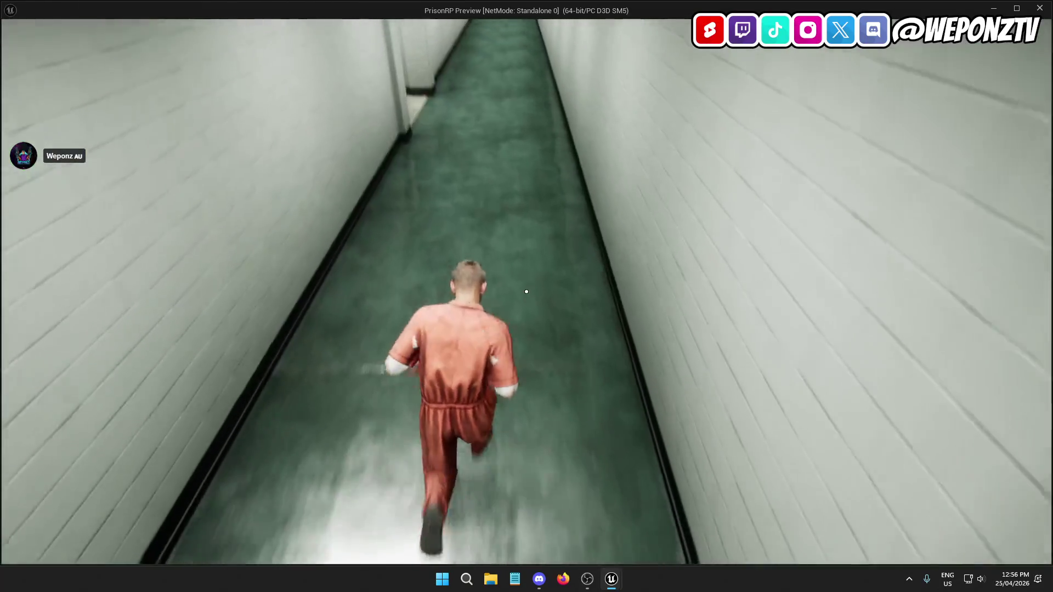
pyautogui.press('w')
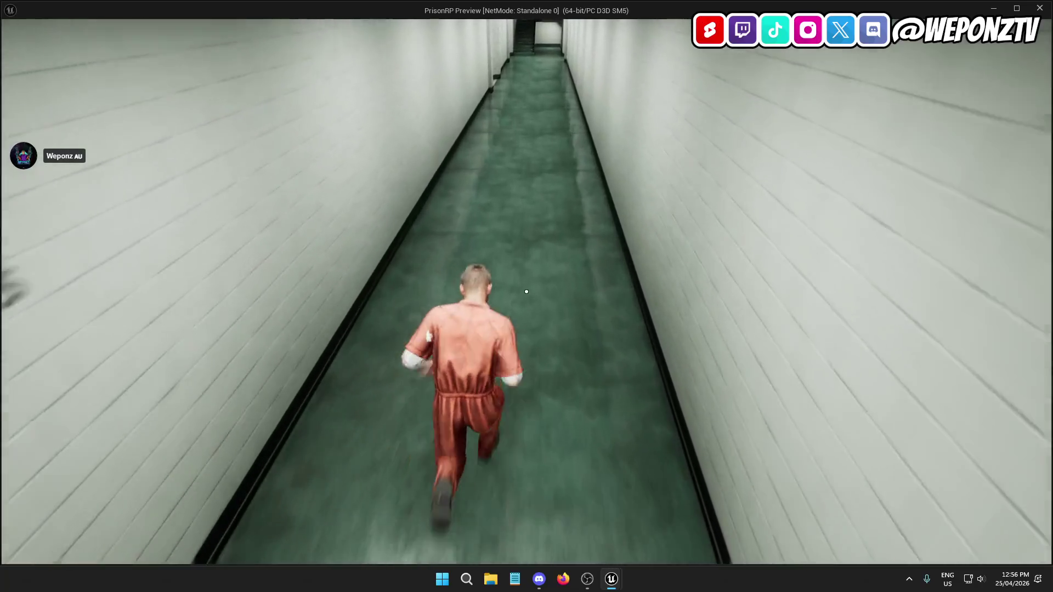
pyautogui.press('w')
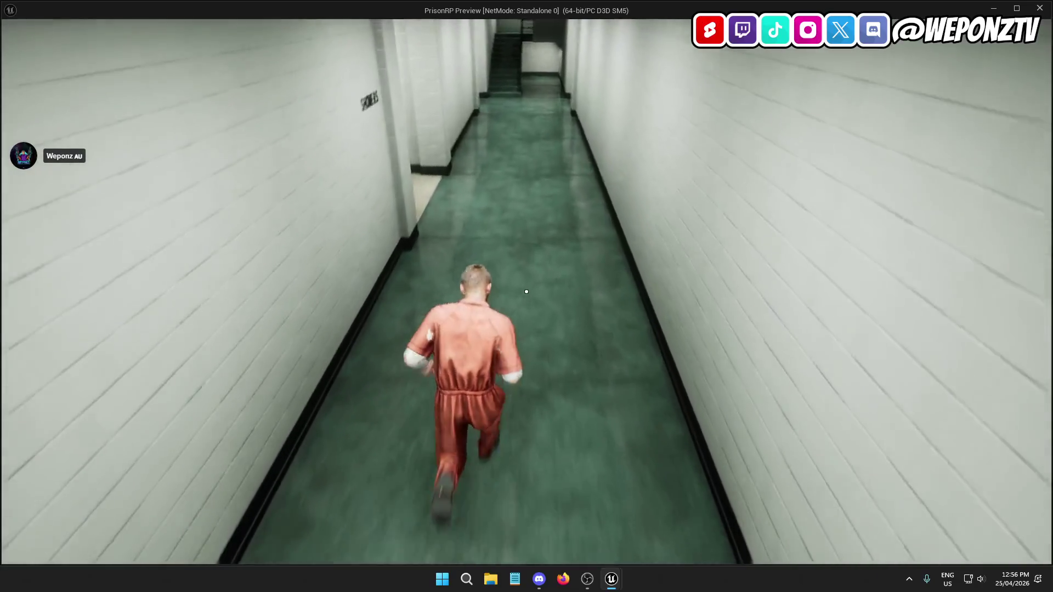
pyautogui.press('w')
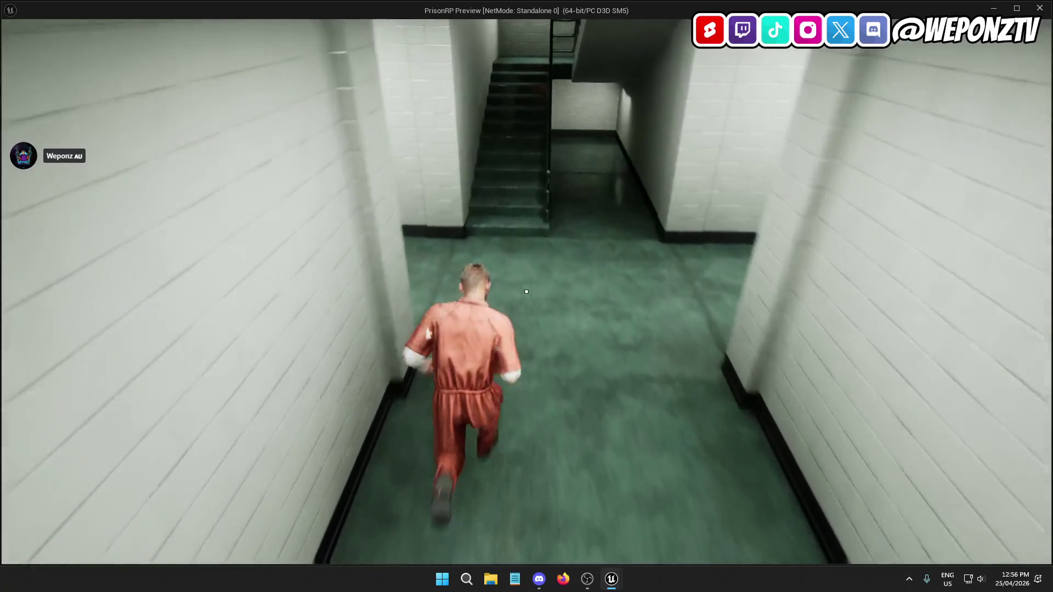
pyautogui.press('w')
pyautogui.press('w')
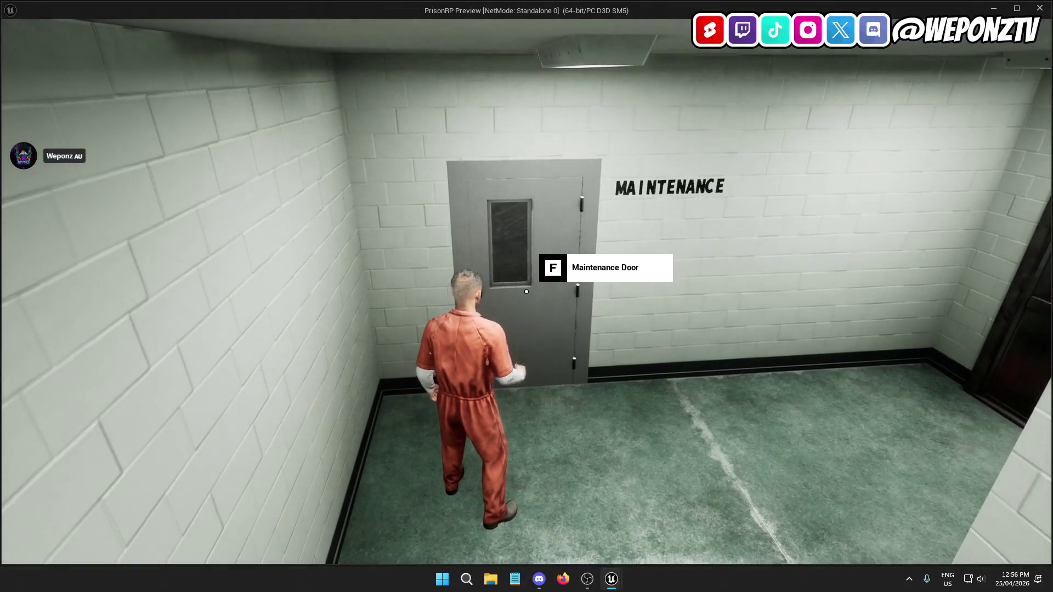
pyautogui.press('w')
pyautogui.press('w')
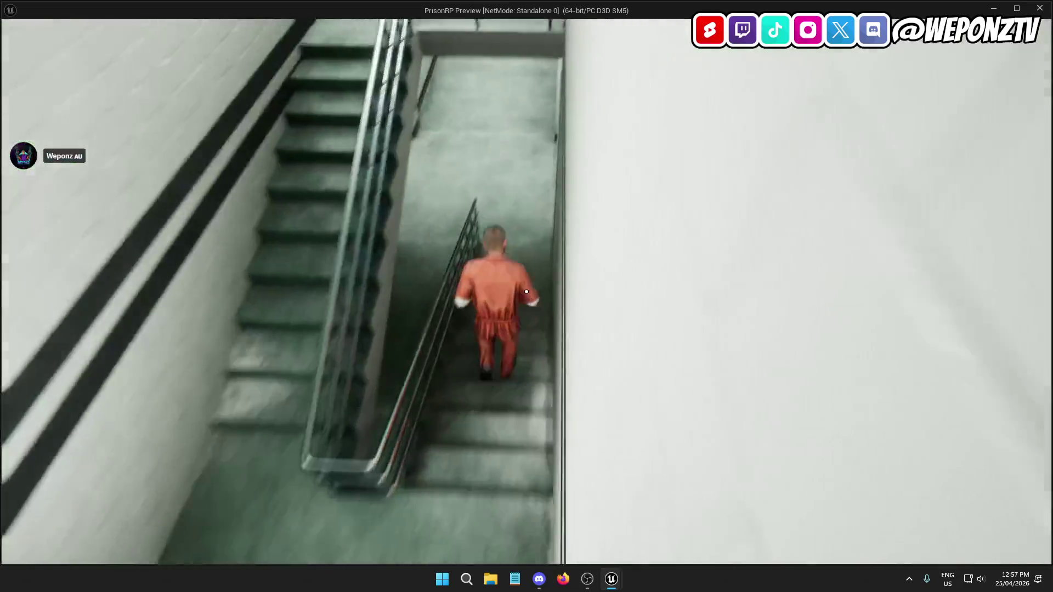
pyautogui.press('Escape')
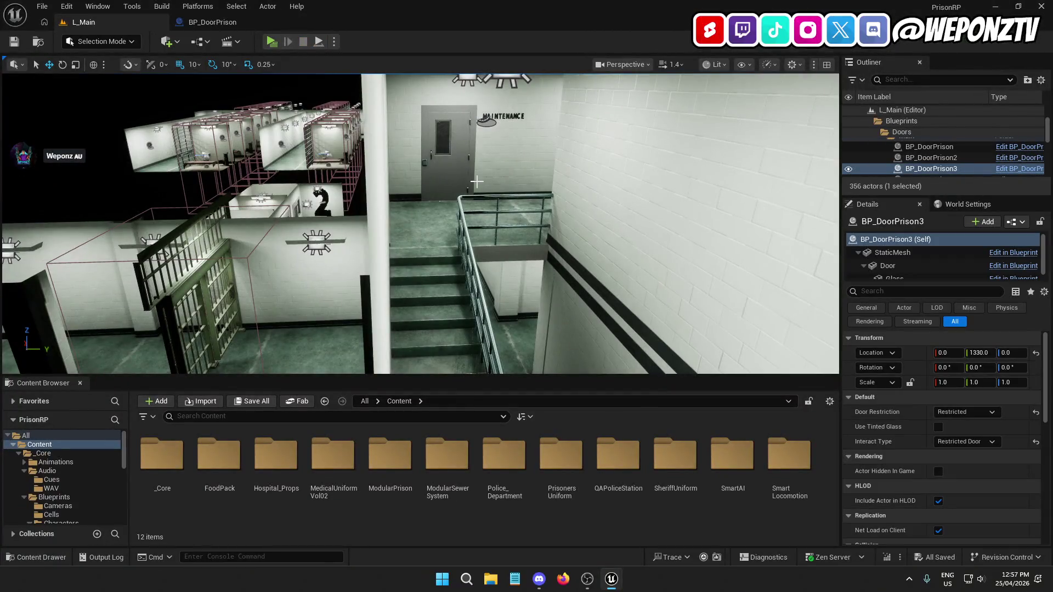
# Check the maintenance door and collapse the Doors and Blueprints folders in the Outliner
pyautogui.click(452, 161)
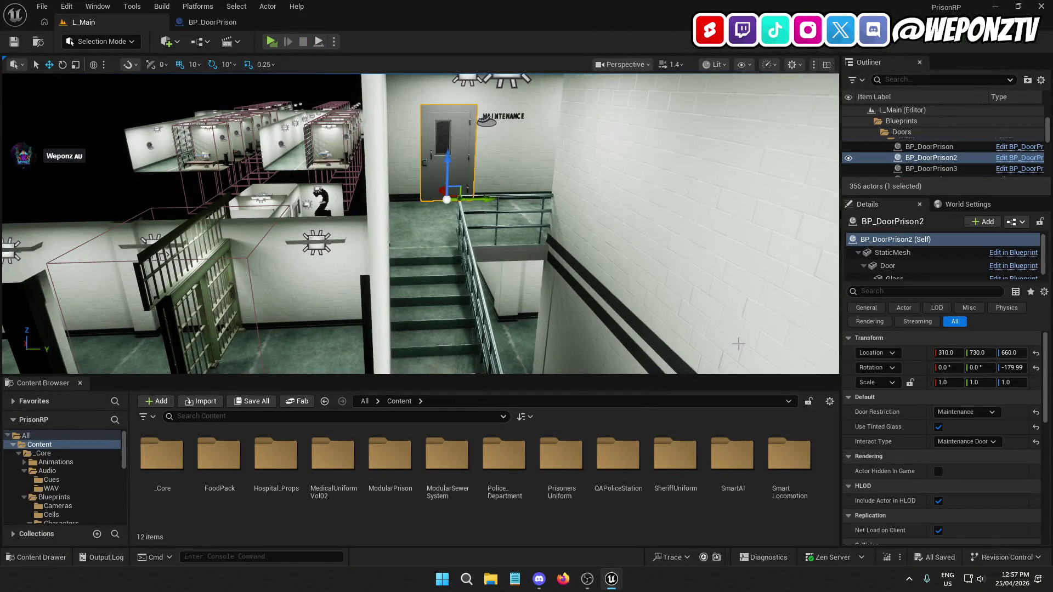
pyautogui.scroll(-15, 560, 269)
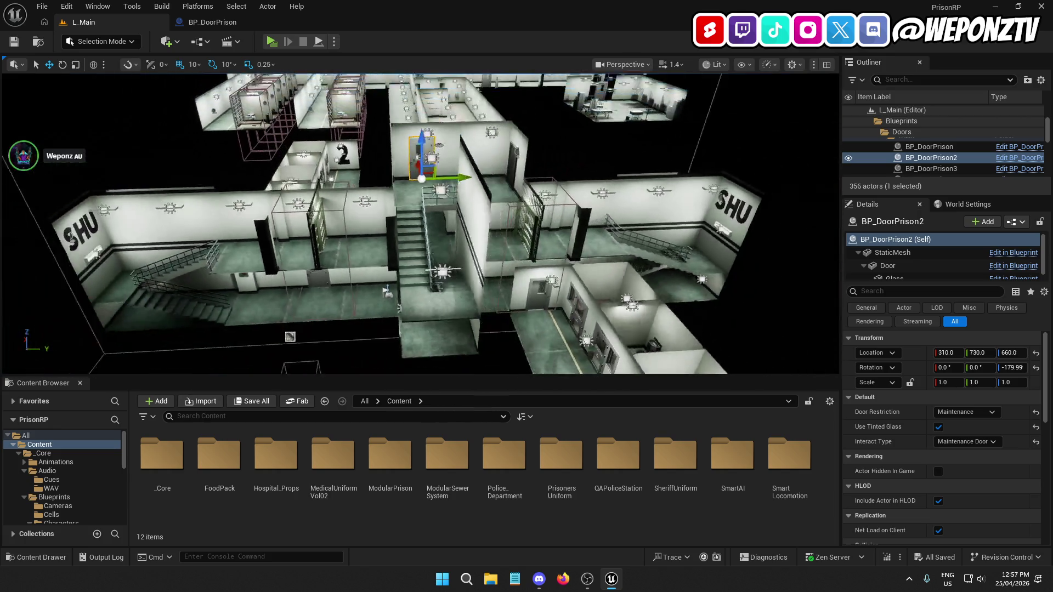
pyautogui.click(583, 167)
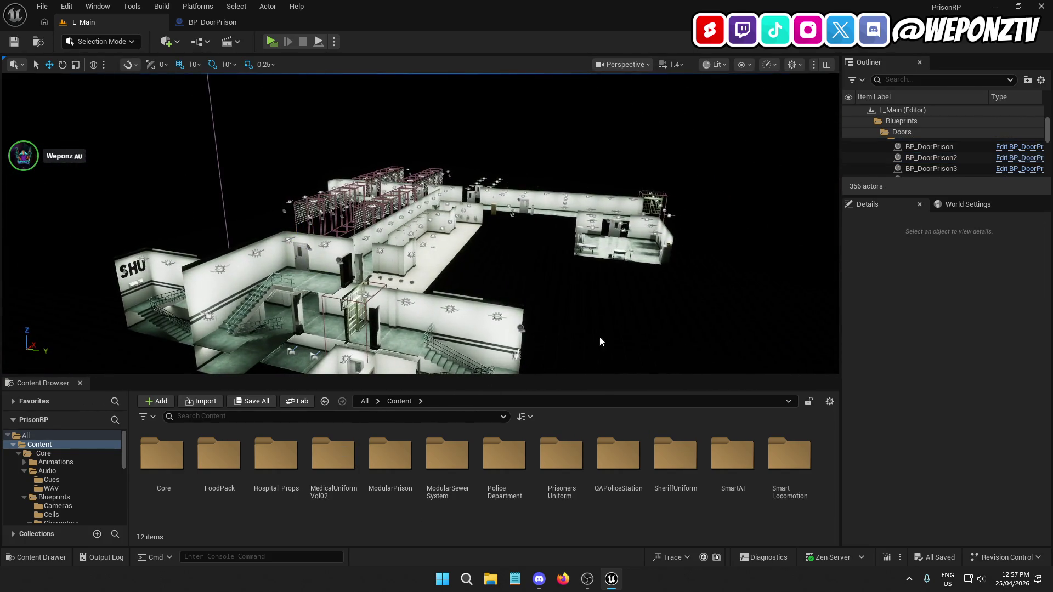
pyautogui.scroll(5, 901, 159)
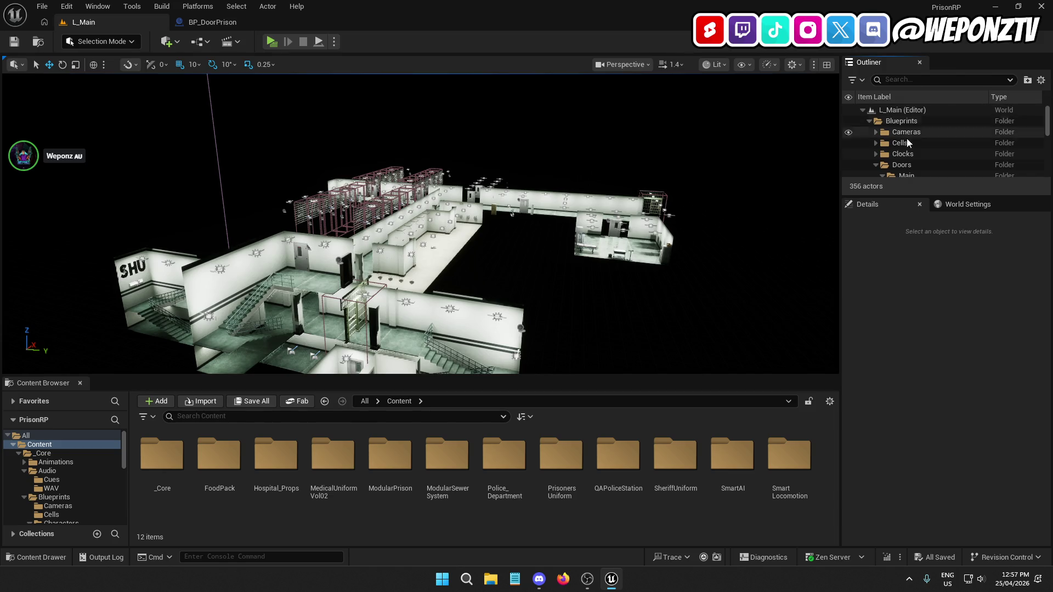
pyautogui.click(875, 165)
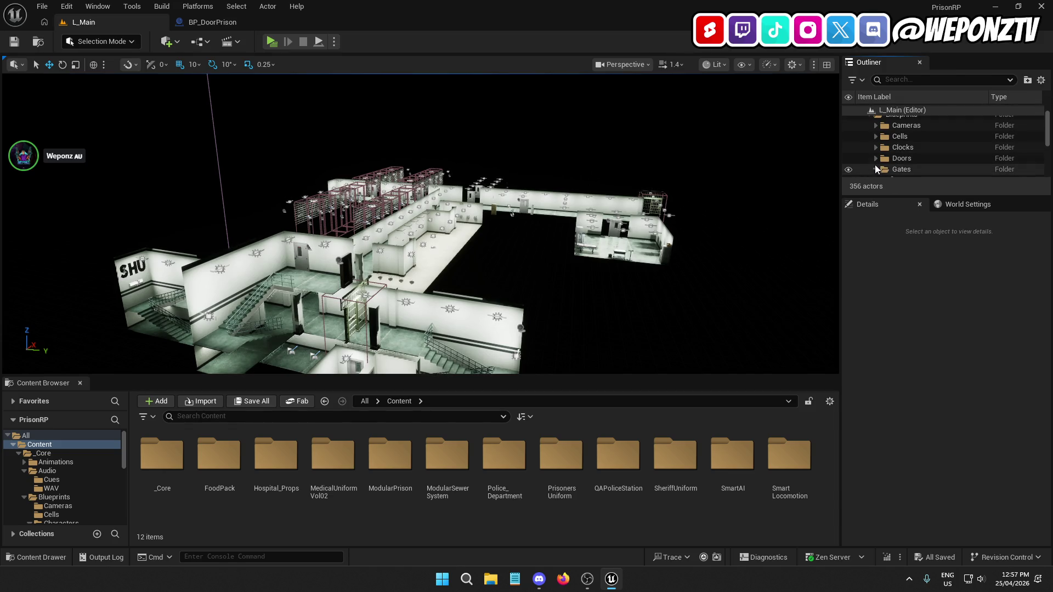
pyautogui.scroll(1, 899, 164)
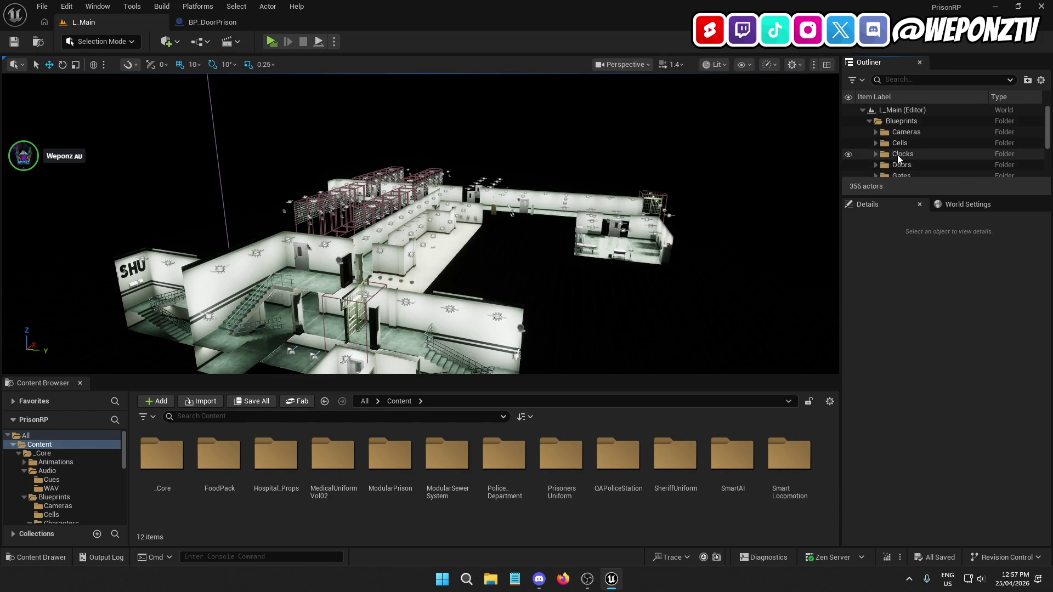
pyautogui.click(868, 120)
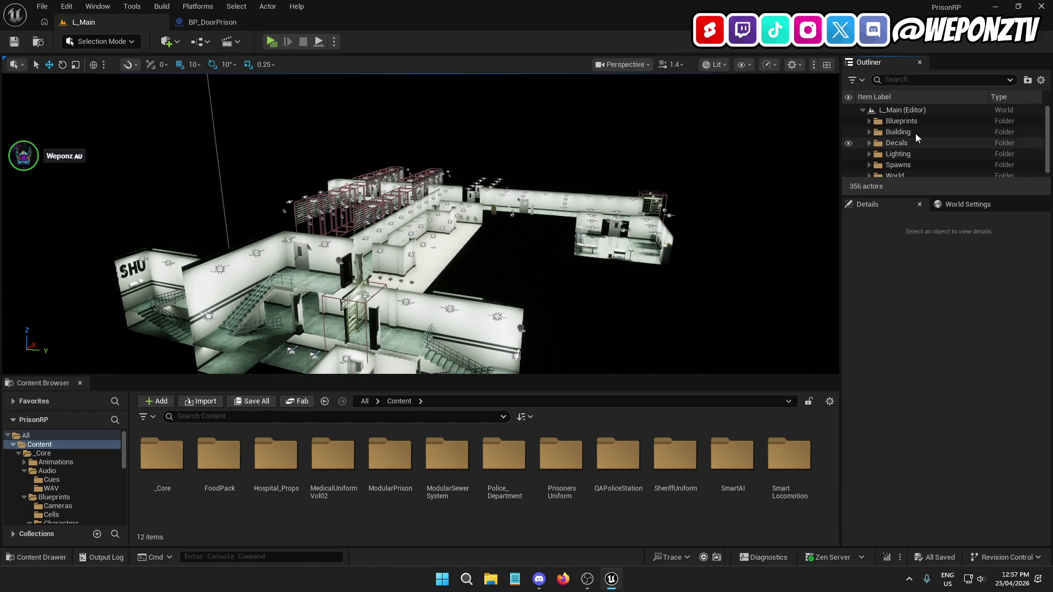
pyautogui.click(43, 6)
pyautogui.click(69, 139)
pyautogui.click(42, 6)
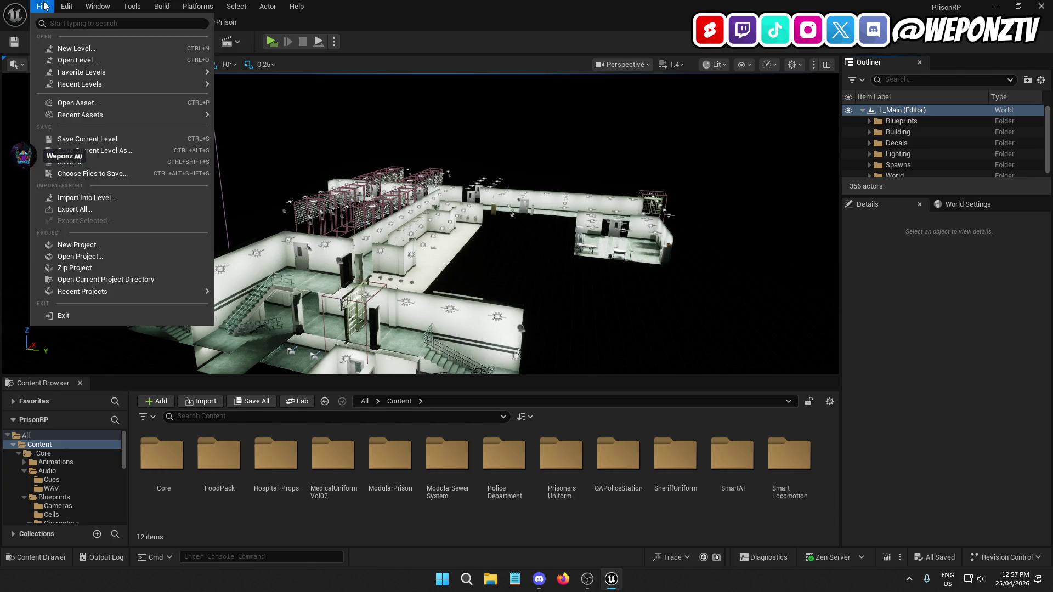
pyautogui.click(70, 162)
# Inspect player starts PlayerStart26 and PlayerStart27, then collapse the Spawns folder
pyautogui.moveTo(326, 207); pyautogui.dragTo(325, 208)
pyautogui.moveTo(547, 214); pyautogui.dragTo(547, 215)
pyautogui.click(493, 187)
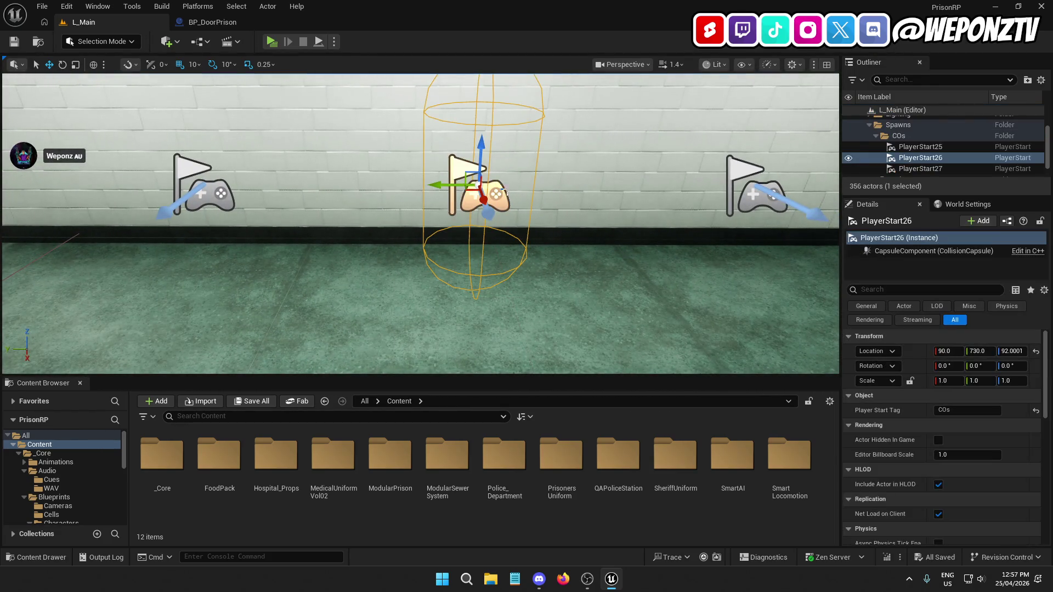
pyautogui.click(753, 192)
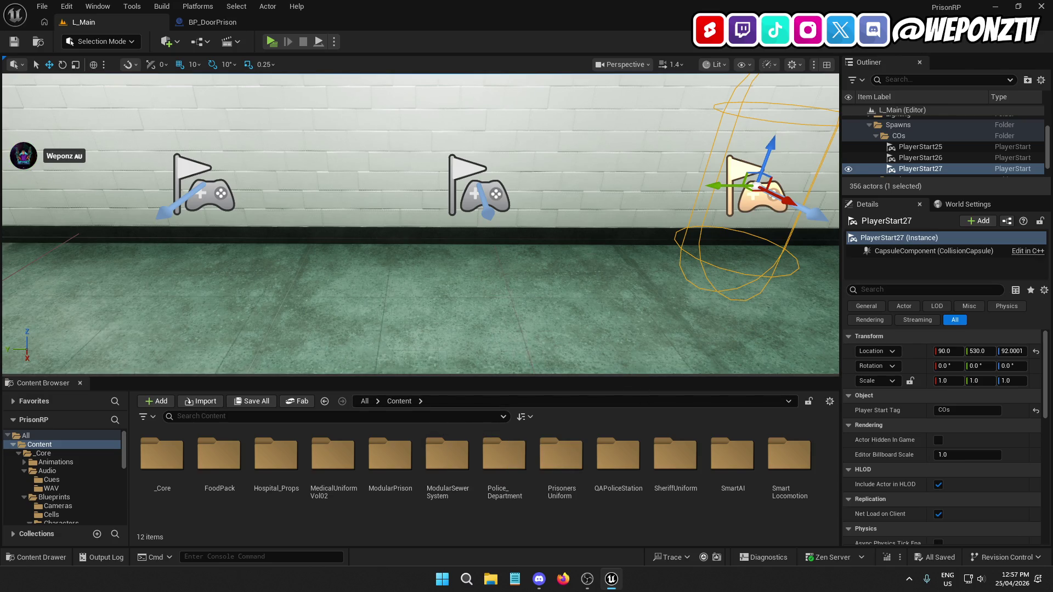
pyautogui.scroll(-10, 618, 116)
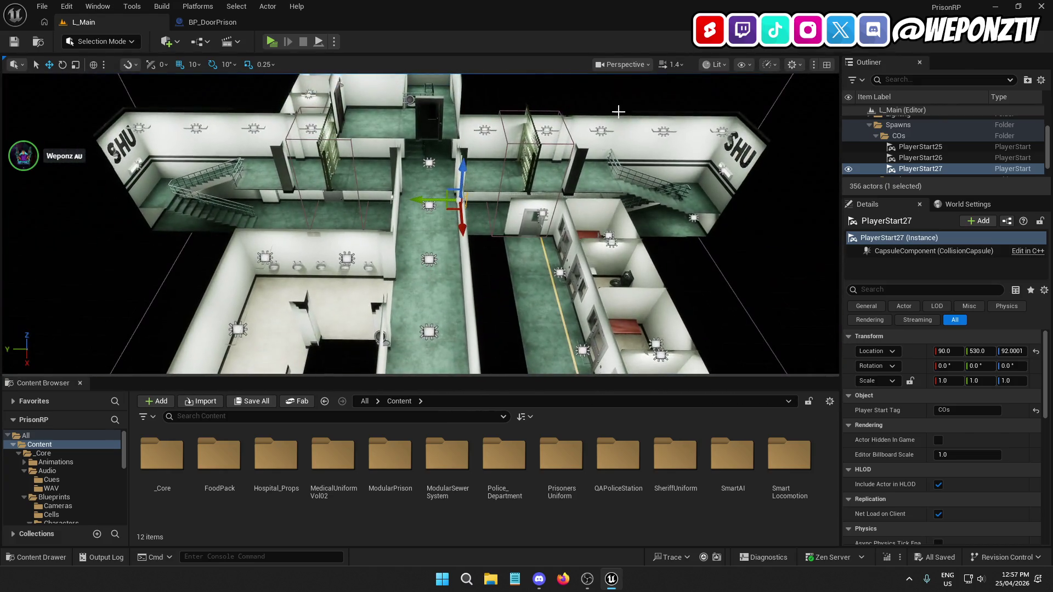
pyautogui.click(616, 106)
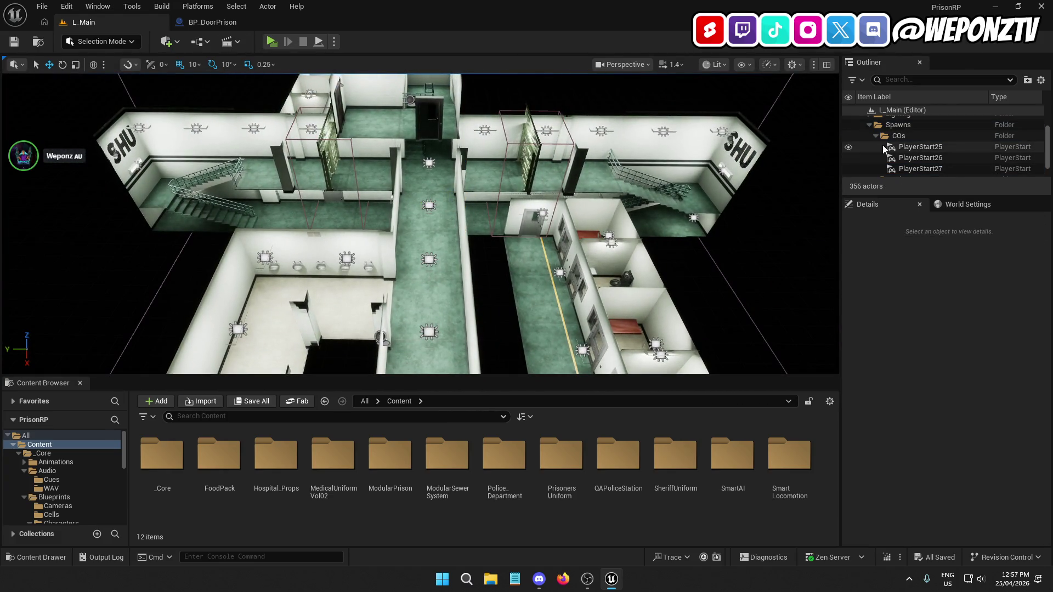
pyautogui.click(869, 139)
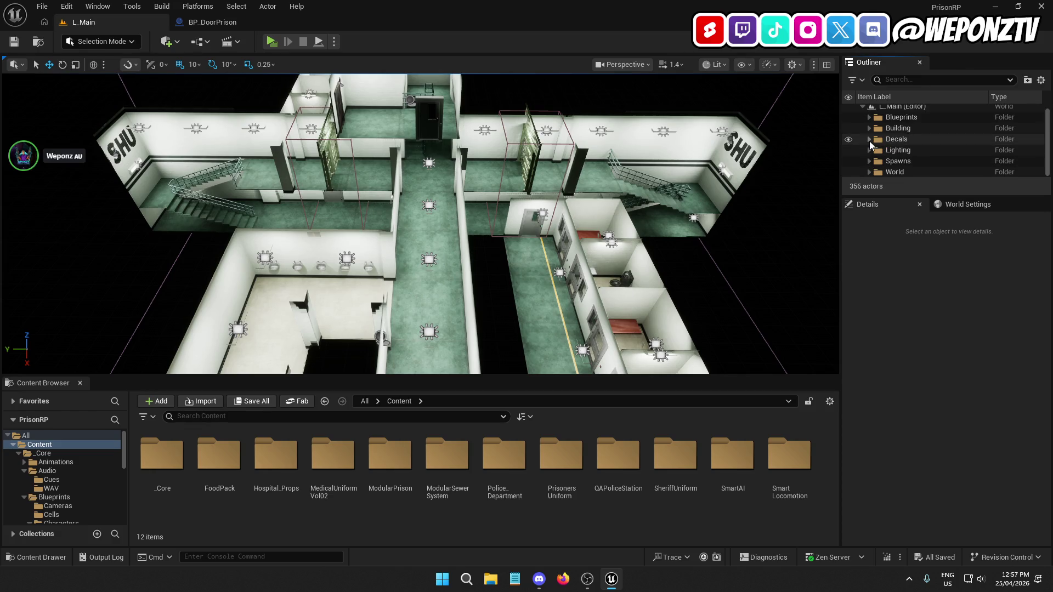
pyautogui.scroll(1, 905, 143)
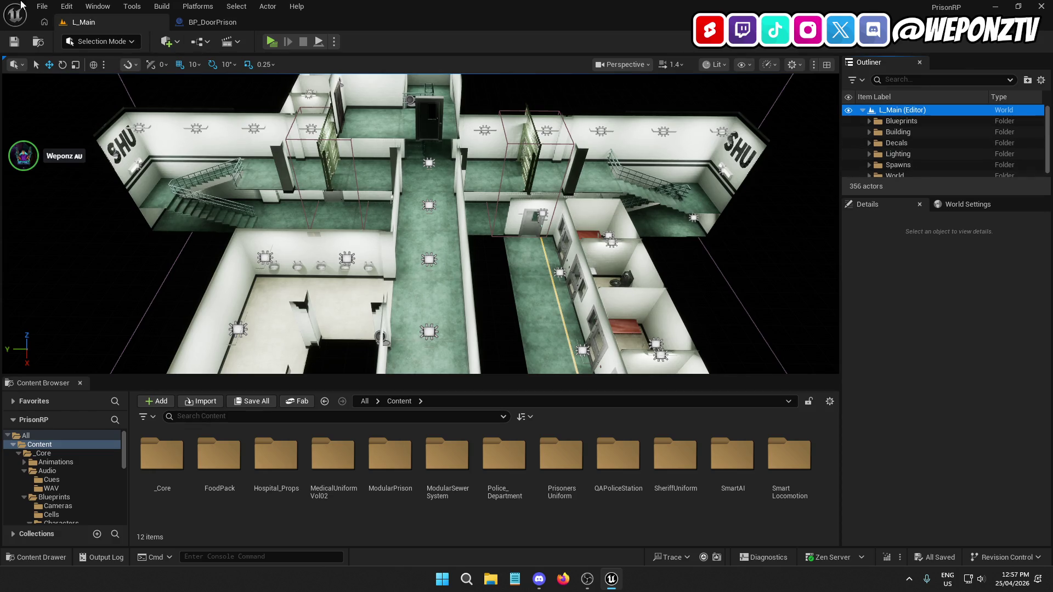
# Save all unsaved work and browse back to the Content folder
pyautogui.click(42, 6)
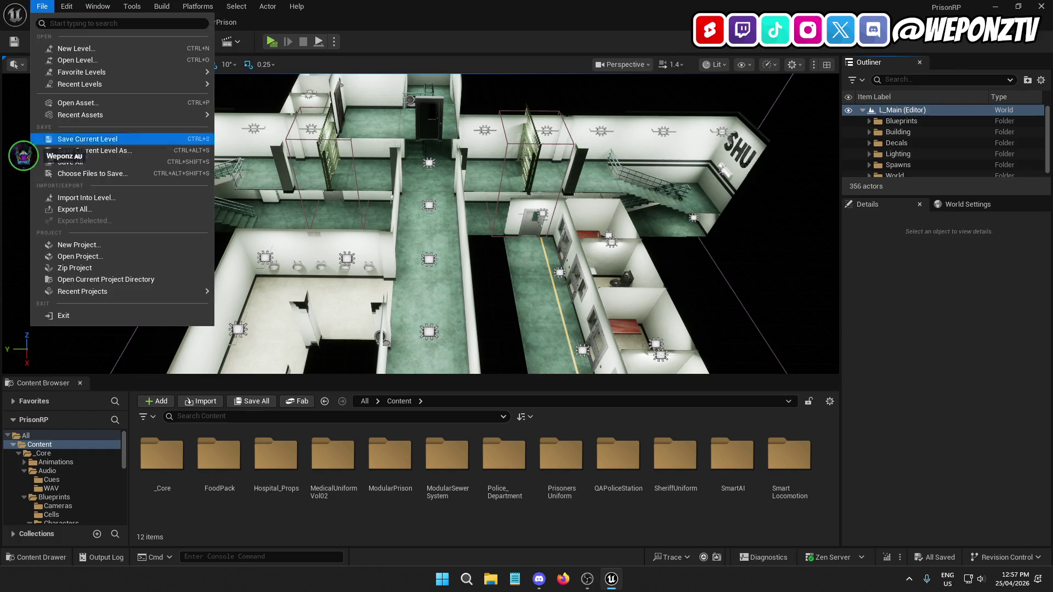
pyautogui.click(75, 168)
pyautogui.doubleClick(162, 454)
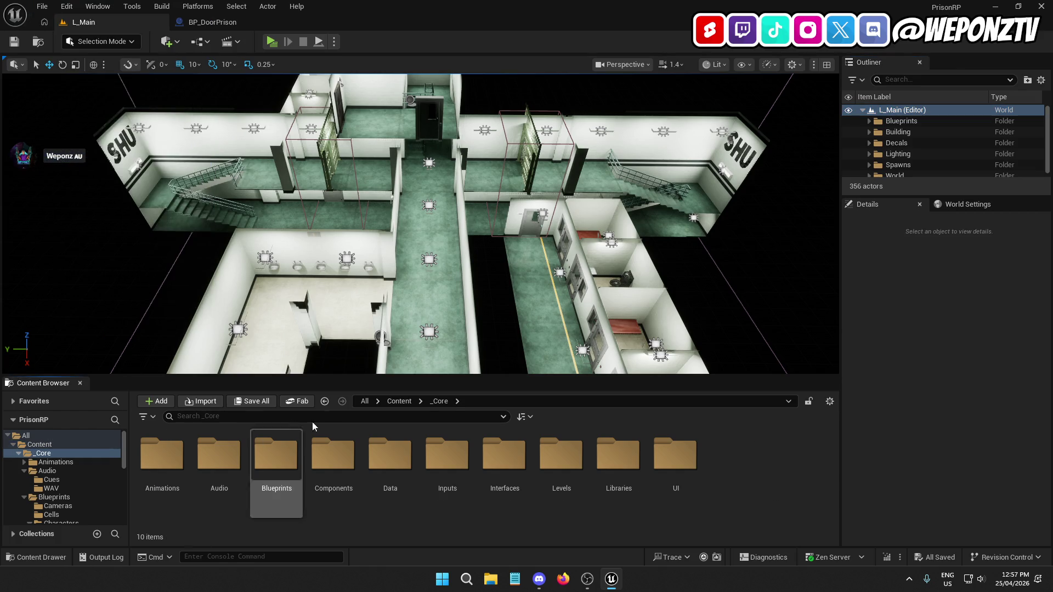
pyautogui.click(365, 401)
pyautogui.rightClick(161, 454)
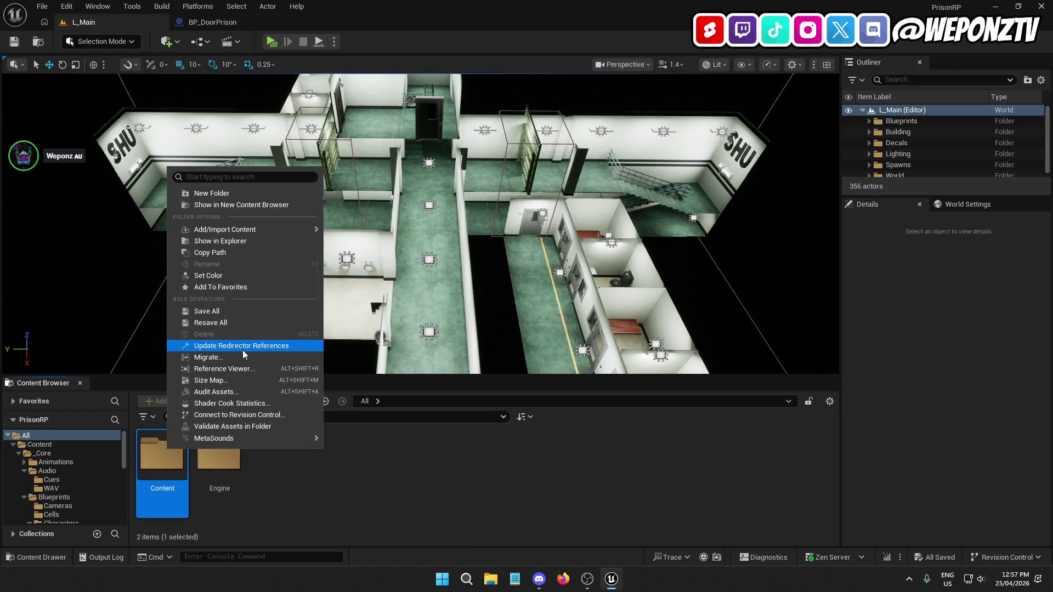
pyautogui.click(162, 461)
pyautogui.doubleClick(162, 460)
# From the desktop, open UE5 Projects > PrisonRP > Text and open Bugs.txt in Notepad
pyautogui.press('super+d')
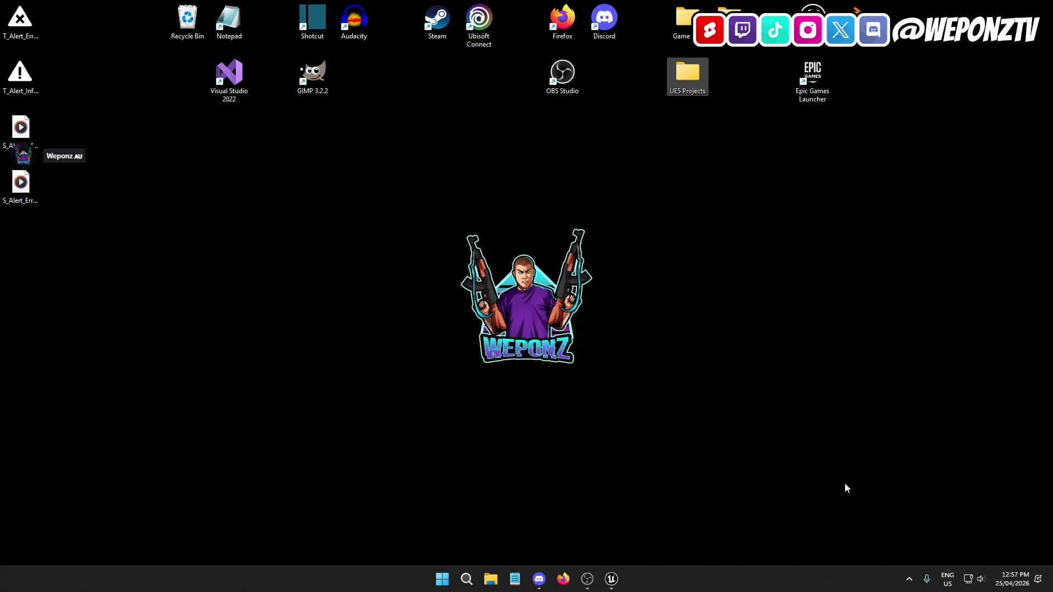
pyautogui.doubleClick(697, 79)
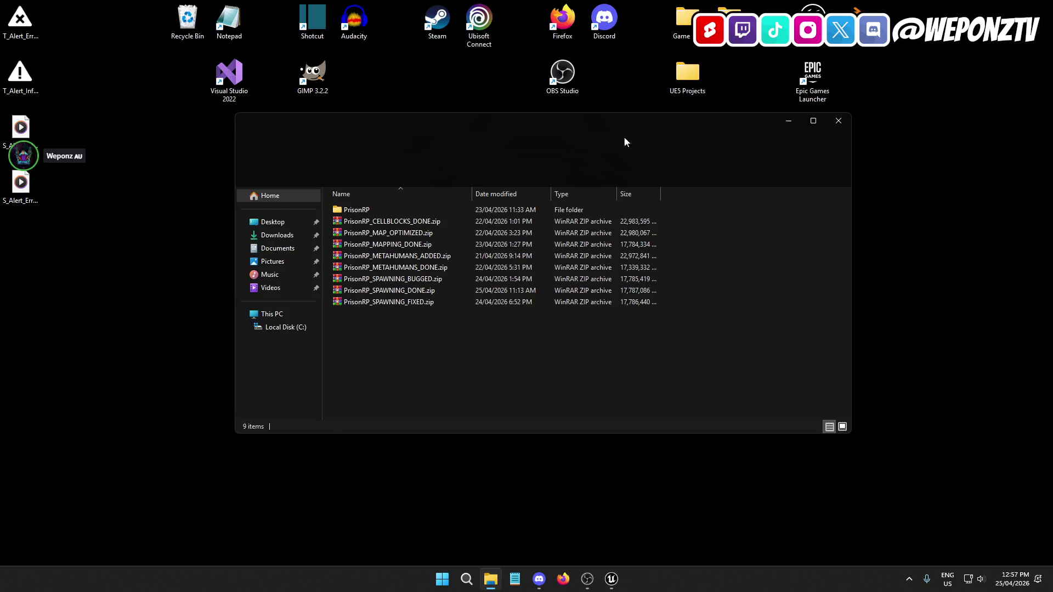
pyautogui.doubleClick(415, 212)
pyautogui.doubleClick(387, 271)
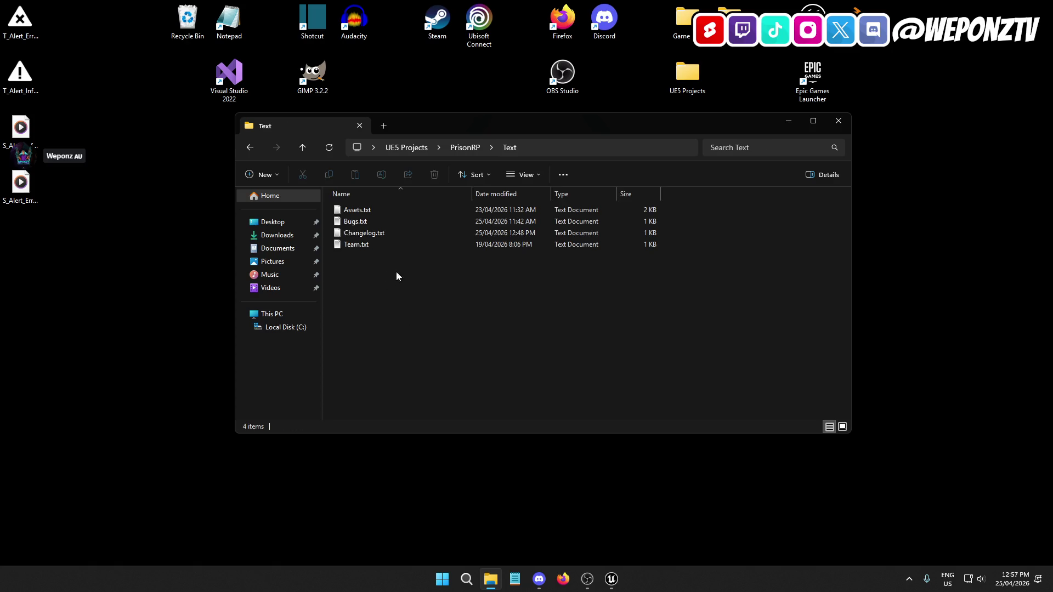
pyautogui.doubleClick(381, 222)
pyautogui.write('Create inventory system')
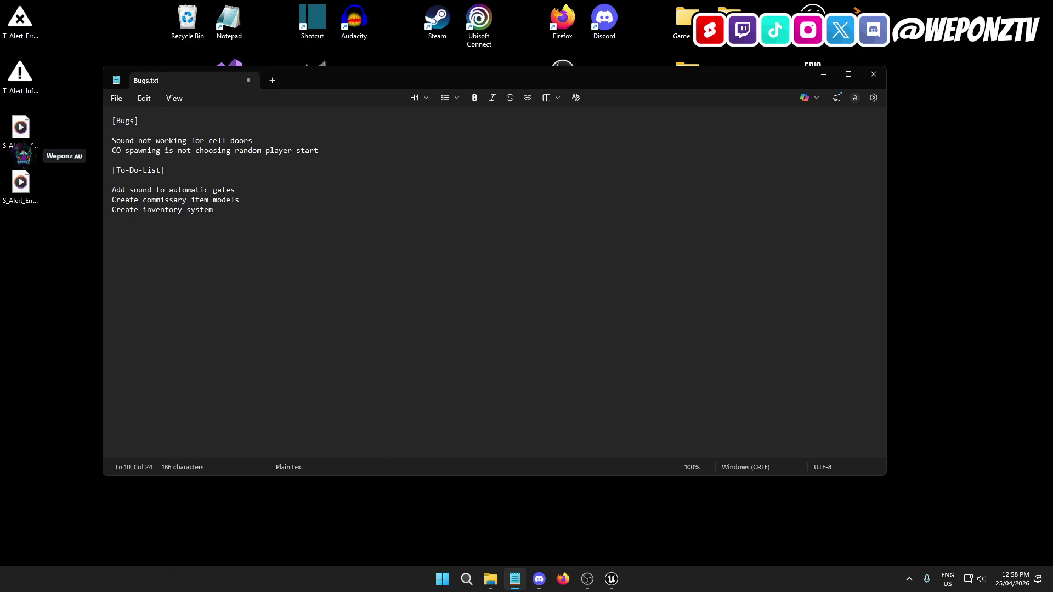
# Finish the inventory and pickup system to-do lines and save Bugs.txt
pyautogui.press('Return')
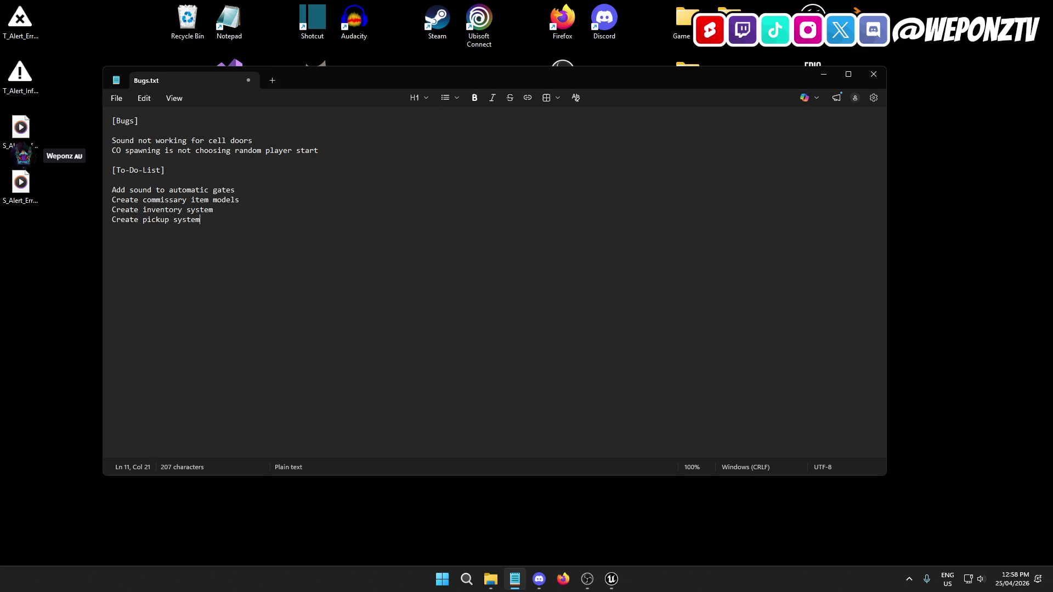
pyautogui.click(116, 98)
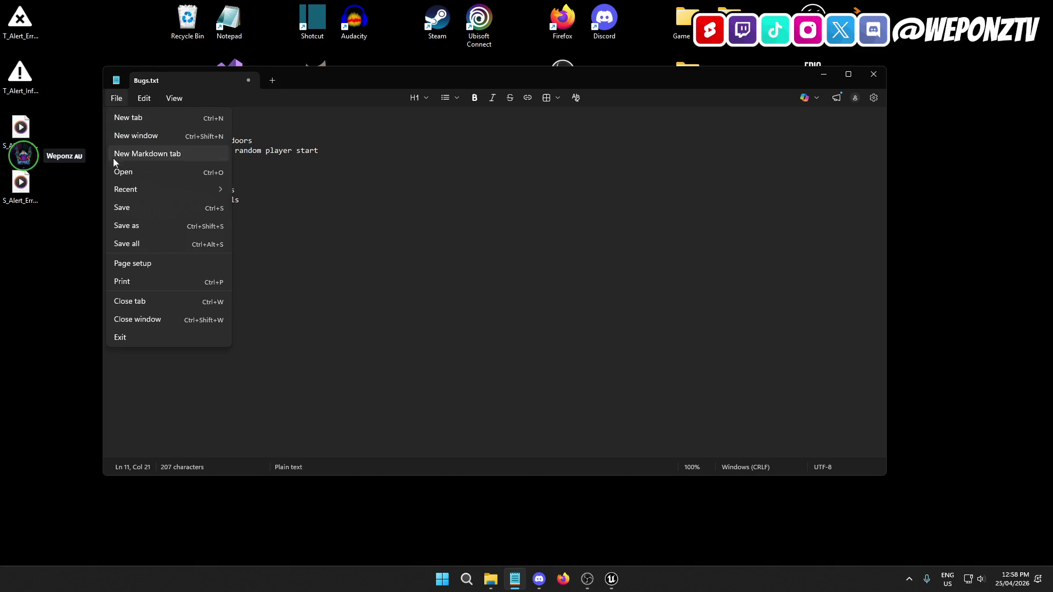
pyautogui.click(124, 207)
# Close Notepad and File Explorer and return to the Unreal Editor
pyautogui.click(873, 75)
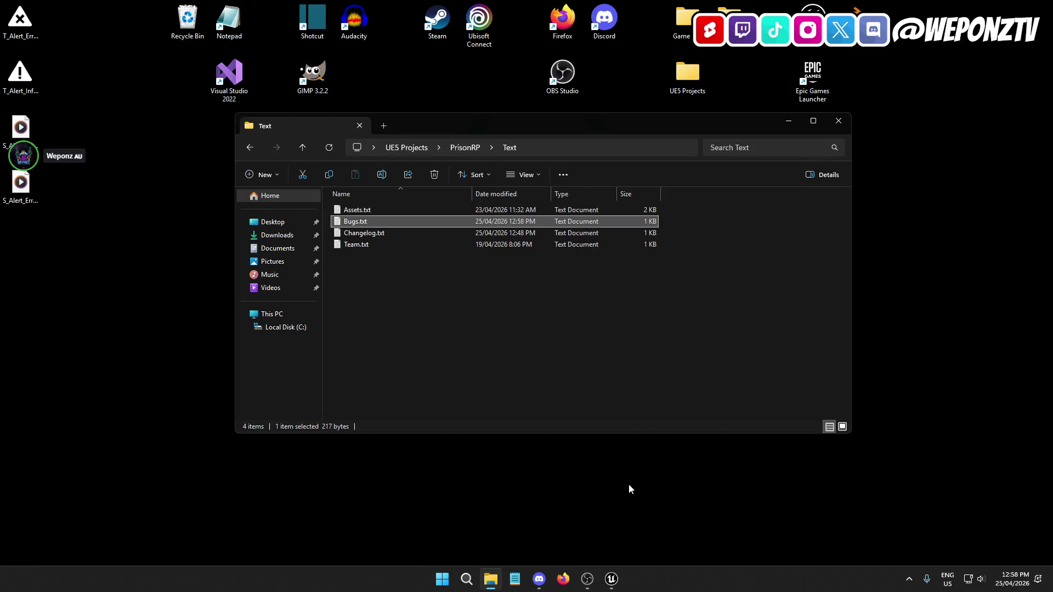
pyautogui.click(837, 120)
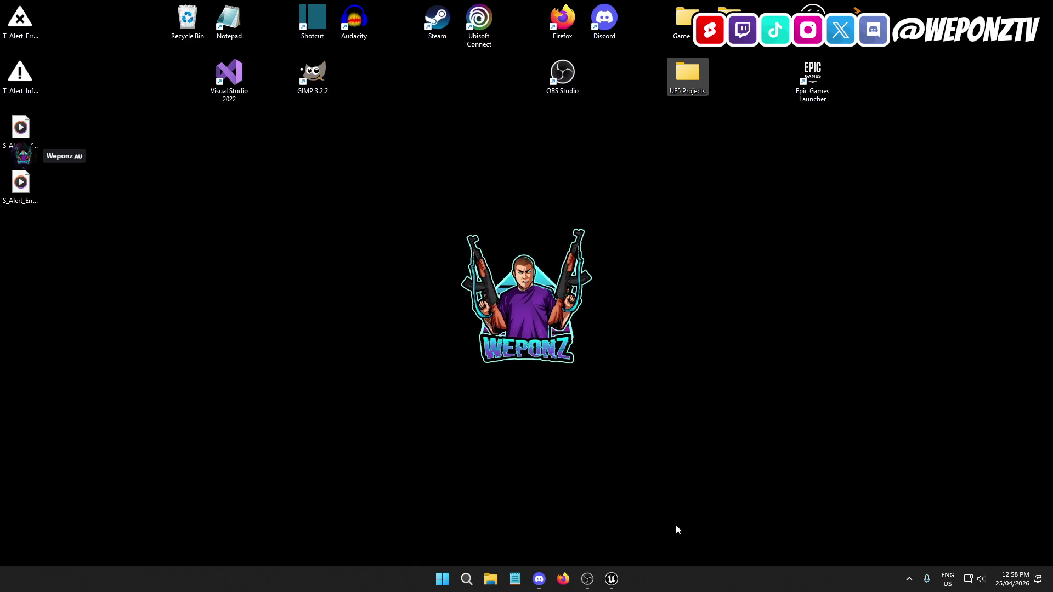
pyautogui.click(590, 582)
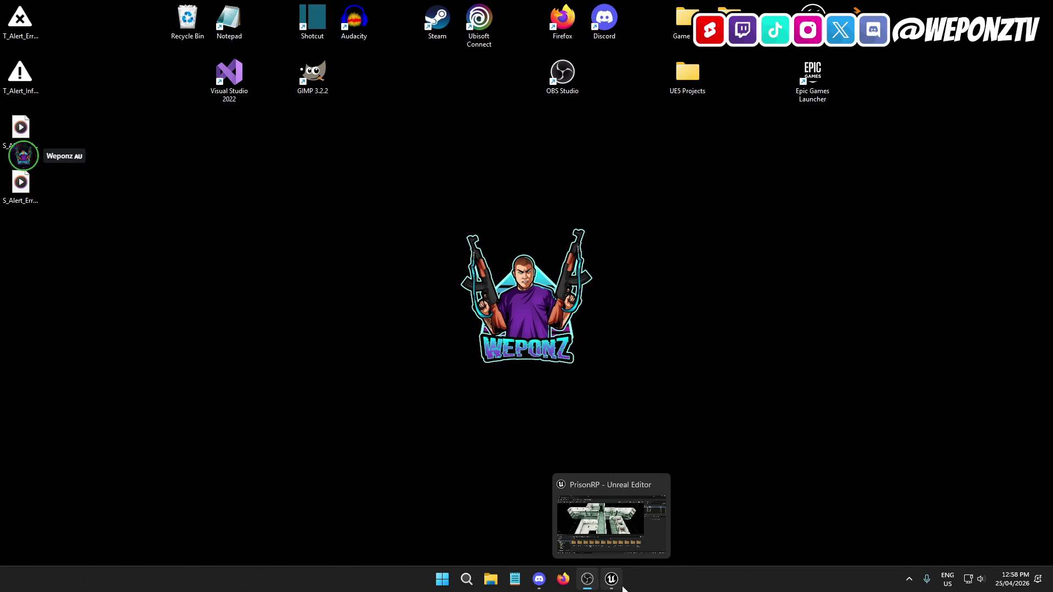
pyautogui.click(616, 586)
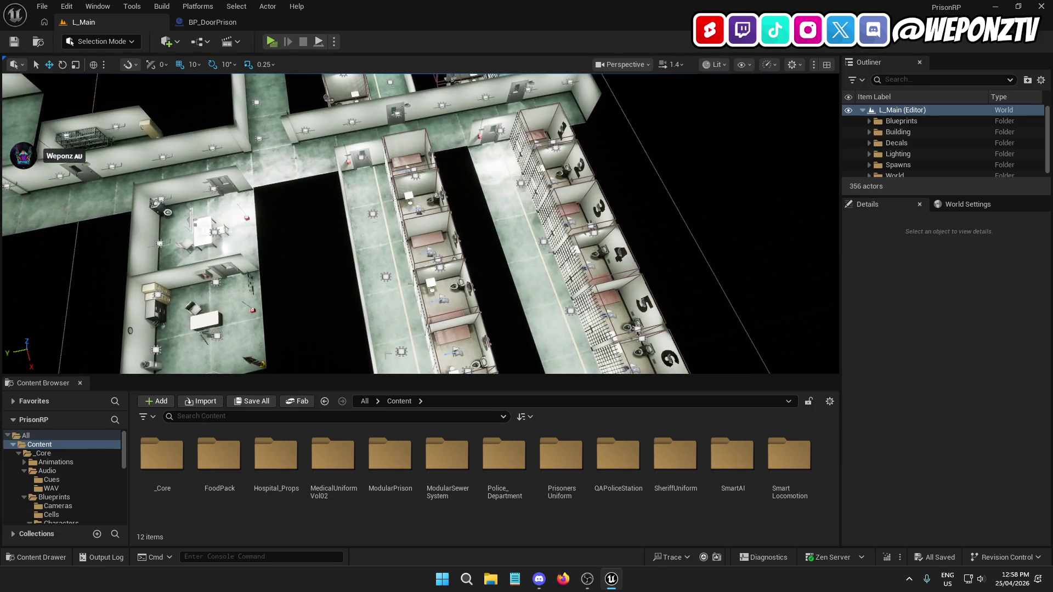
# Open E_ClassTypes from _Core > Data > Enums, change Prisoner's display name to Inmate, and save
pyautogui.doubleClick(162, 455)
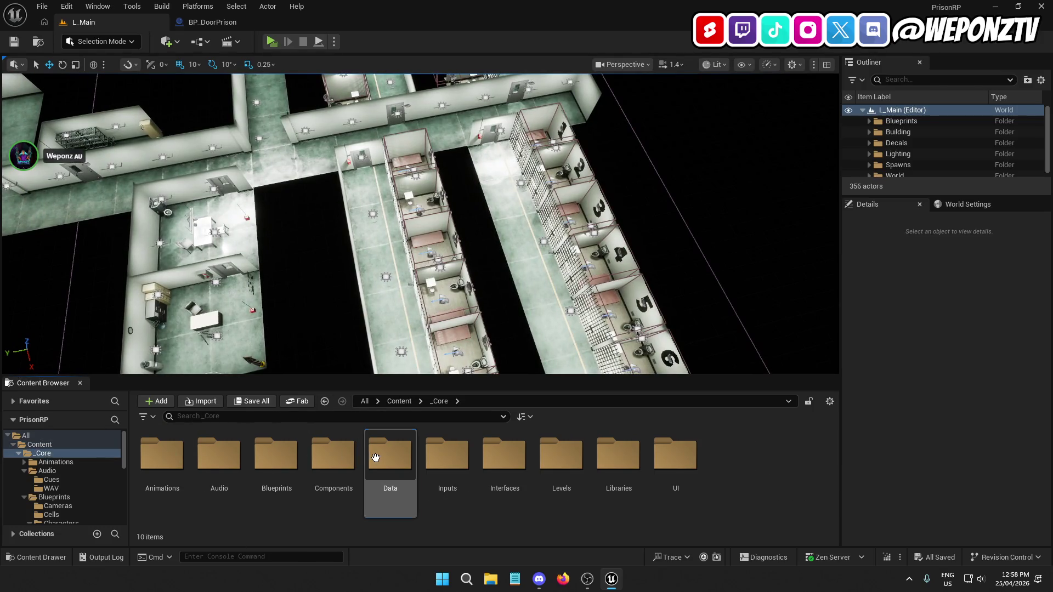
pyautogui.doubleClick(376, 458)
pyautogui.doubleClick(161, 455)
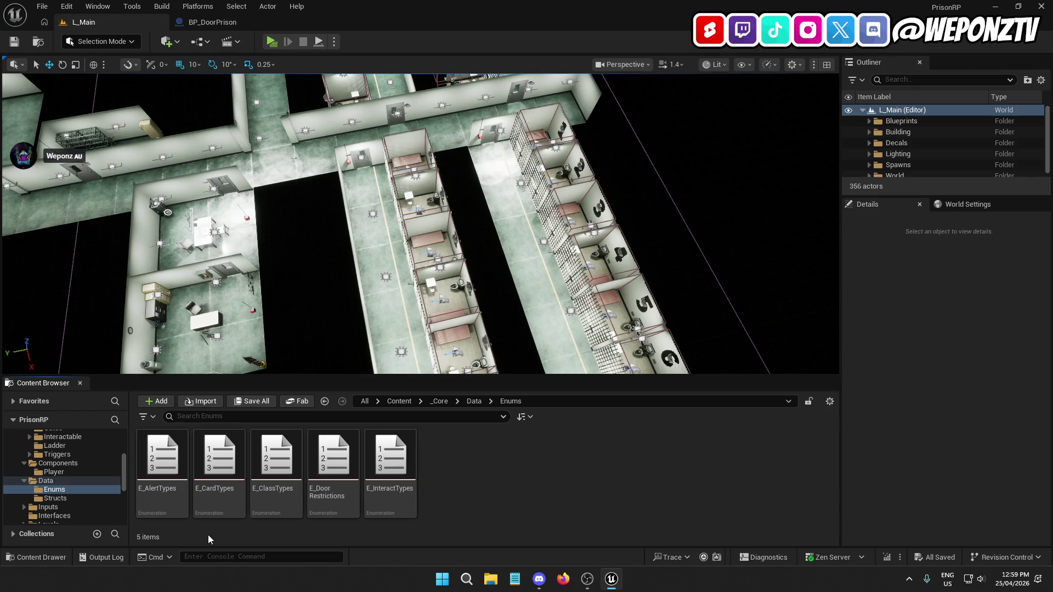
pyautogui.doubleClick(276, 455)
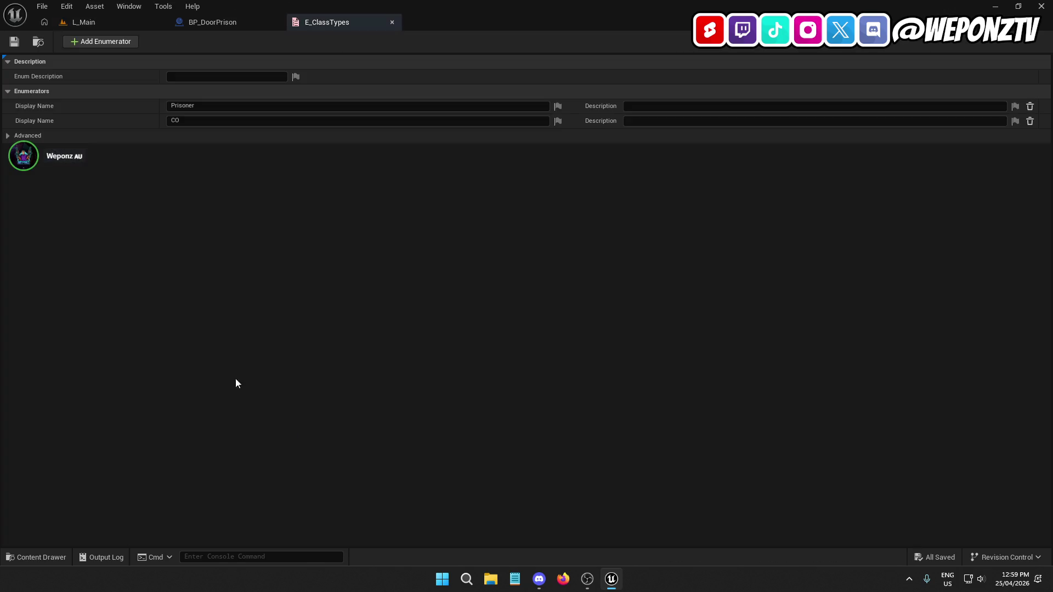
pyautogui.write('Inmate')
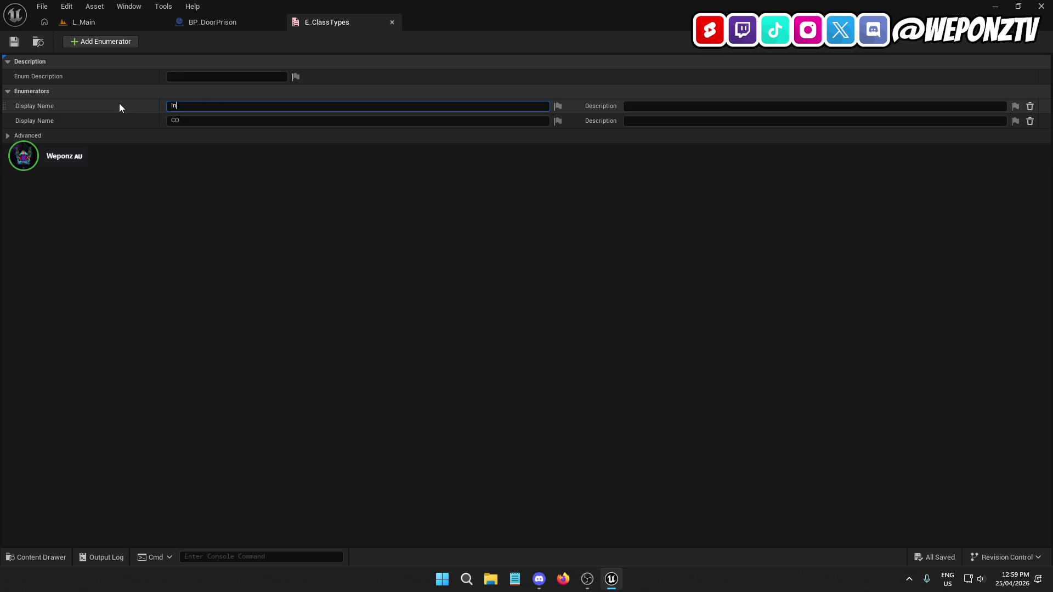
pyautogui.press('Return')
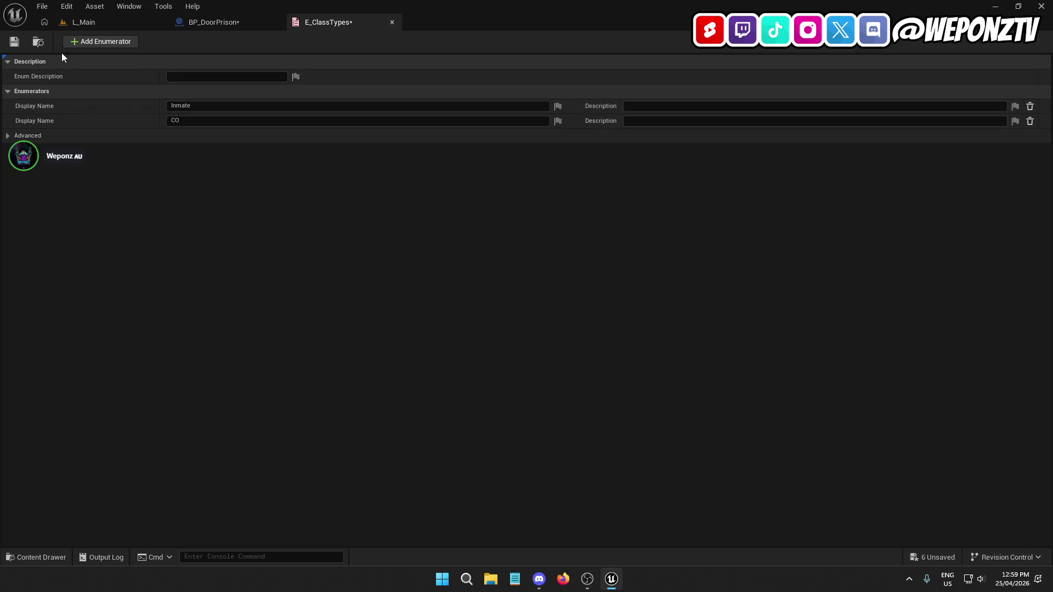
pyautogui.click(44, 7)
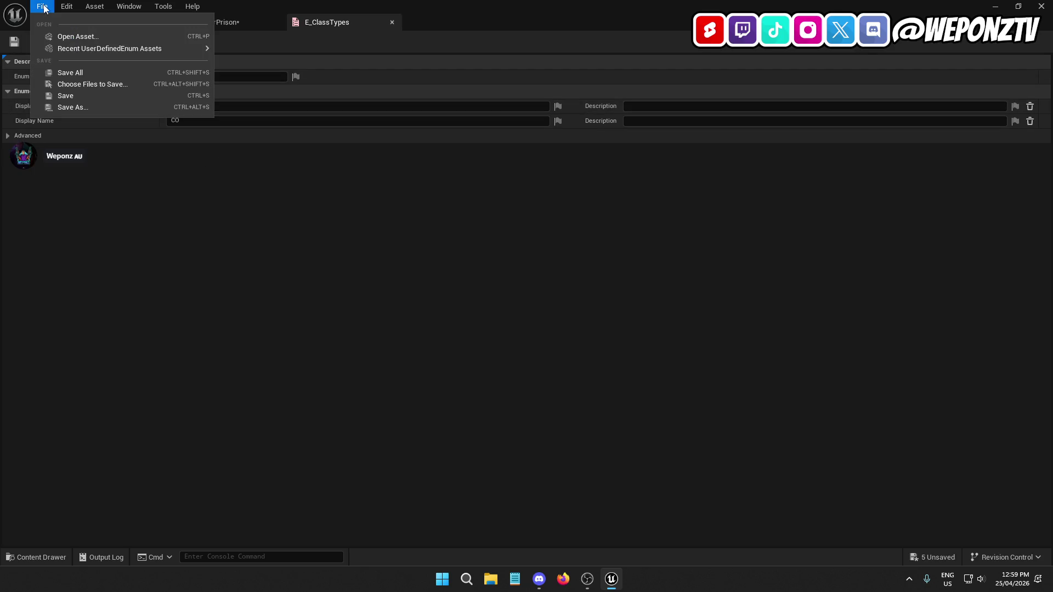
pyautogui.click(65, 95)
pyautogui.click(127, 22)
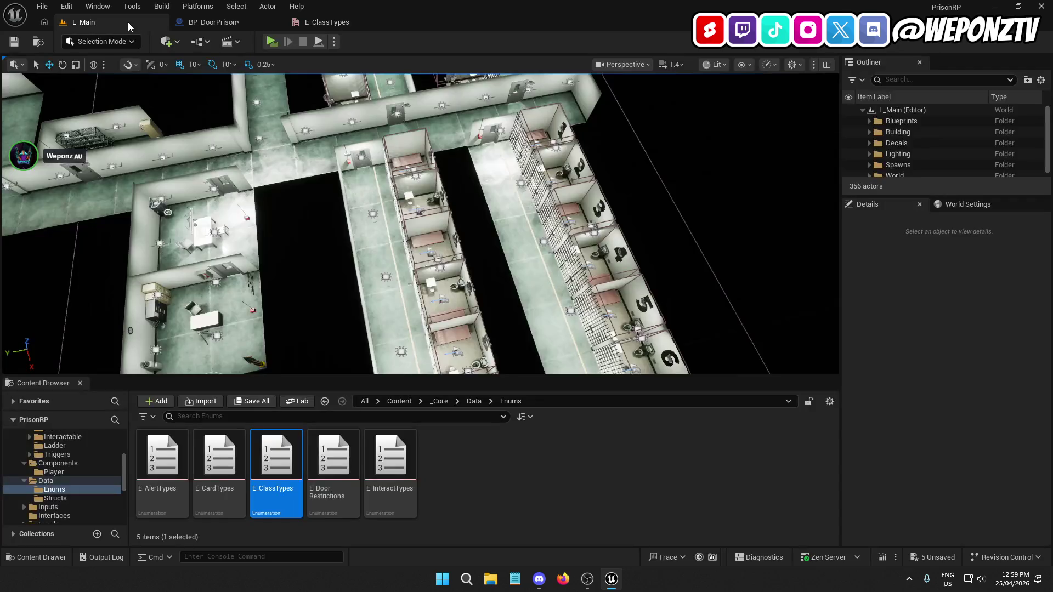
# Open AC_Cards from _Core > Components > Player and compile it
pyautogui.click(439, 401)
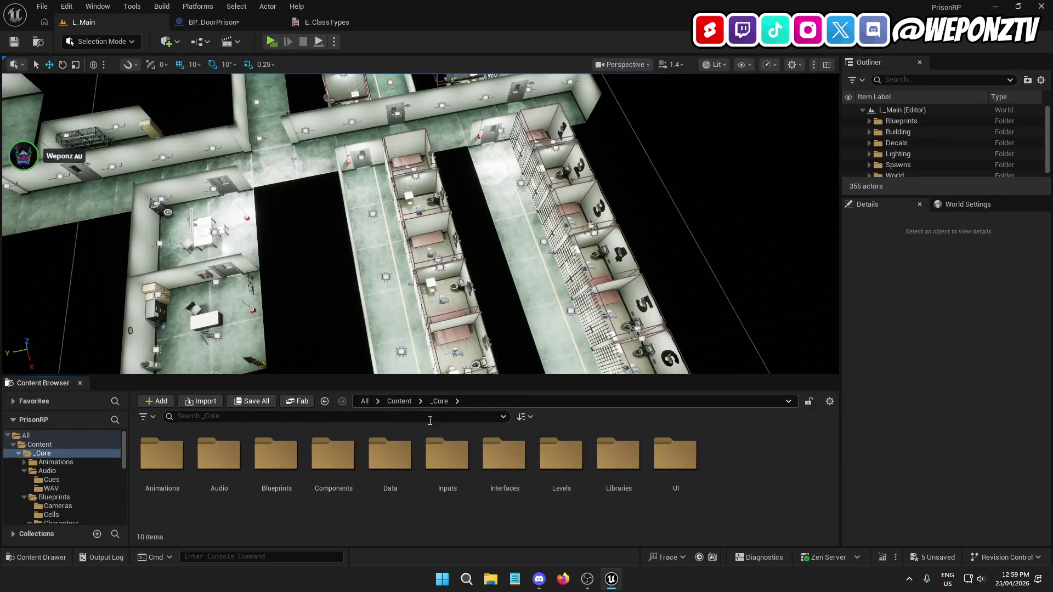
pyautogui.doubleClick(331, 458)
pyautogui.doubleClick(156, 465)
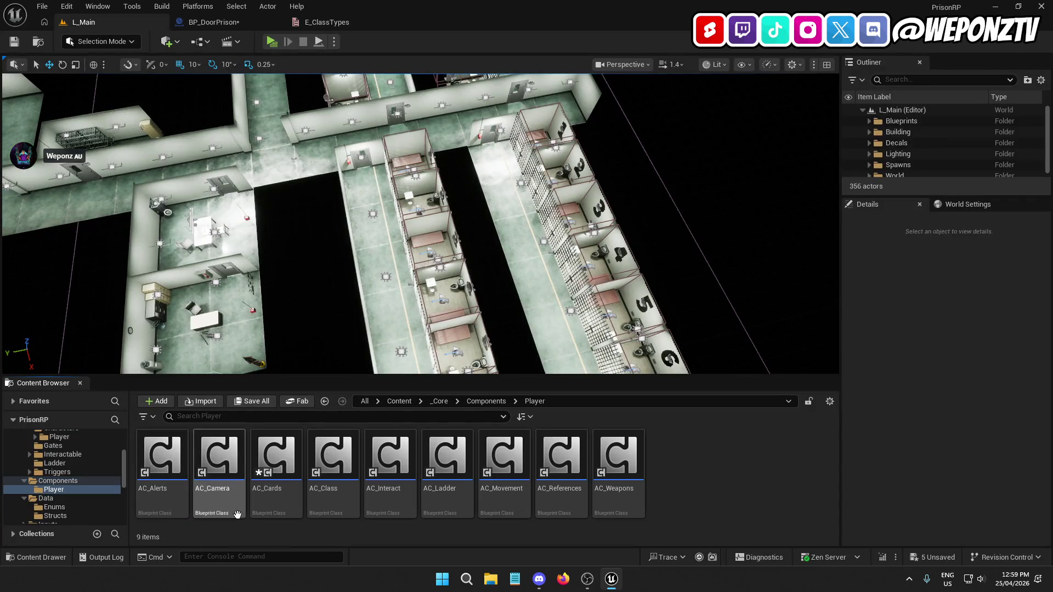
pyautogui.click(280, 464)
pyautogui.doubleClick(279, 464)
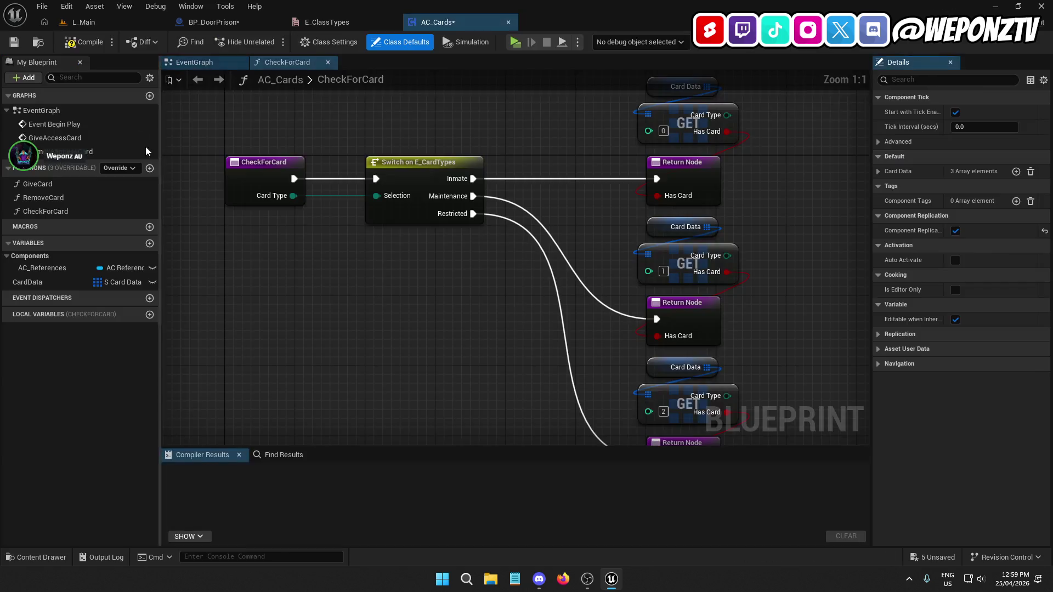
pyautogui.click(17, 41)
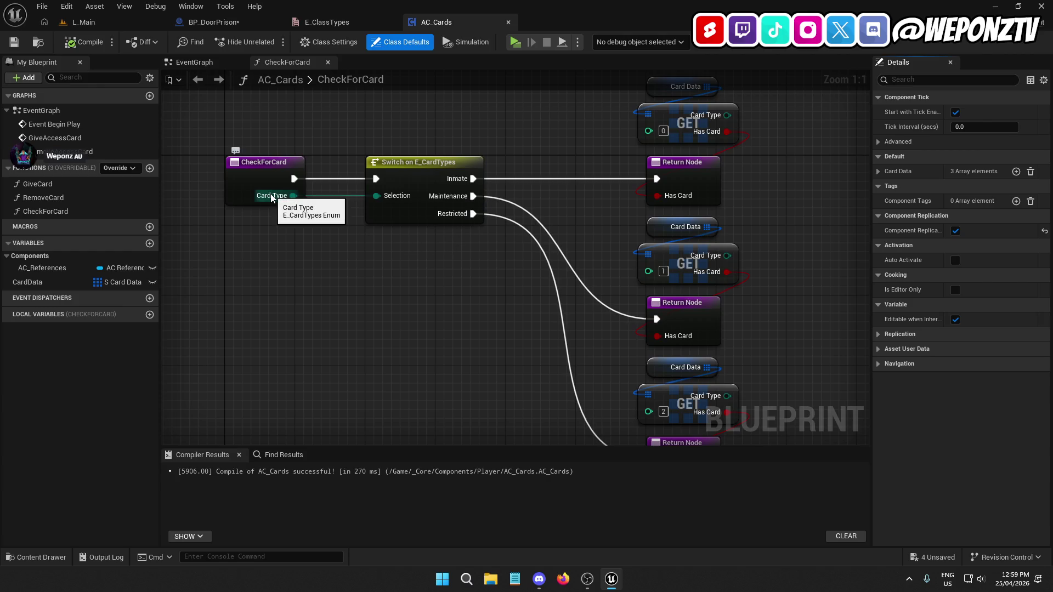
pyautogui.click(130, 23)
# Compile and save BP_DoorPrison, then return to L_Main
pyautogui.click(257, 22)
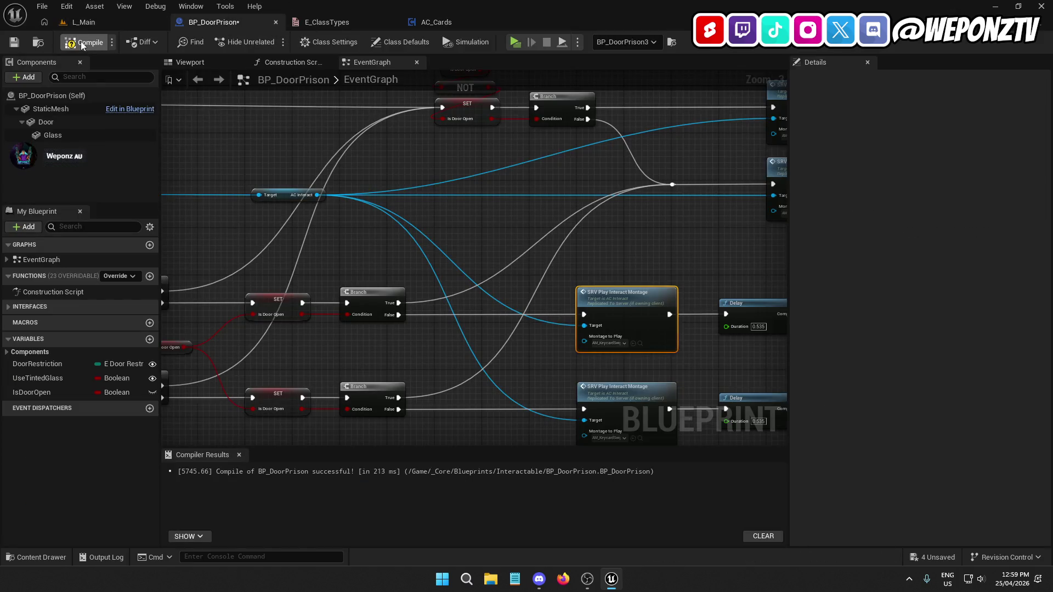
pyautogui.click(15, 42)
pyautogui.click(120, 22)
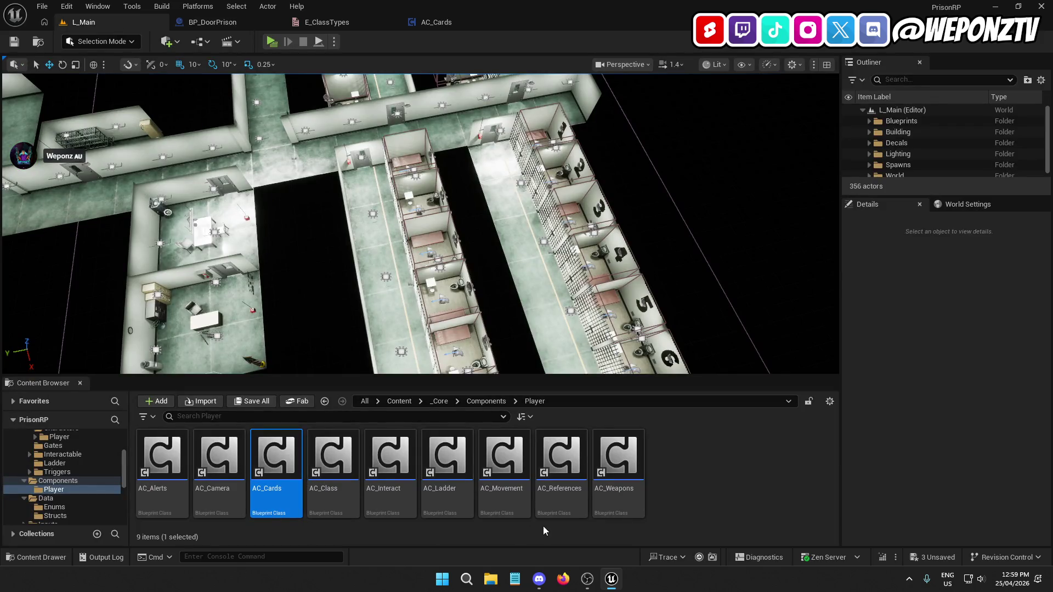
# Open and compile the AC_Class Blueprint
pyautogui.doubleClick(333, 455)
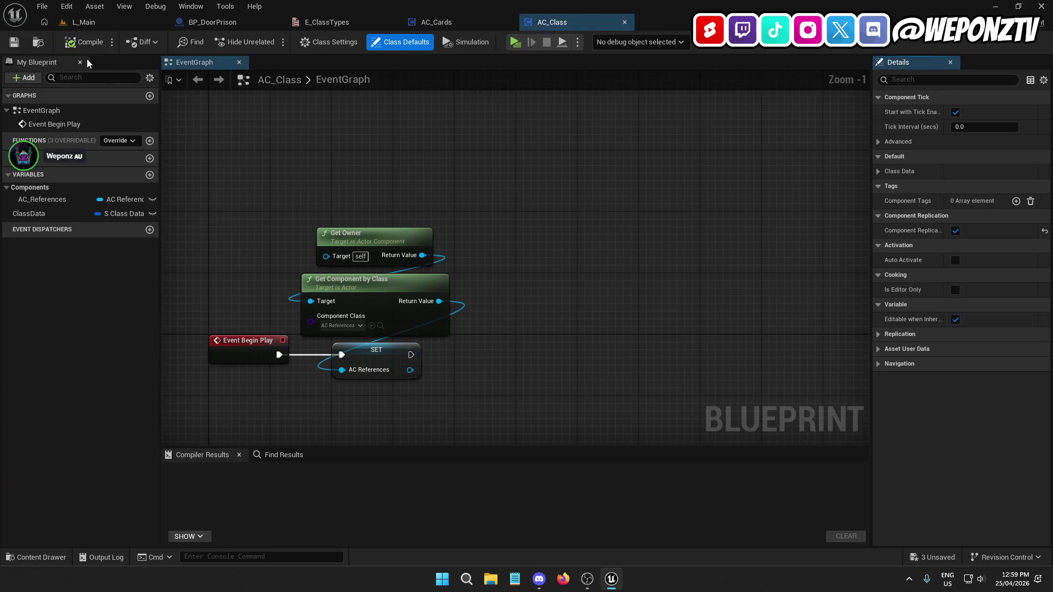
pyautogui.click(83, 43)
pyautogui.click(82, 22)
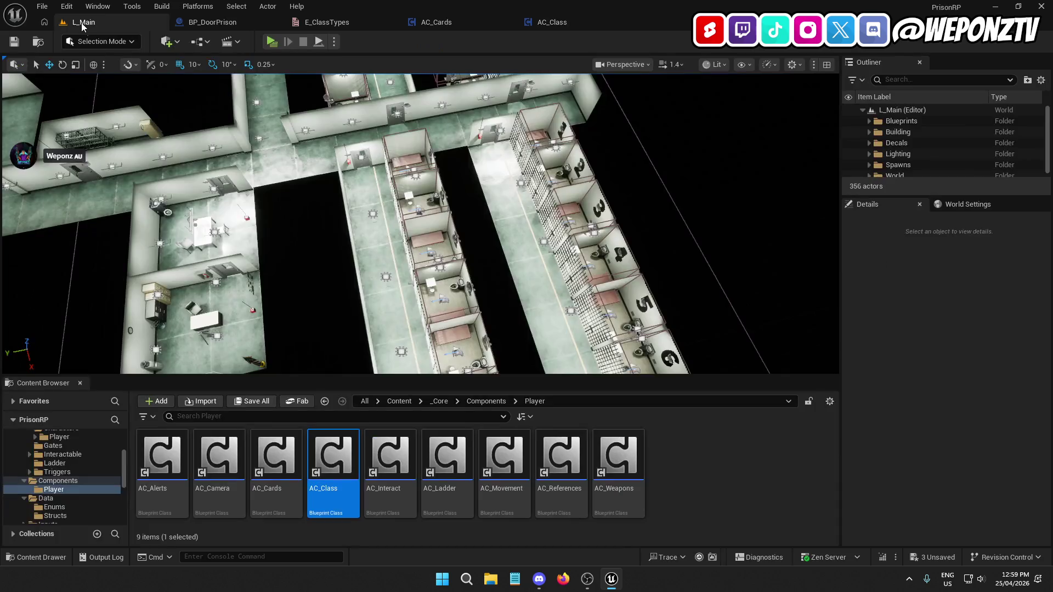
# Compile and save BP_GameMode from the _Core > Blueprints folder
pyautogui.click(438, 402)
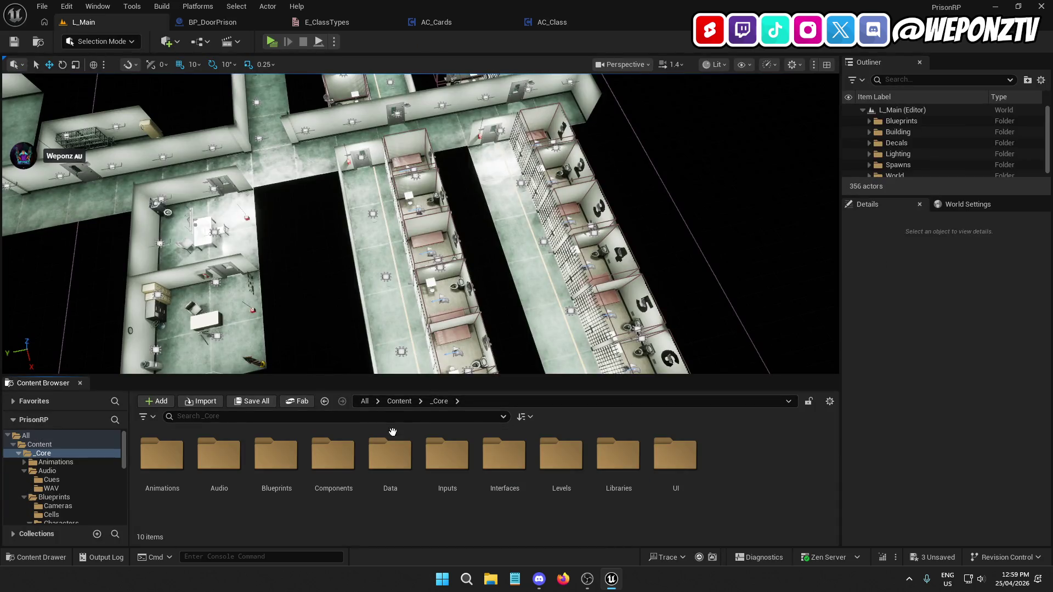
pyautogui.doubleClick(294, 468)
pyautogui.click(612, 472)
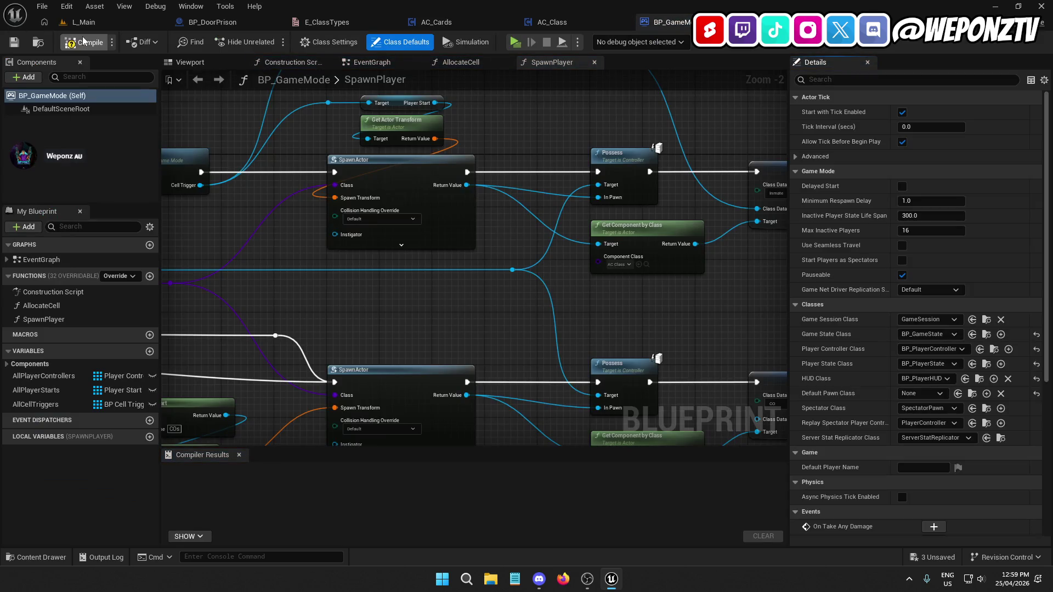
pyautogui.click(83, 42)
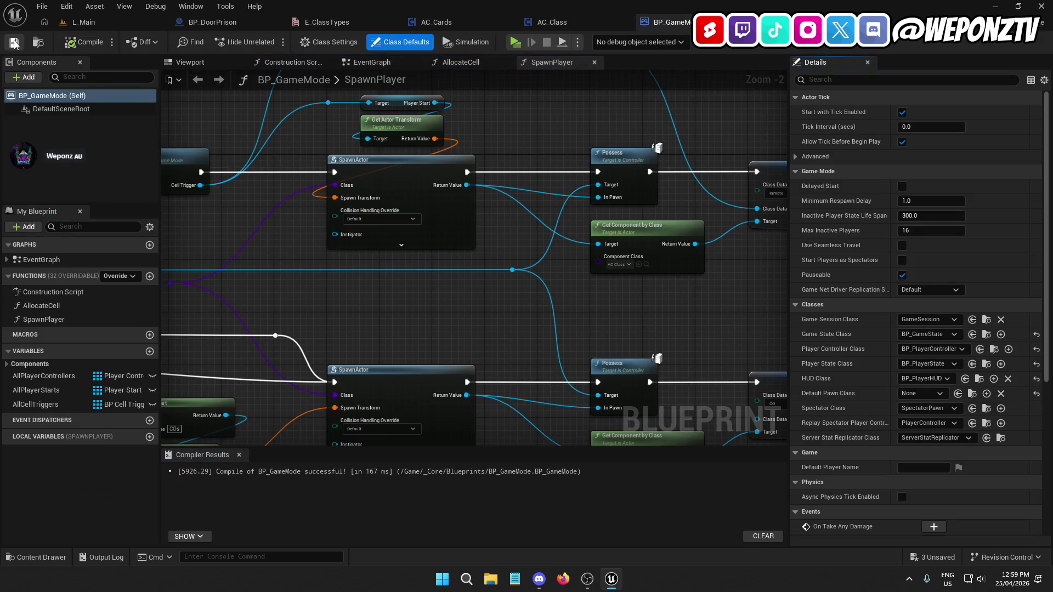
pyautogui.click(14, 42)
pyautogui.click(83, 22)
# Confirm BP_GameInstance's ClassToSpawn default is Inmate, then compile and save it
pyautogui.click(573, 454)
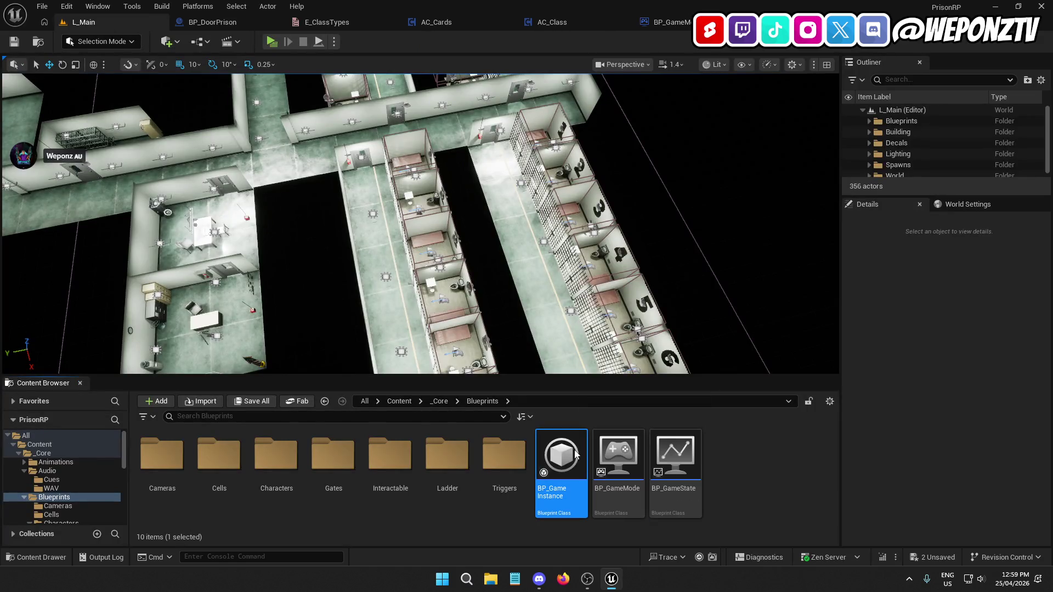
pyautogui.doubleClick(576, 454)
pyautogui.click(60, 177)
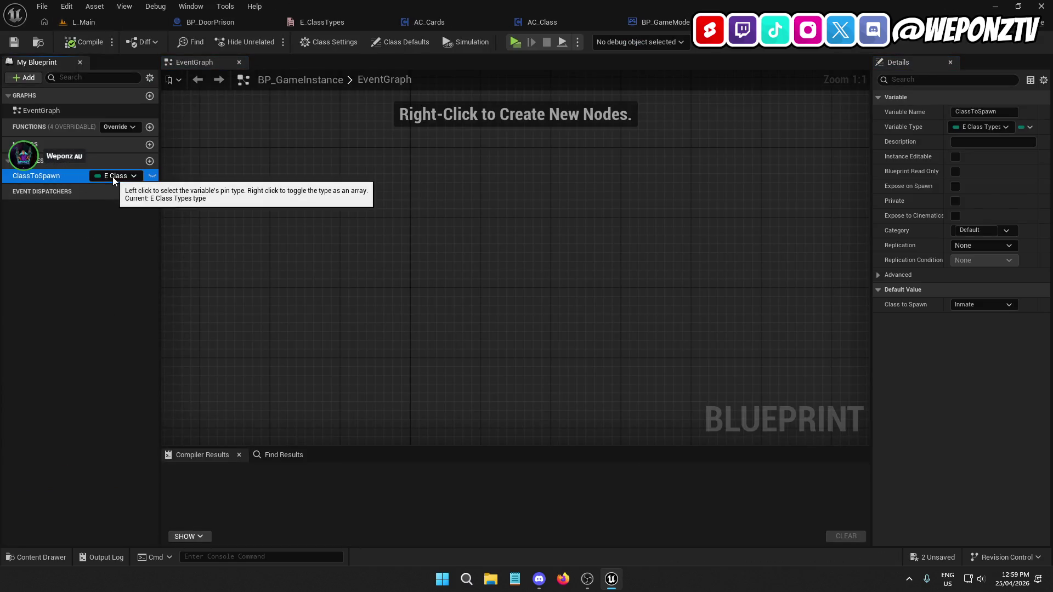
pyautogui.click(984, 304)
pyautogui.click(965, 317)
pyautogui.click(83, 43)
pyautogui.click(14, 43)
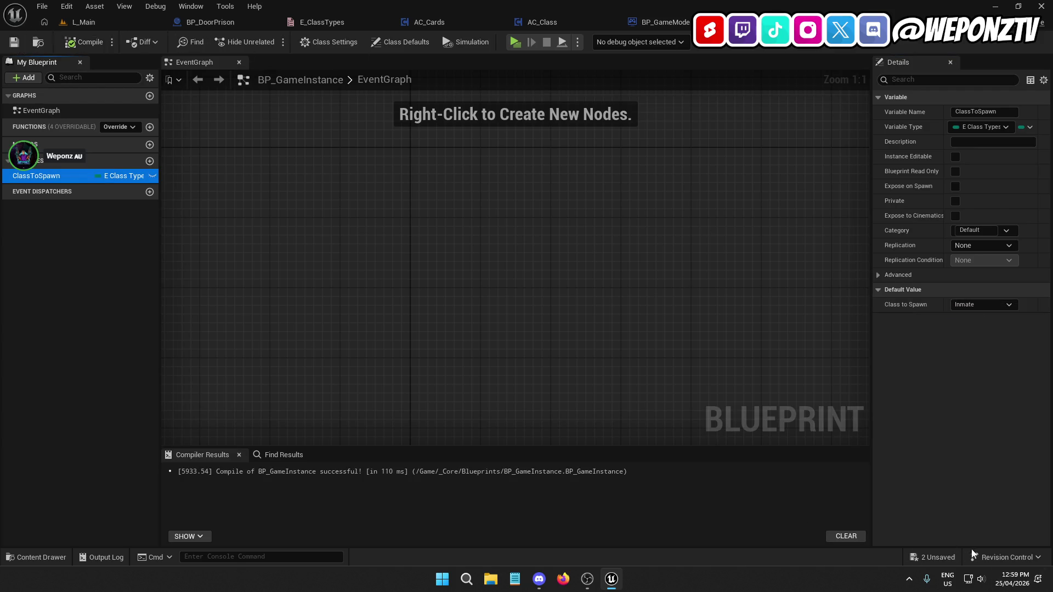
pyautogui.click(83, 22)
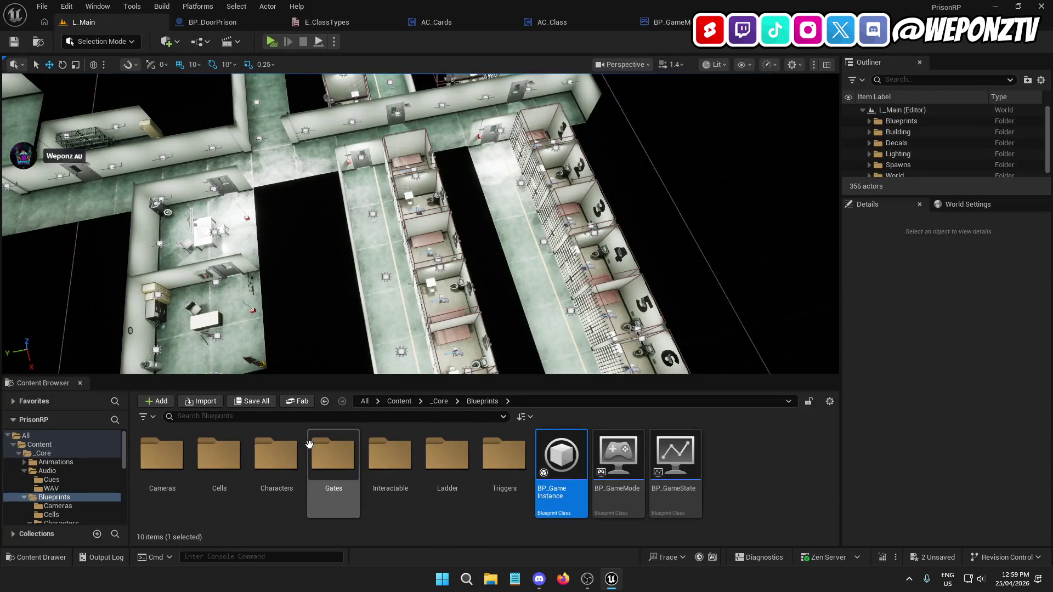
# Open BP_PlayerController from Characters > Player and compile it
pyautogui.doubleClick(276, 460)
pyautogui.doubleClick(156, 454)
pyautogui.doubleClick(283, 457)
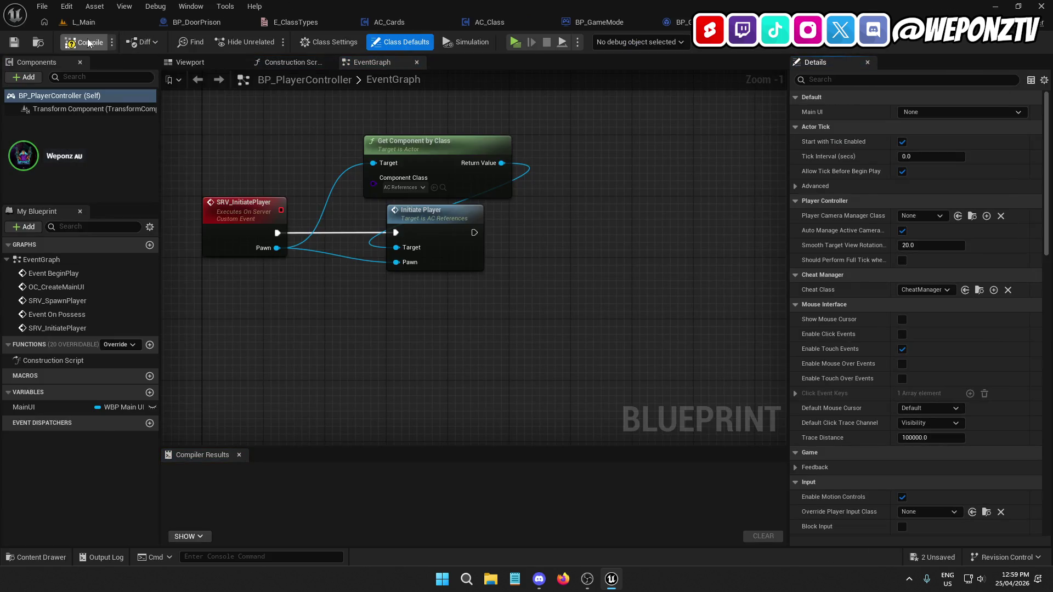
pyautogui.click(87, 42)
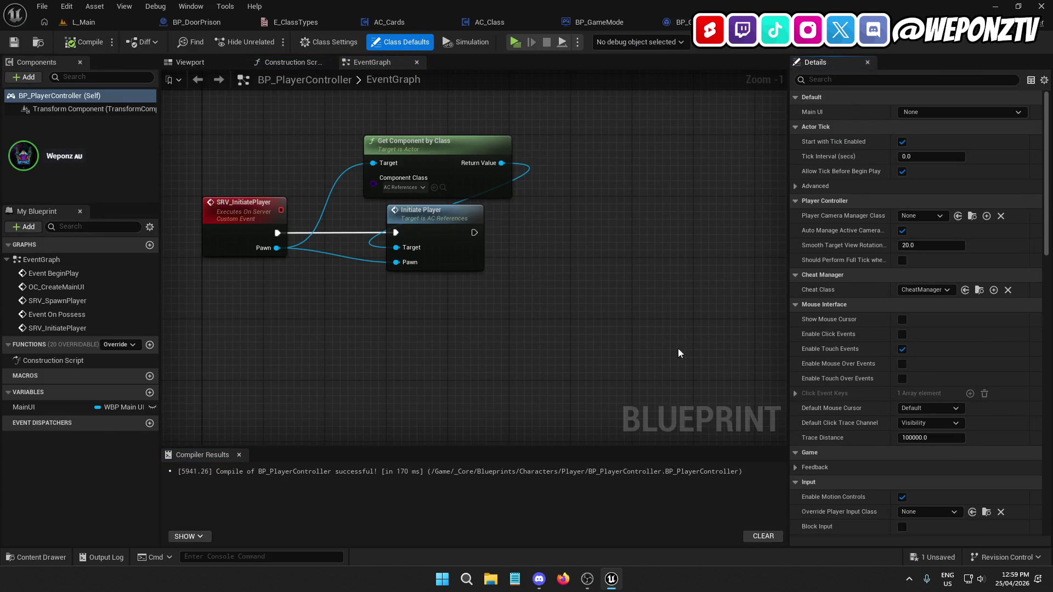
pyautogui.click(82, 22)
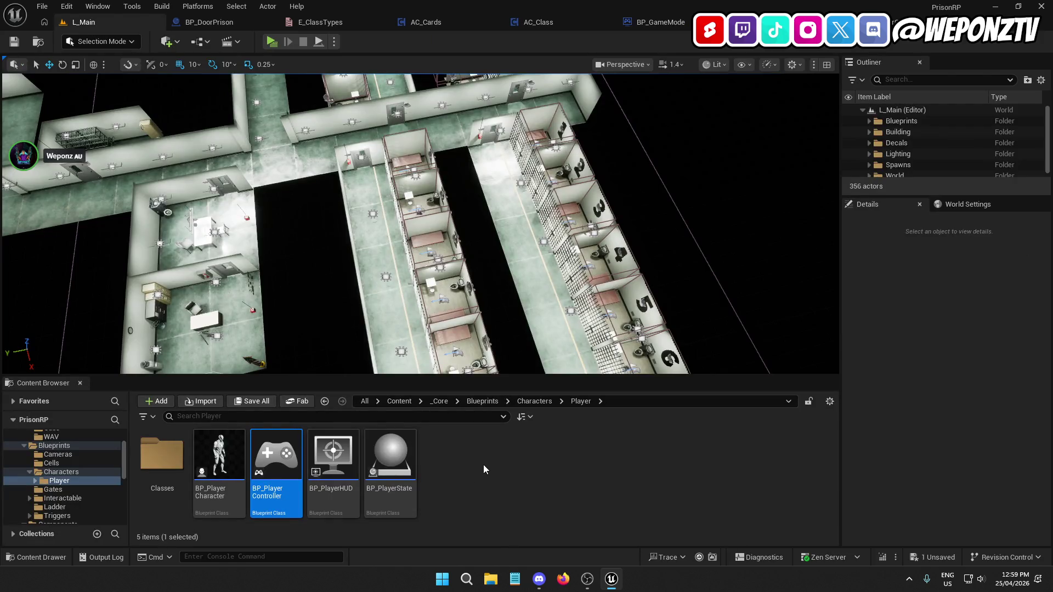
# Rename the Prisoners folder inside Classes to Inmates
pyautogui.press('Left')
pyautogui.press('Left')
pyautogui.press('Return')
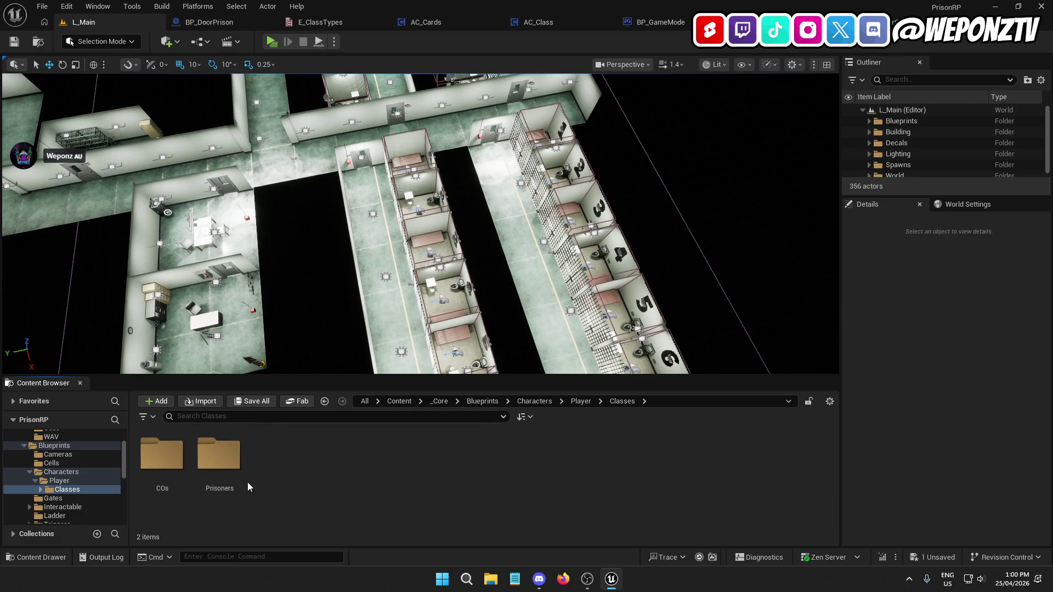
pyautogui.click(220, 489)
pyautogui.click(219, 489)
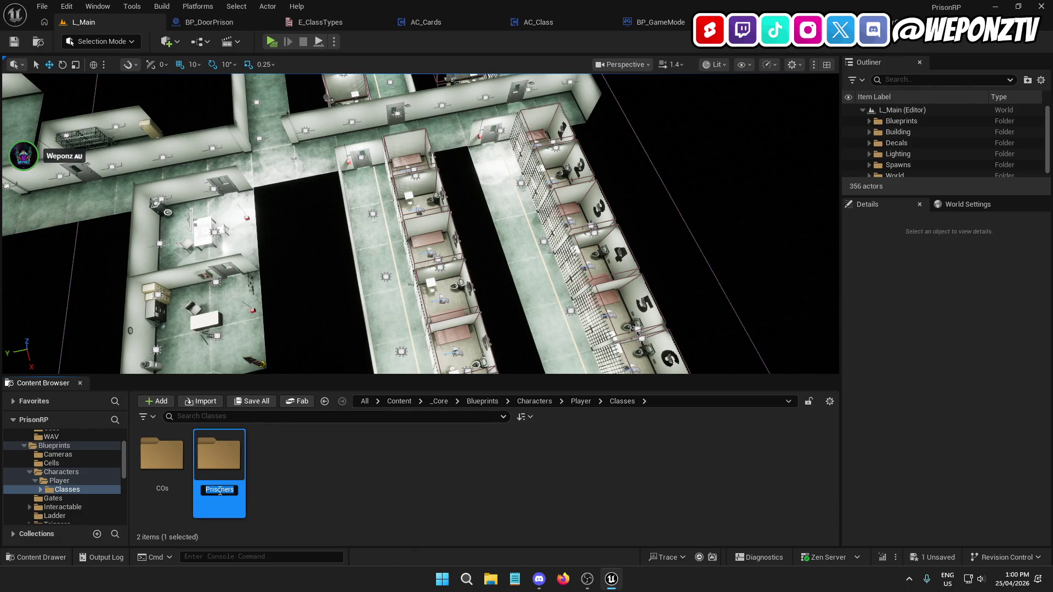
pyautogui.write('Inmates')
pyautogui.press('Return')
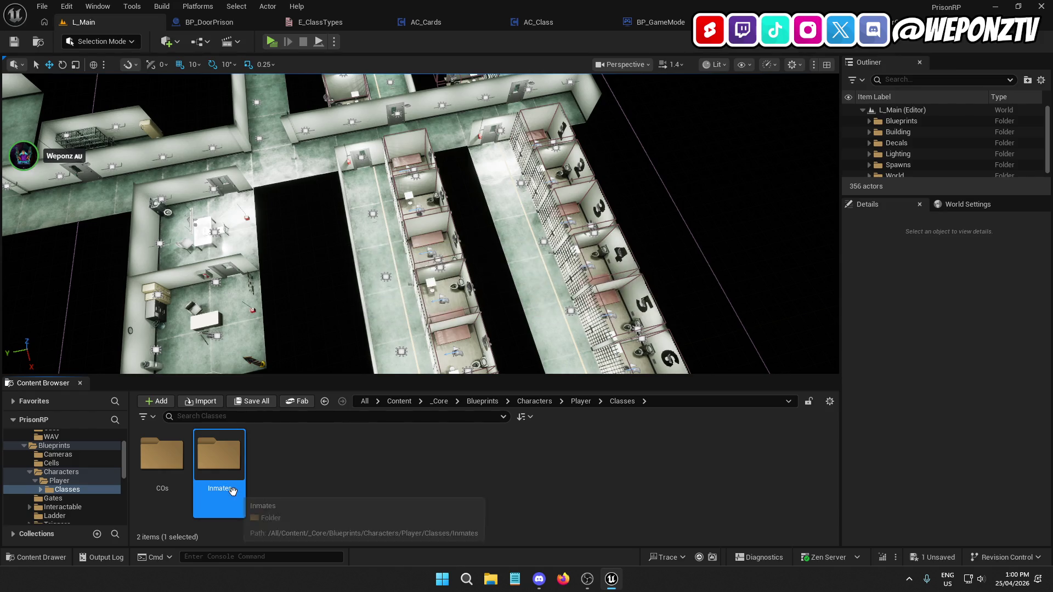
# Fix up redirector references across the top Content folder
pyautogui.click(398, 401)
pyautogui.click(365, 402)
pyautogui.click(165, 460)
pyautogui.rightClick(168, 463)
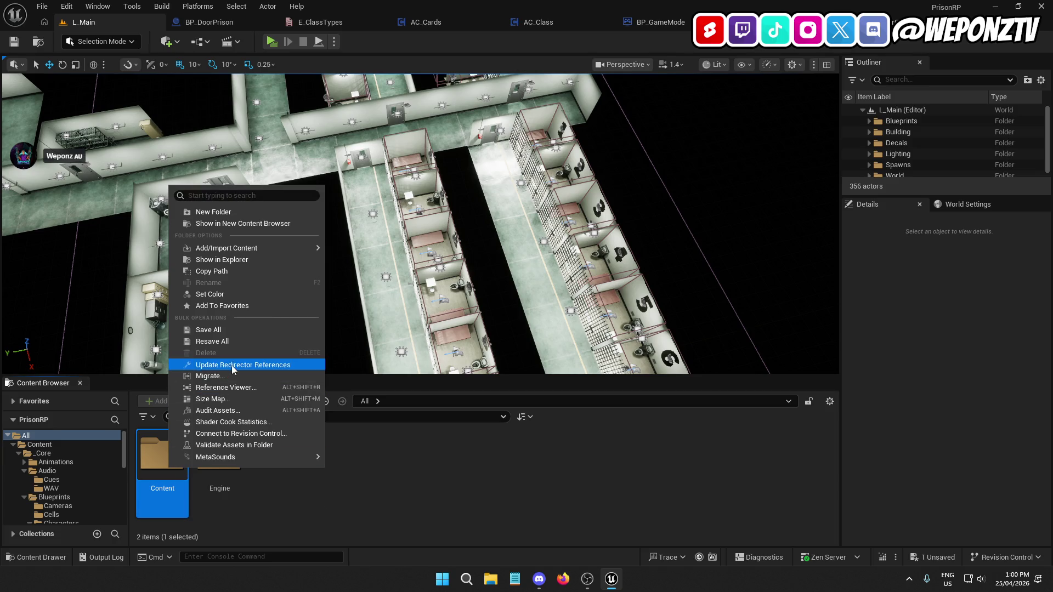
pyautogui.doubleClick(164, 455)
# Browse the _Core Interfaces, Data/Structs and Data/Enums folders, then return to Content
pyautogui.doubleClick(161, 455)
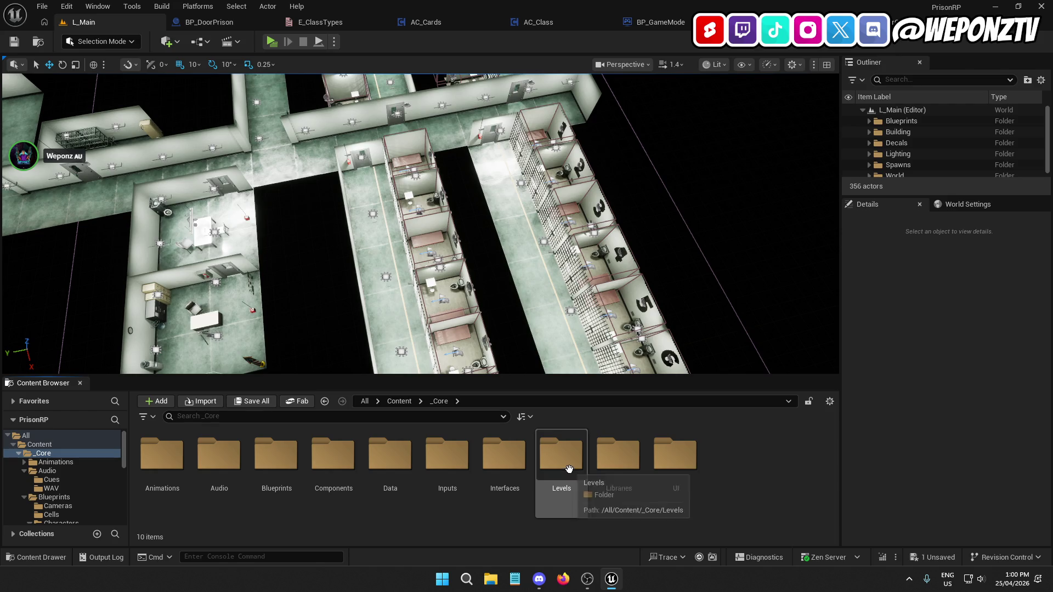
pyautogui.doubleClick(501, 460)
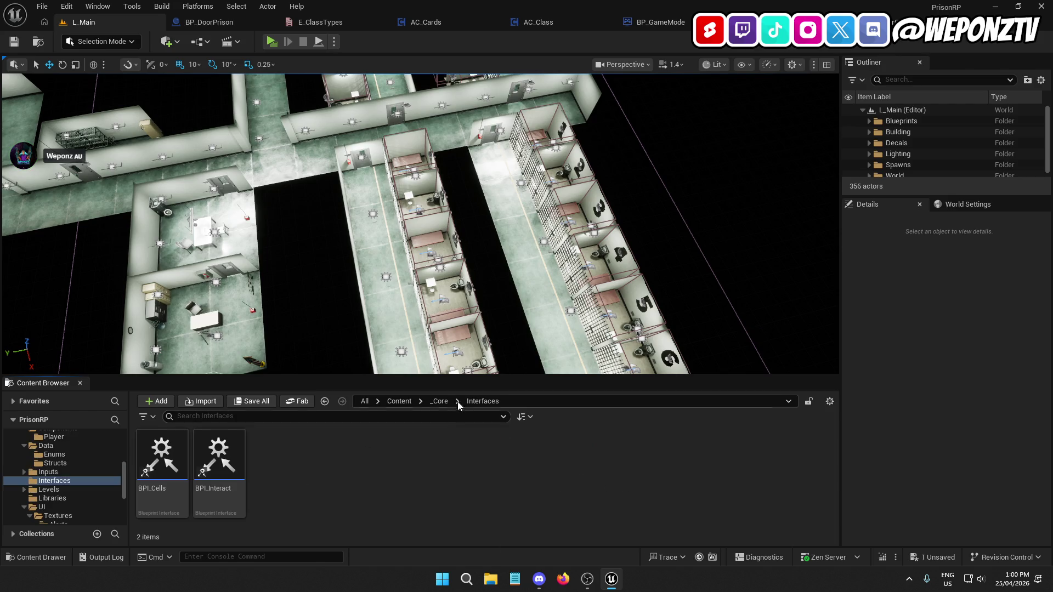
pyautogui.click(438, 401)
pyautogui.doubleClick(386, 472)
pyautogui.click(213, 463)
pyautogui.doubleClick(213, 463)
pyautogui.click(473, 400)
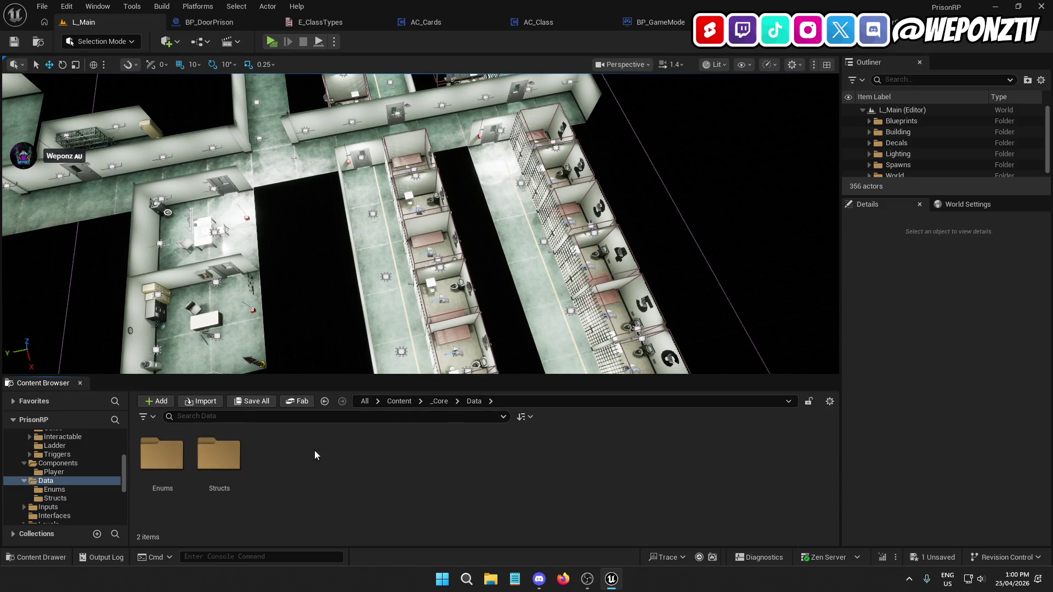
pyautogui.doubleClick(164, 455)
pyautogui.click(405, 401)
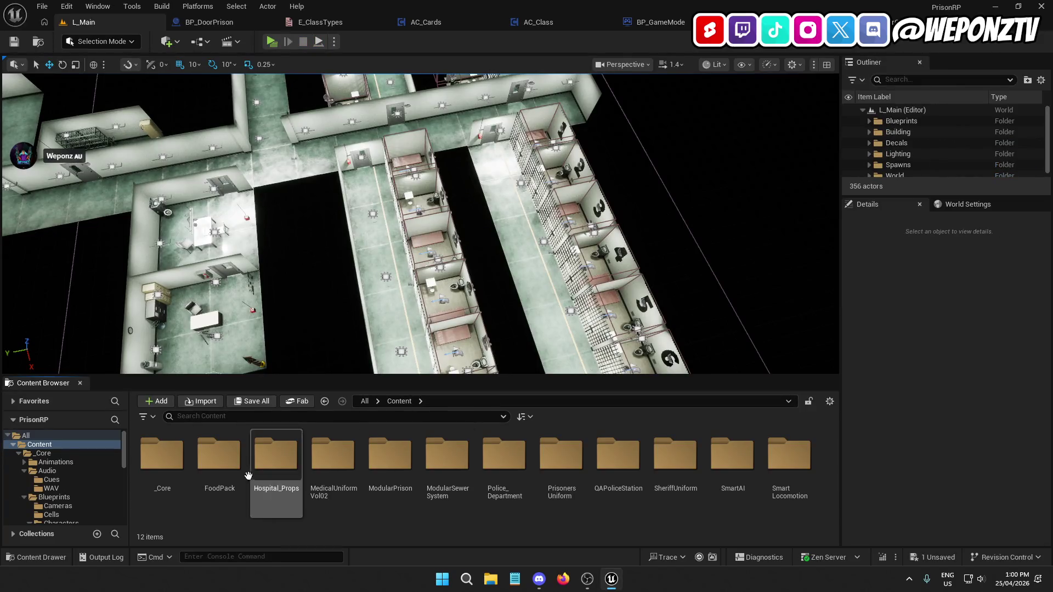
# Open the WBP_MainUI widget in _Core/UI and save it
pyautogui.click(162, 460)
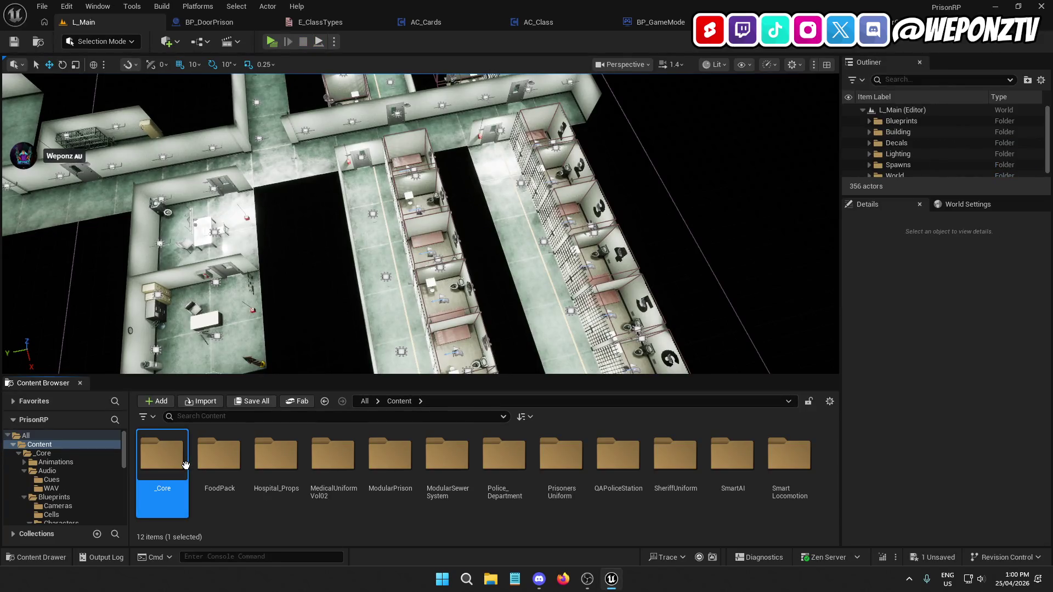
pyautogui.doubleClick(165, 464)
pyautogui.doubleClick(675, 458)
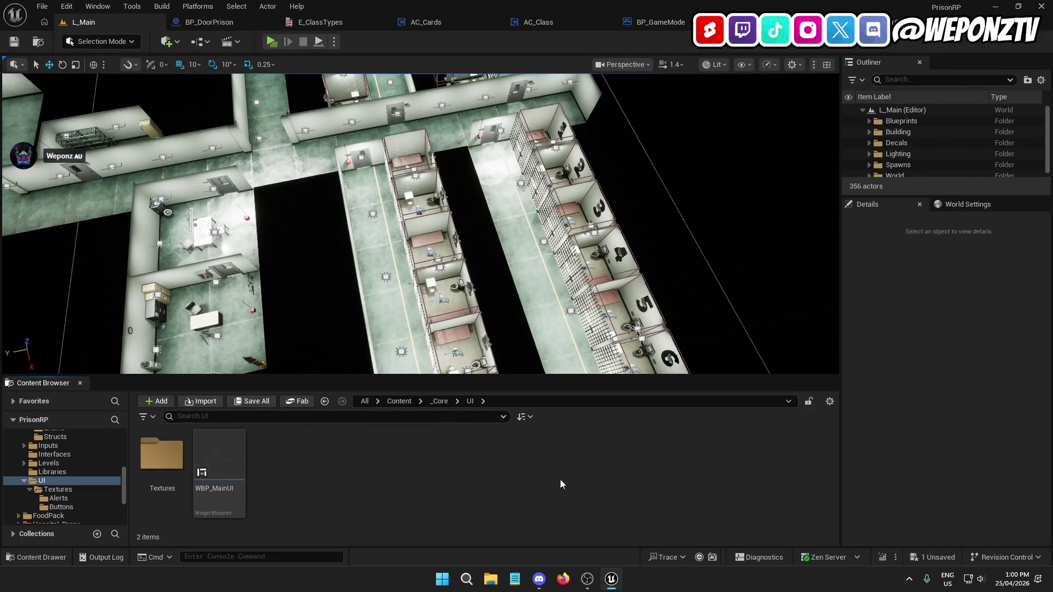
pyautogui.click(231, 464)
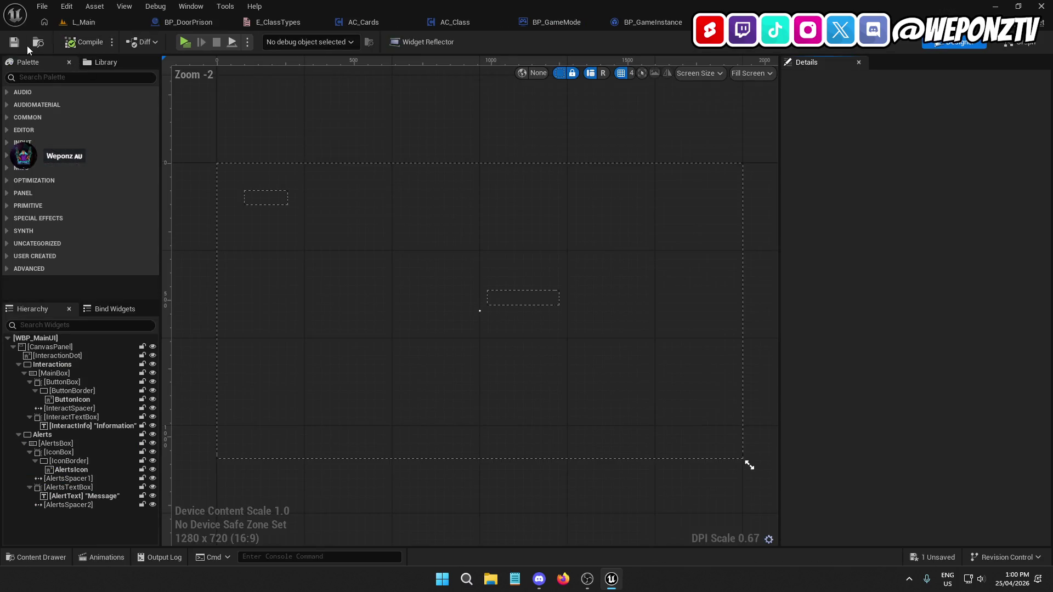
pyautogui.click(14, 41)
pyautogui.click(103, 22)
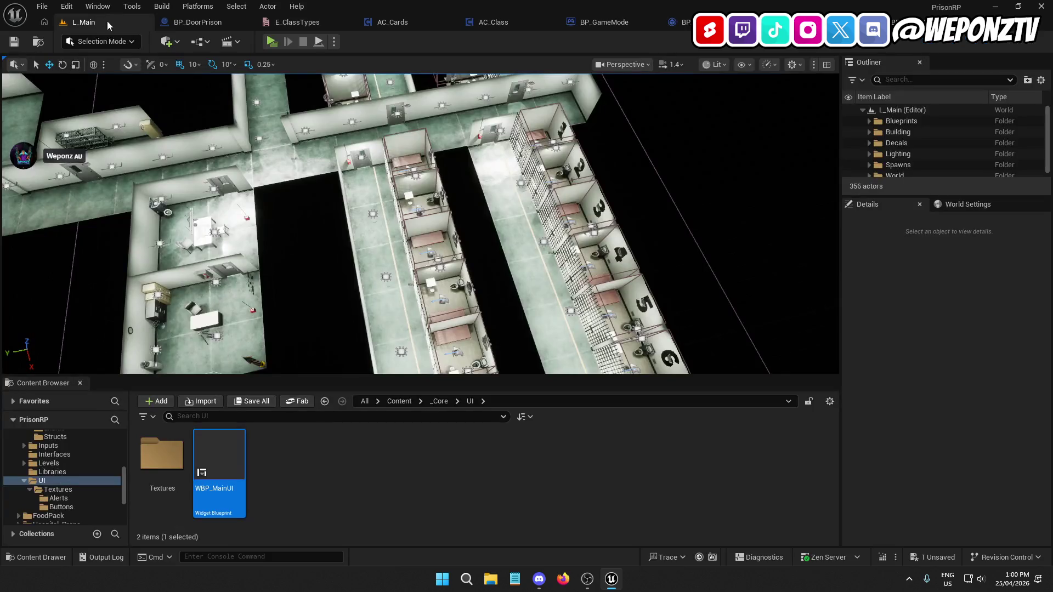
# Compile BP_PlayerCharacter from Blueprints/Characters/Player, then Save All in L_Main
pyautogui.click(440, 401)
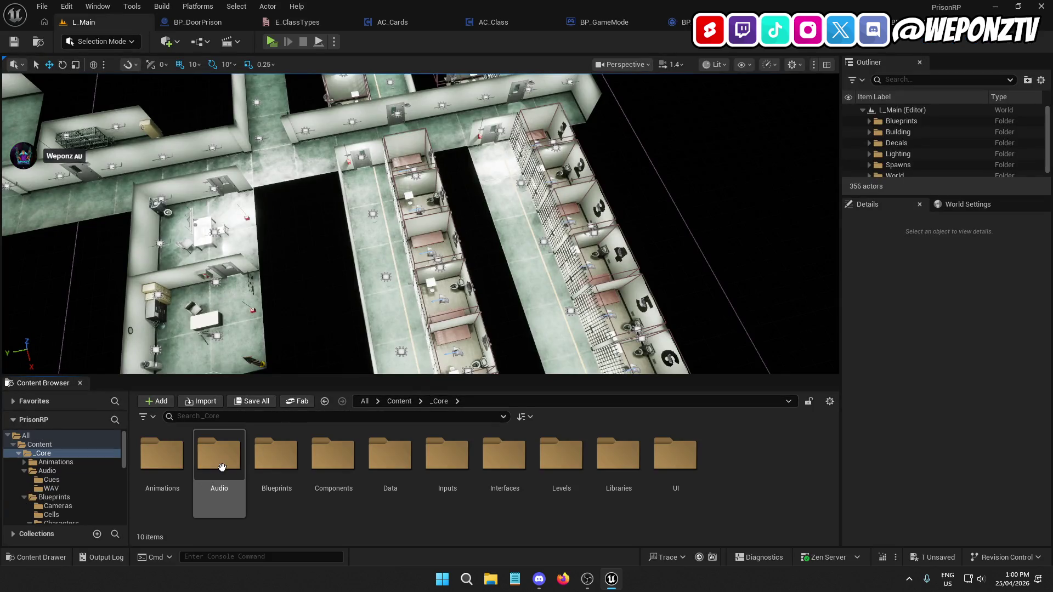
pyautogui.doubleClick(274, 457)
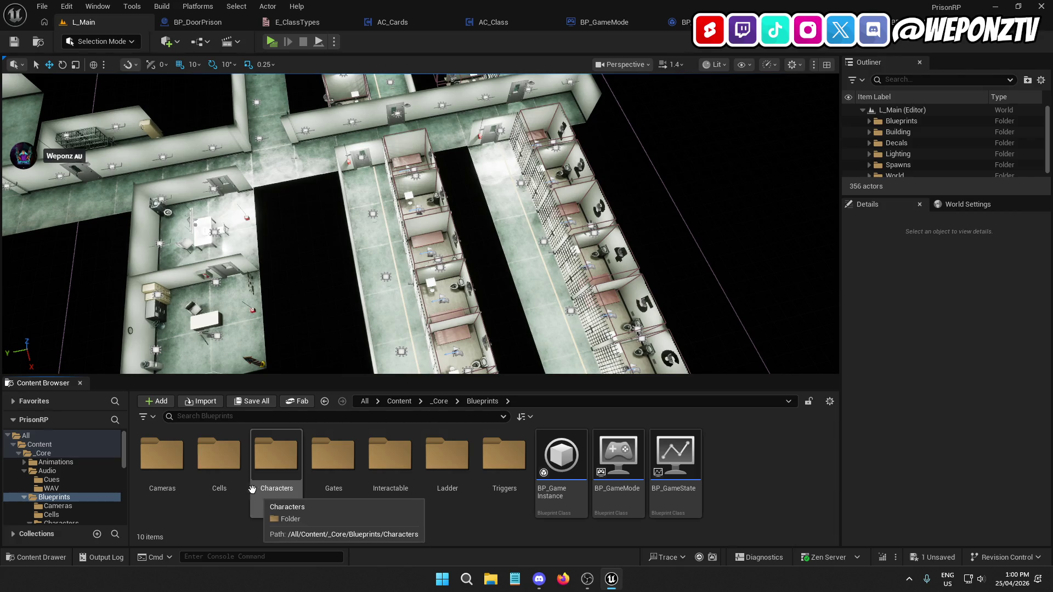
pyautogui.doubleClick(276, 480)
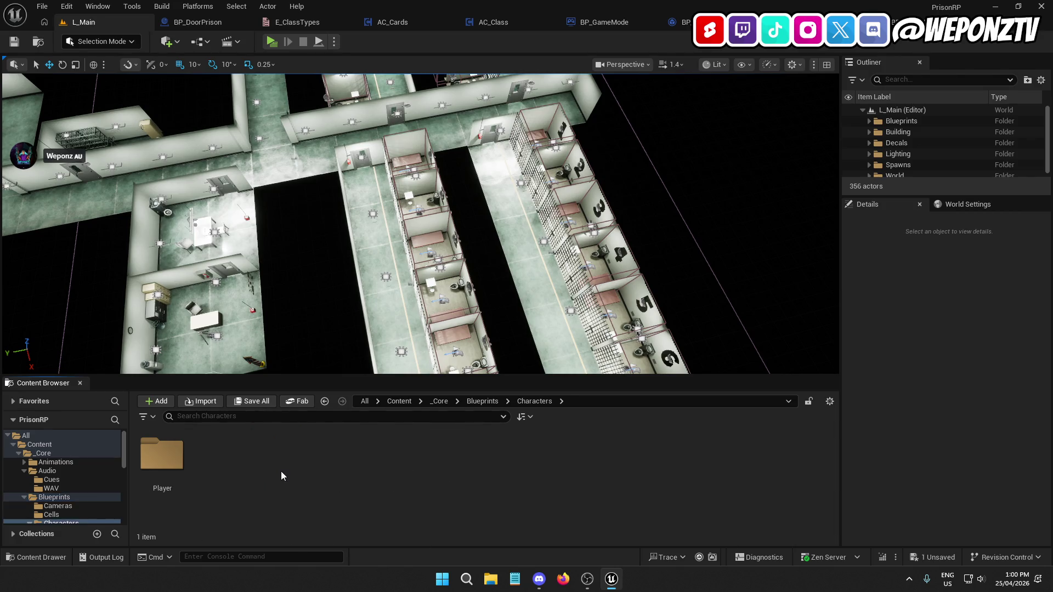
pyautogui.doubleClick(166, 453)
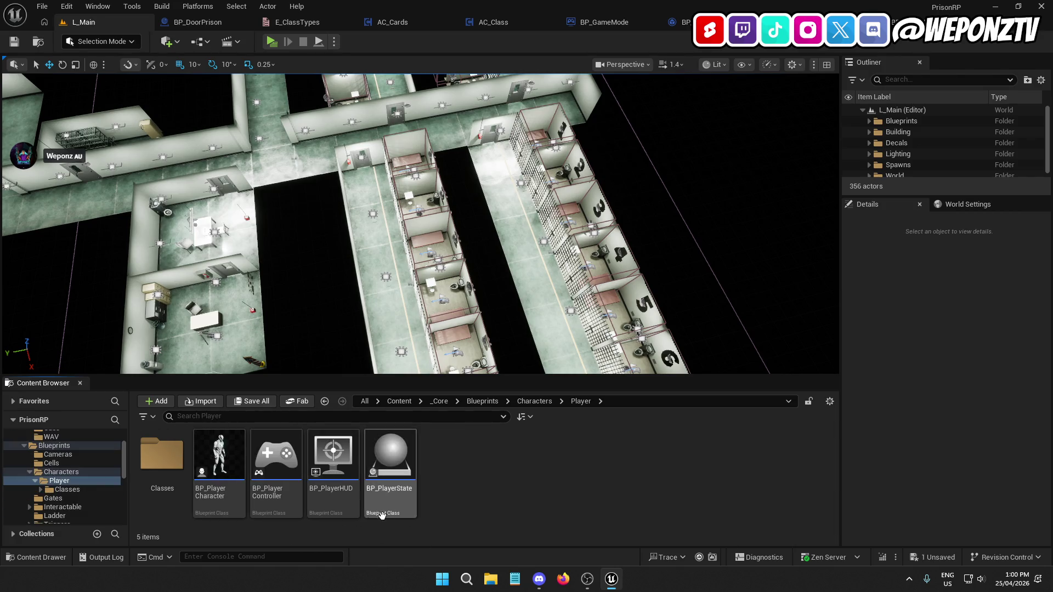
pyautogui.click(228, 457)
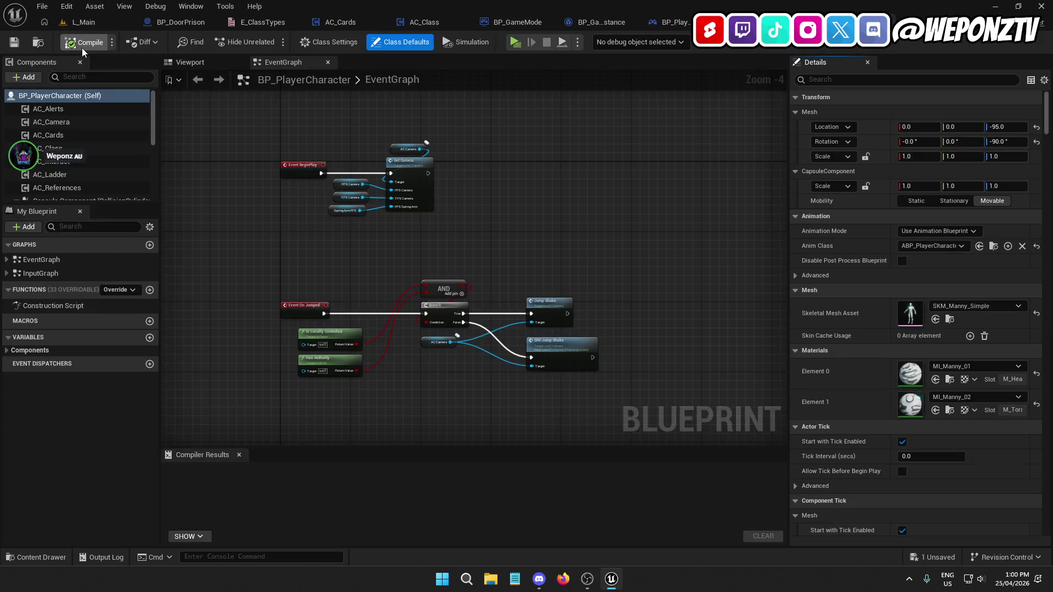
pyautogui.click(81, 44)
pyautogui.click(98, 22)
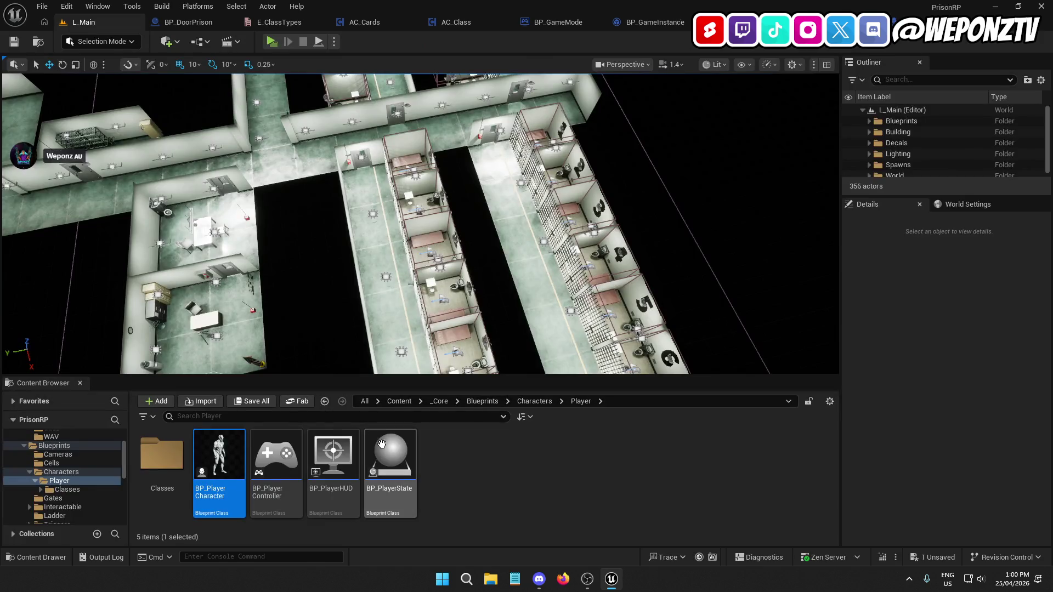
pyautogui.click(48, 5)
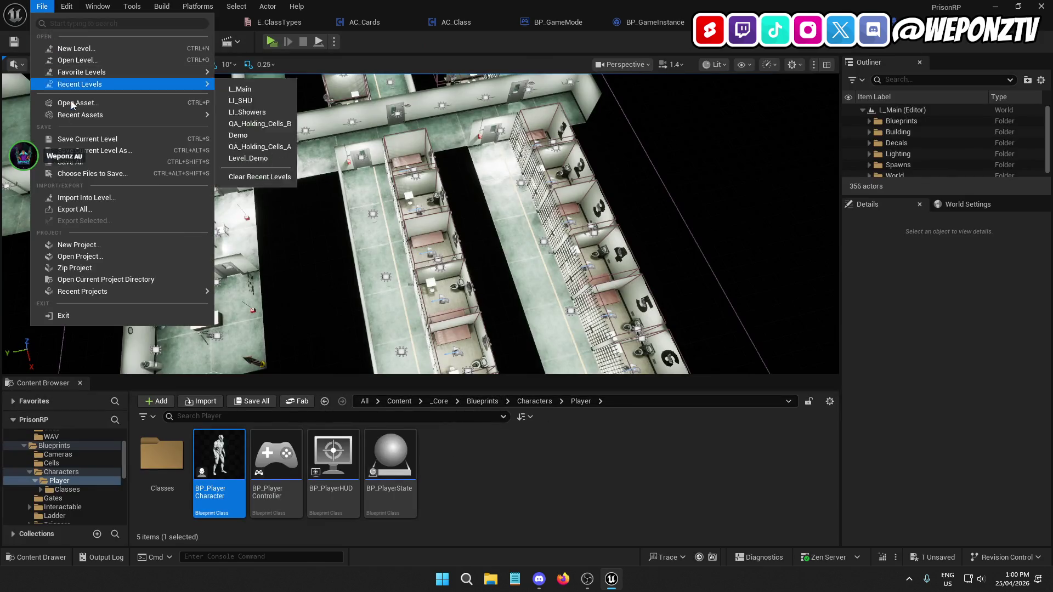
pyautogui.click(60, 138)
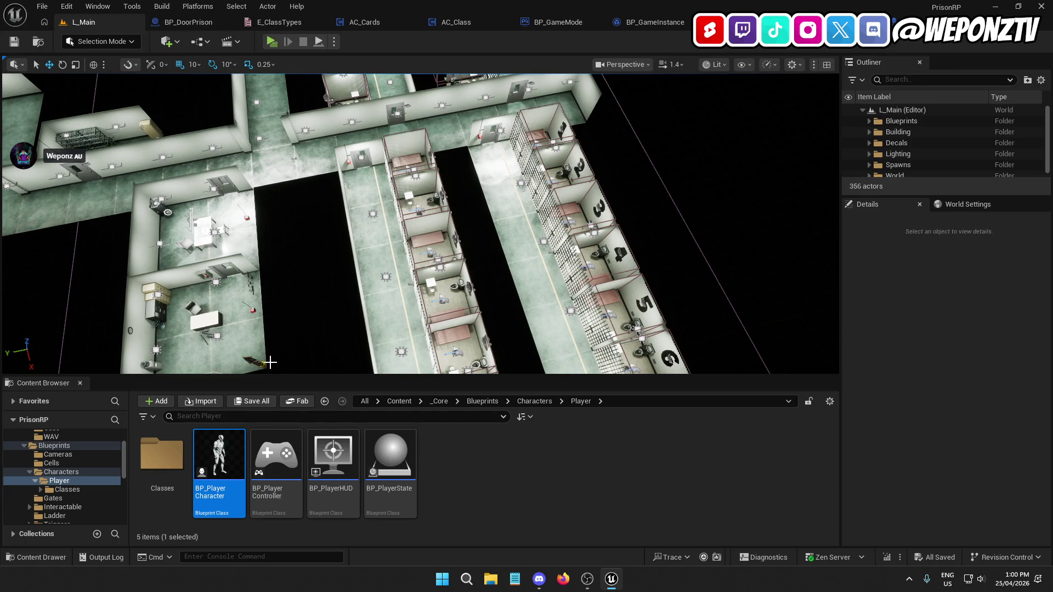
# Check the Classes folder holds COs and Inmates, view Cells, and return to Content
pyautogui.doubleClick(162, 458)
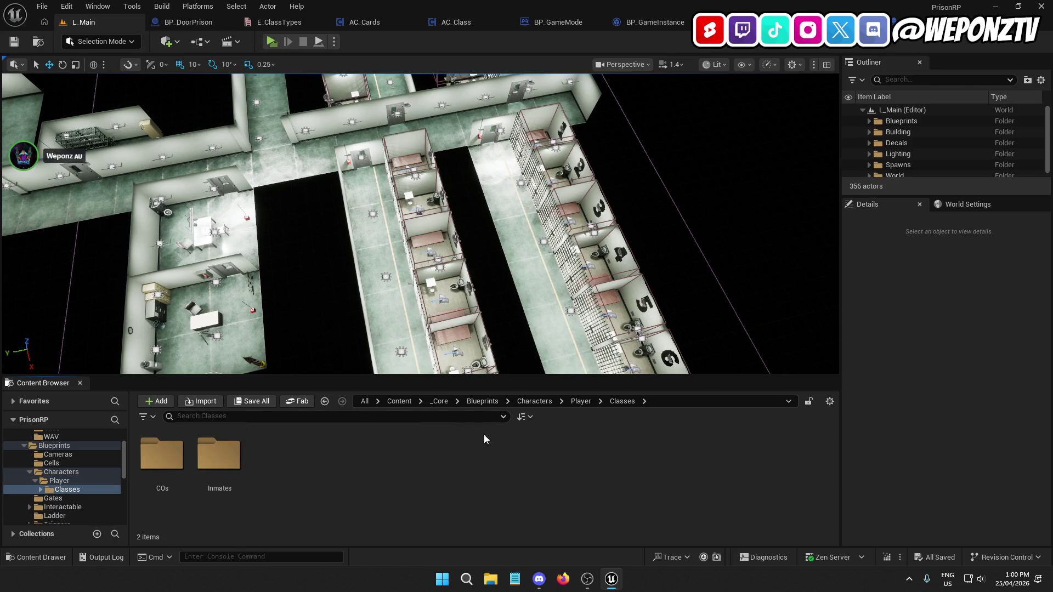
pyautogui.click(483, 400)
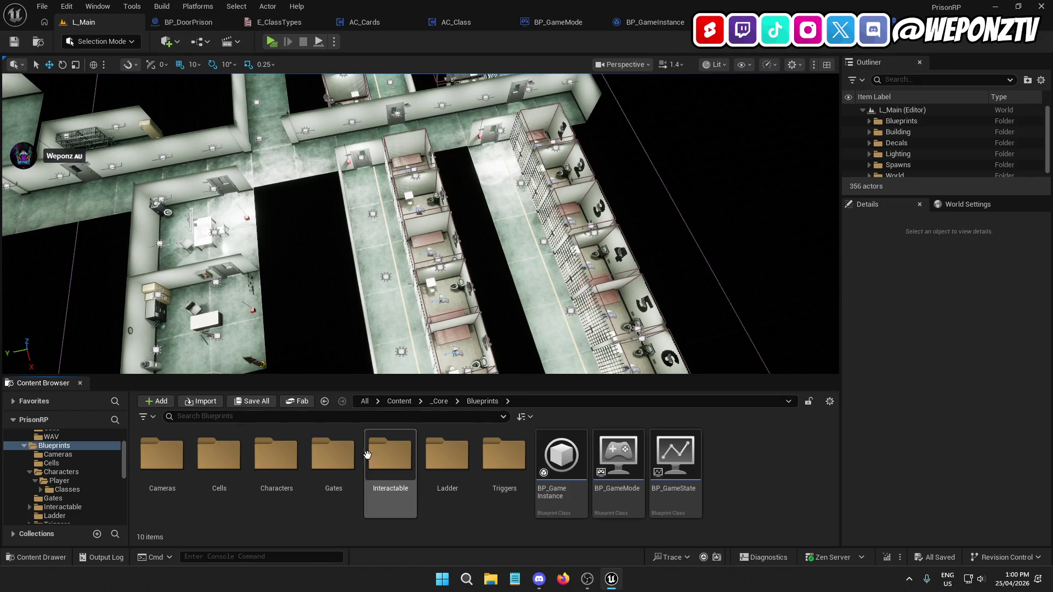
pyautogui.doubleClick(226, 465)
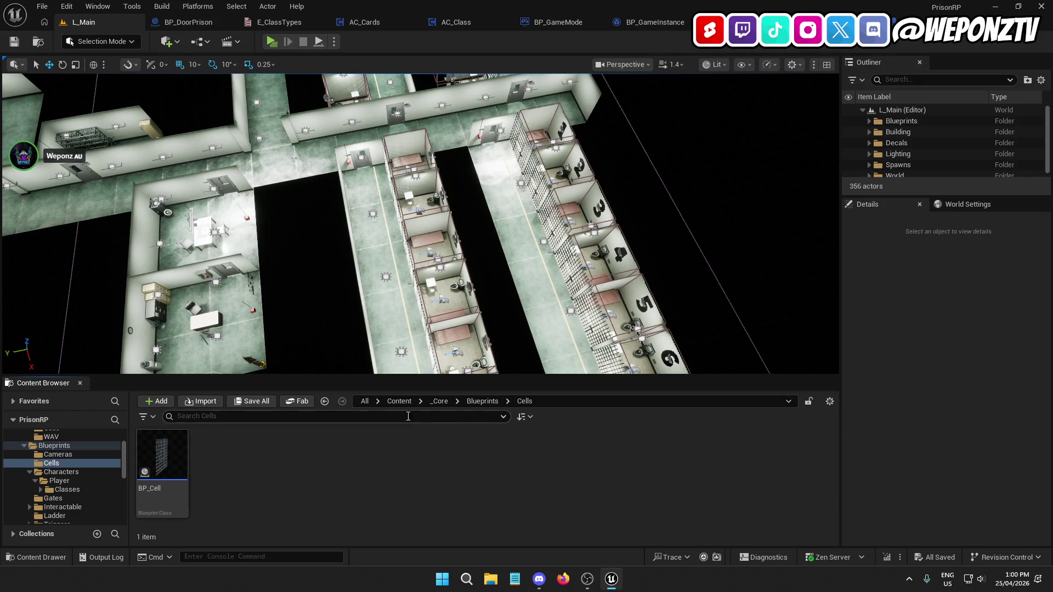
pyautogui.click(399, 401)
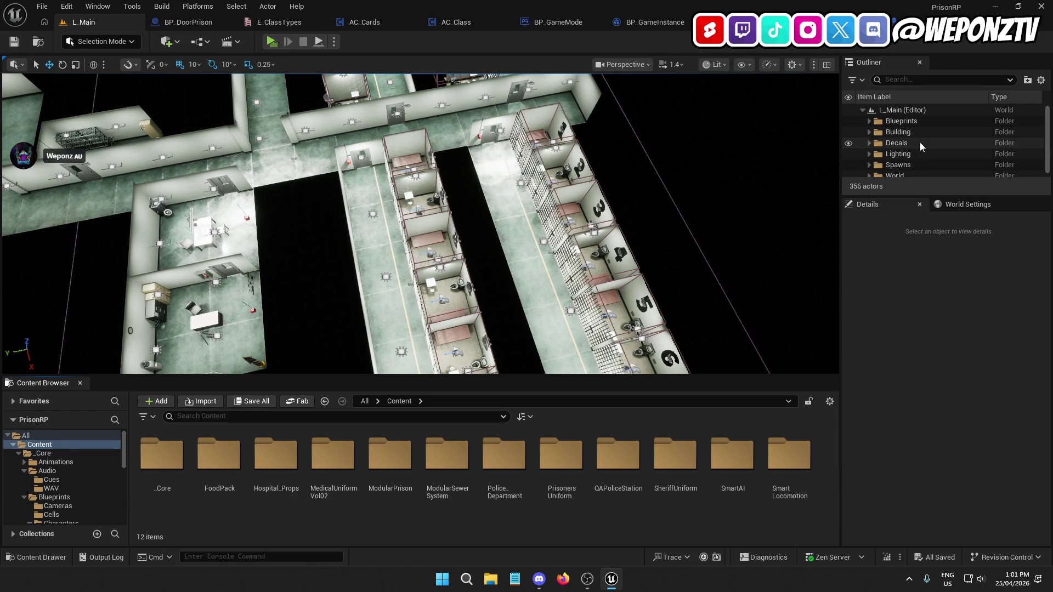
# Rename the Outliner's Spawns/Prisoners folder to Inmates
pyautogui.click(869, 164)
pyautogui.scroll(-2, 914, 163)
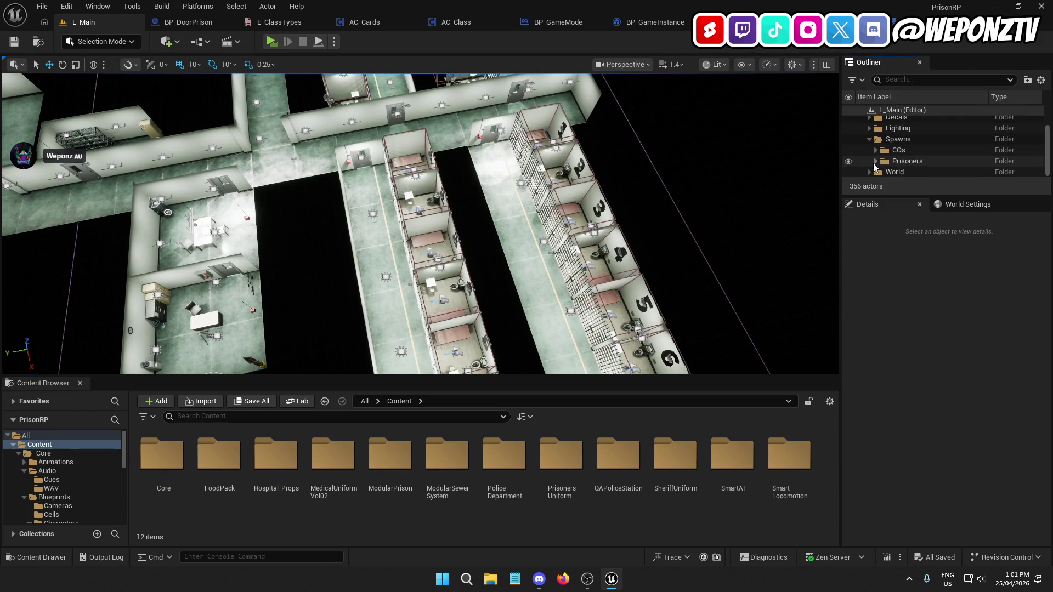
pyautogui.click(908, 161)
pyautogui.click(910, 162)
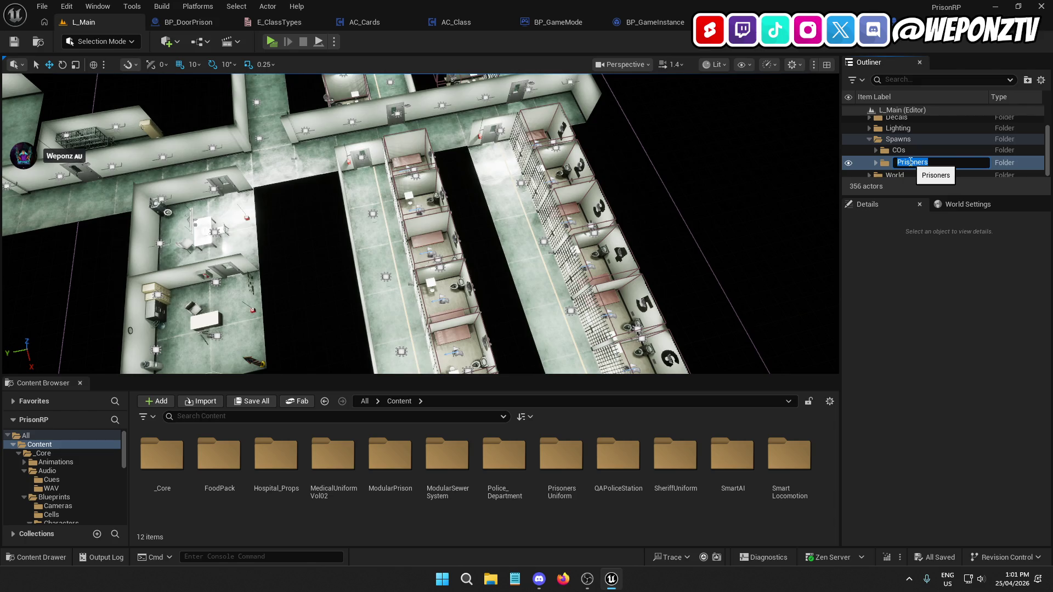
pyautogui.write('Inmates')
pyautogui.press('Return')
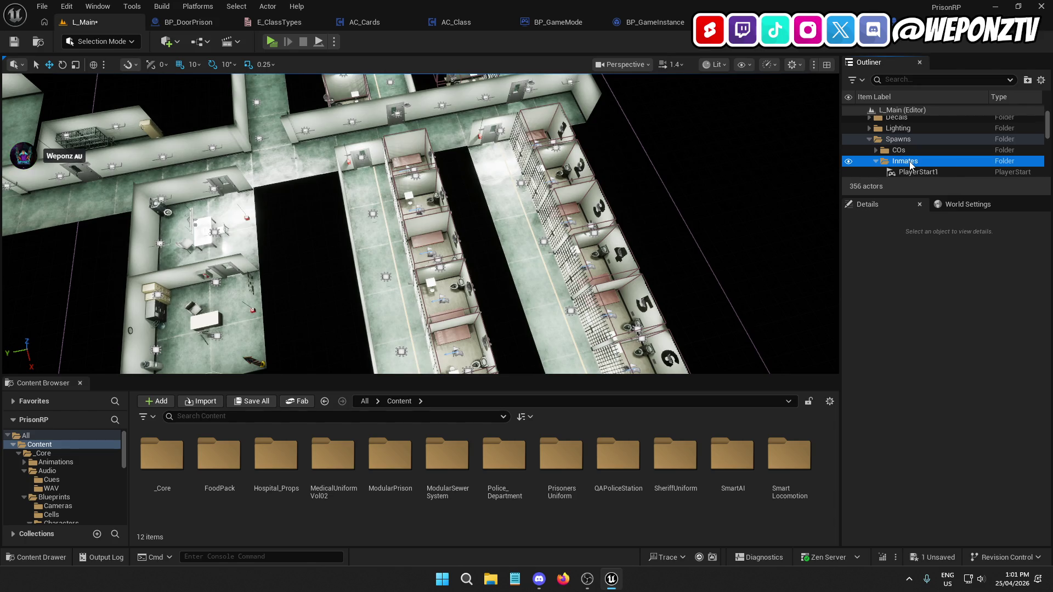
pyautogui.doubleClick(913, 165)
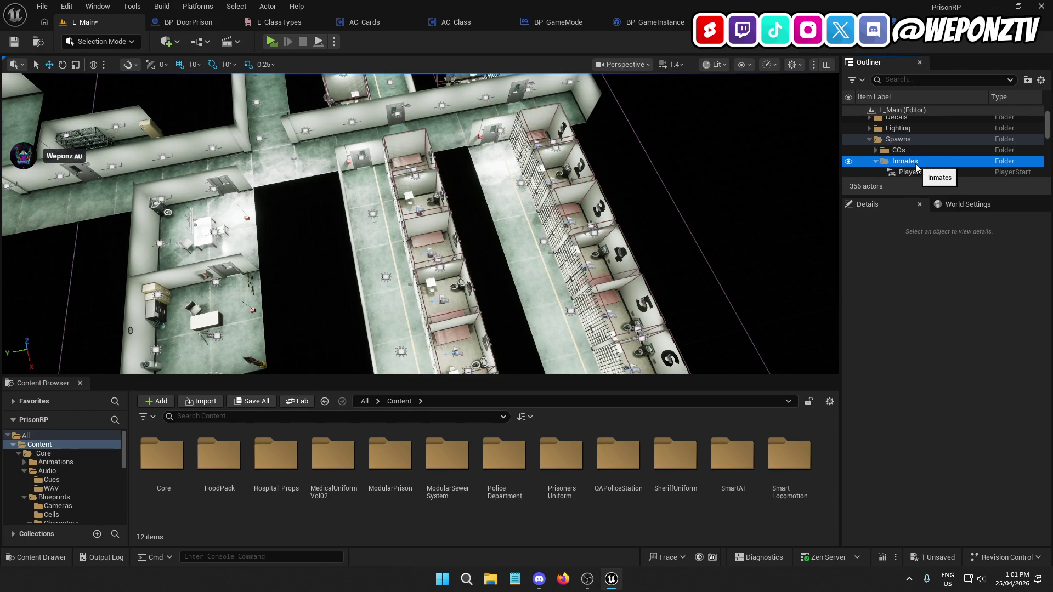
pyautogui.click(915, 165)
pyautogui.press('Return')
# Set Player Start Tag to Inmates on PlayerStart1–24 and save L_Main
pyautogui.click(936, 173)
pyautogui.scroll(-3, 949, 175)
pyautogui.scroll(-6, 944, 159)
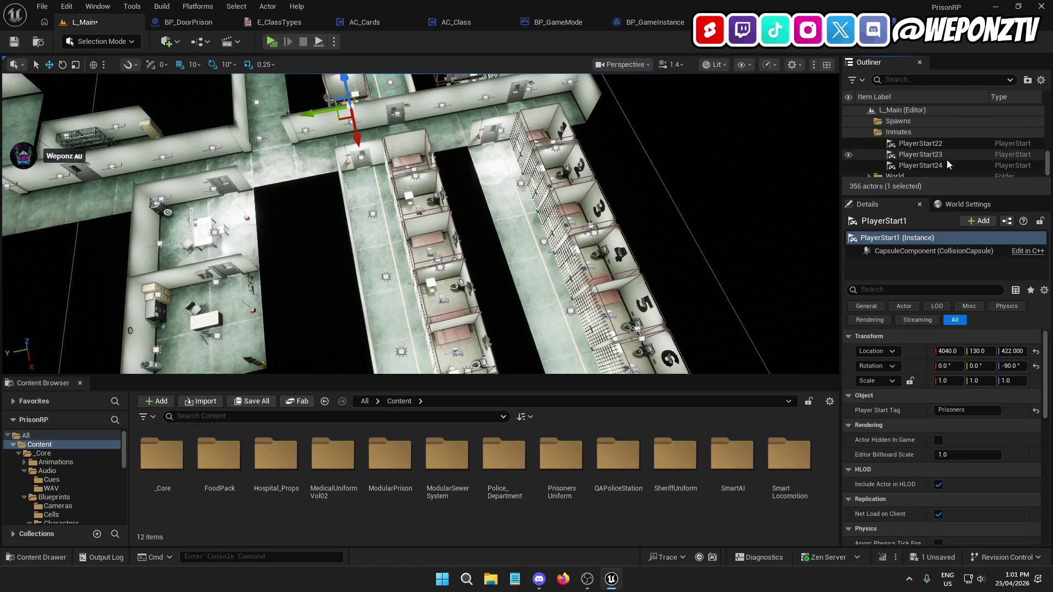
pyautogui.keyDown('shift'); pyautogui.click(945, 166); pyautogui.keyUp('shift')
pyautogui.click(971, 357)
pyautogui.write('Inmates')
pyautogui.press('Return')
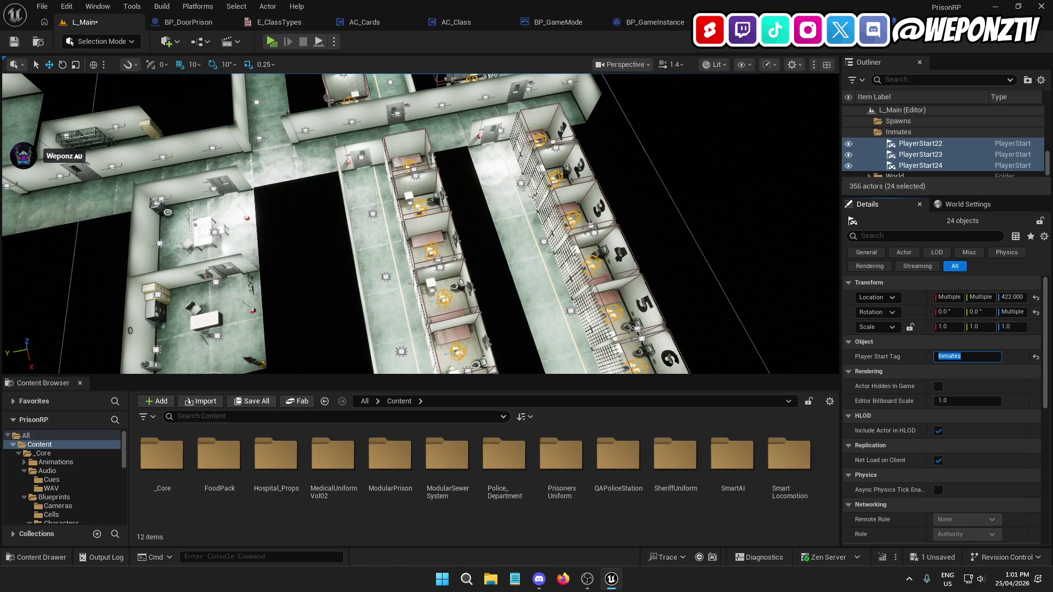
pyautogui.click(15, 41)
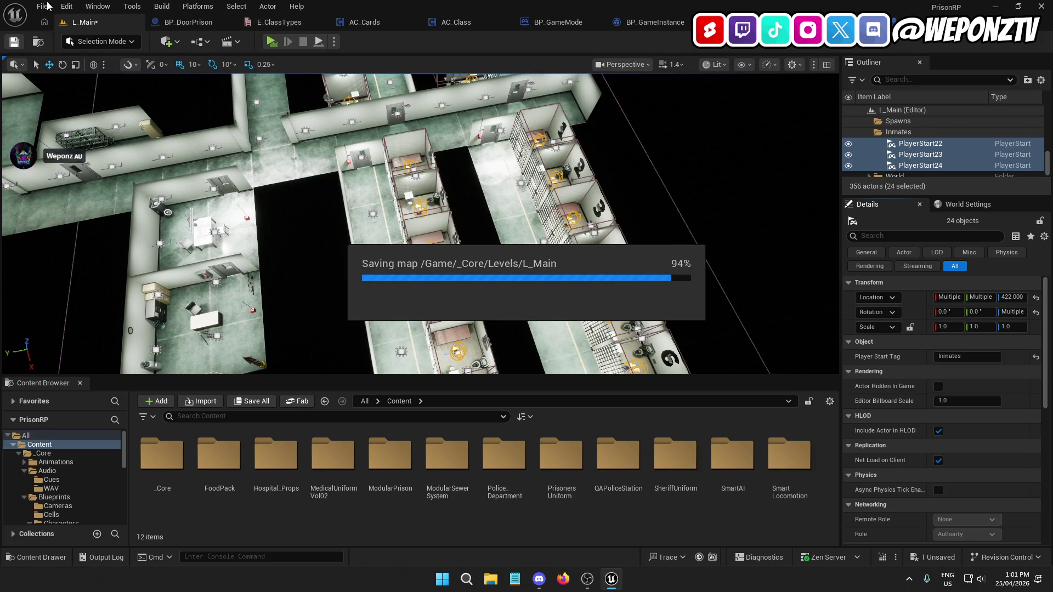
# Close the E_ClassTypes, AC_Cards, AC_Class, BP_GameMode, BP_PlayerCharacter and BP_DoorPrison editors
pyautogui.click(46, 6)
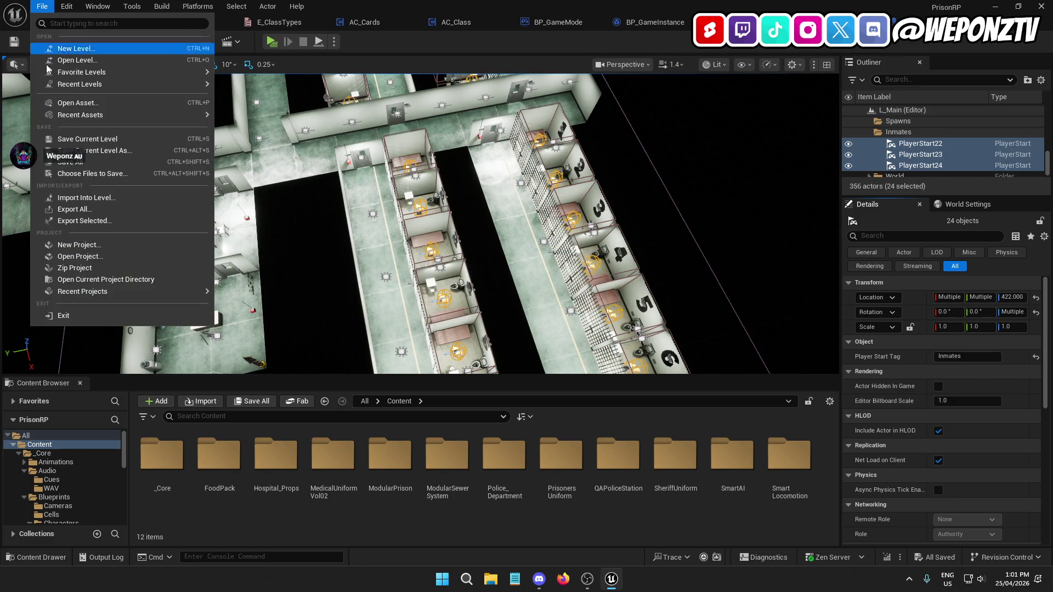
pyautogui.click(300, 61)
pyautogui.click(321, 23)
pyautogui.click(349, 22)
pyautogui.click(393, 23)
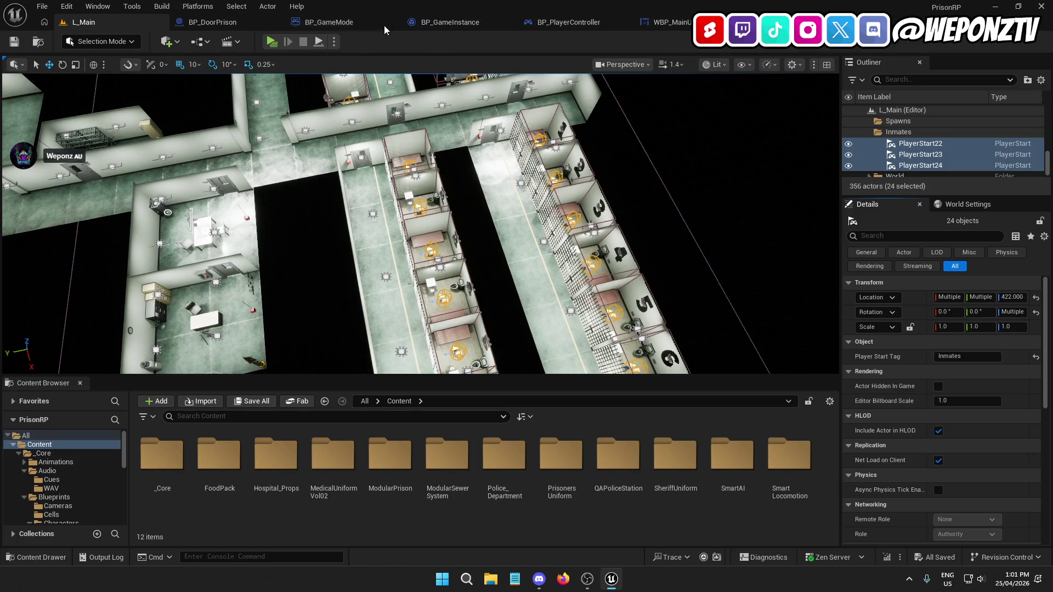
pyautogui.click(393, 23)
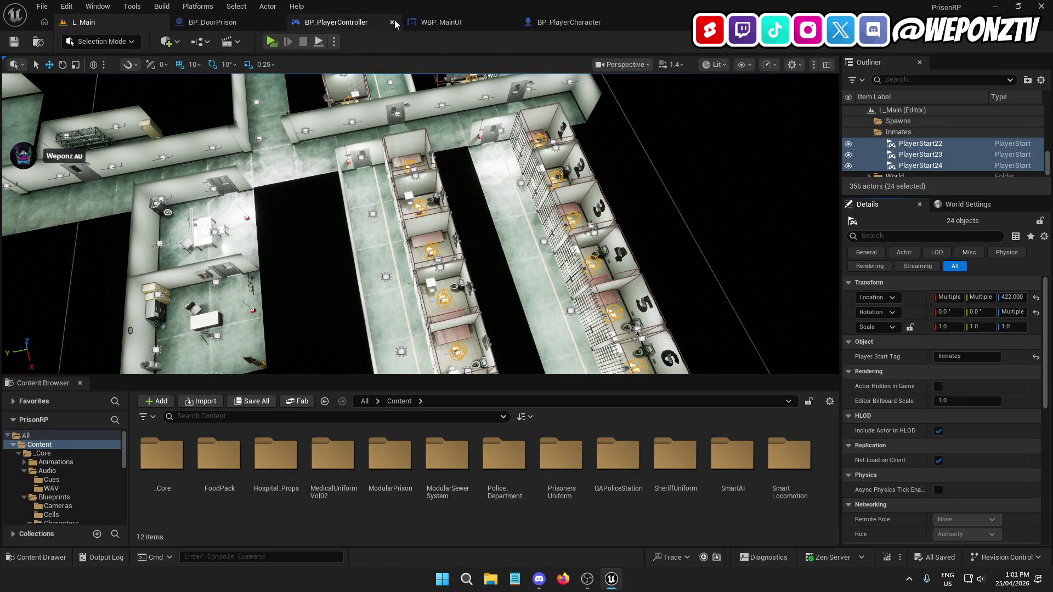
pyautogui.click(392, 23)
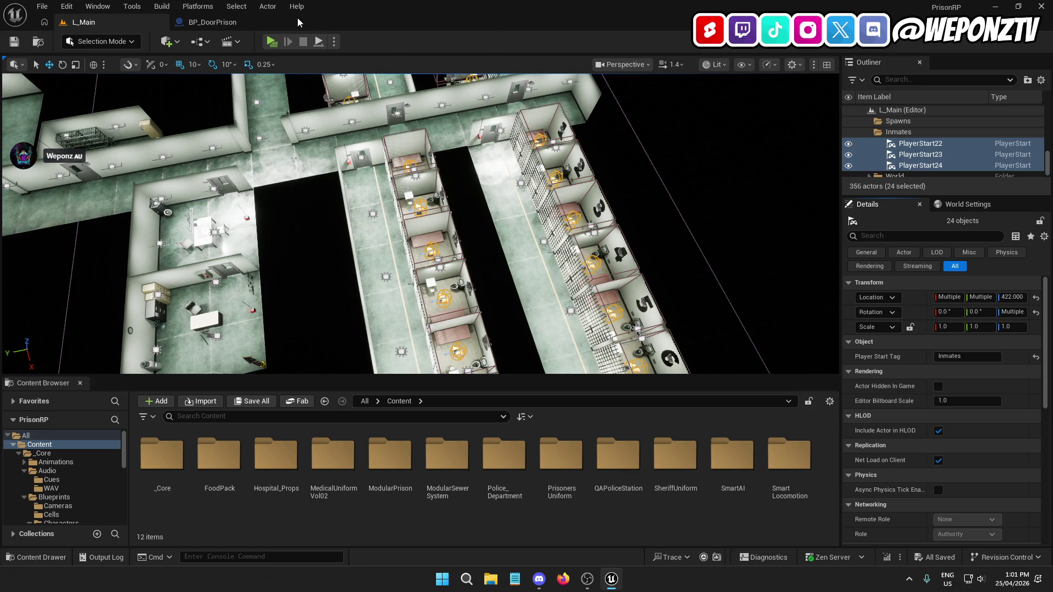
pyautogui.click(275, 23)
# Open ABP_PlayerCharacter from _Core/Animations/Player so it compiles, then close it
pyautogui.doubleClick(161, 457)
pyautogui.doubleClick(163, 460)
pyautogui.doubleClick(165, 463)
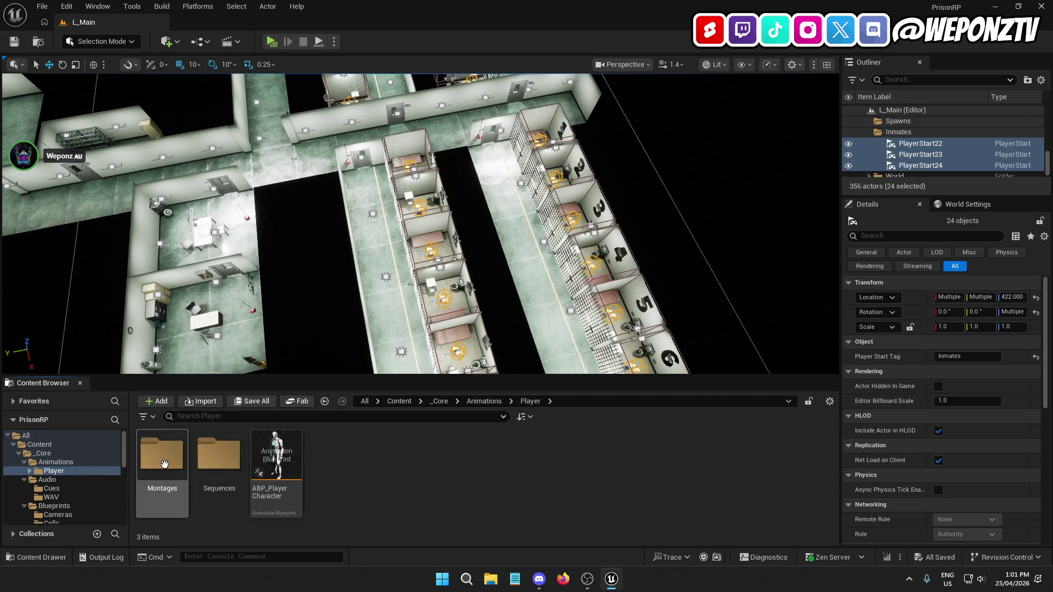
pyautogui.doubleClick(276, 454)
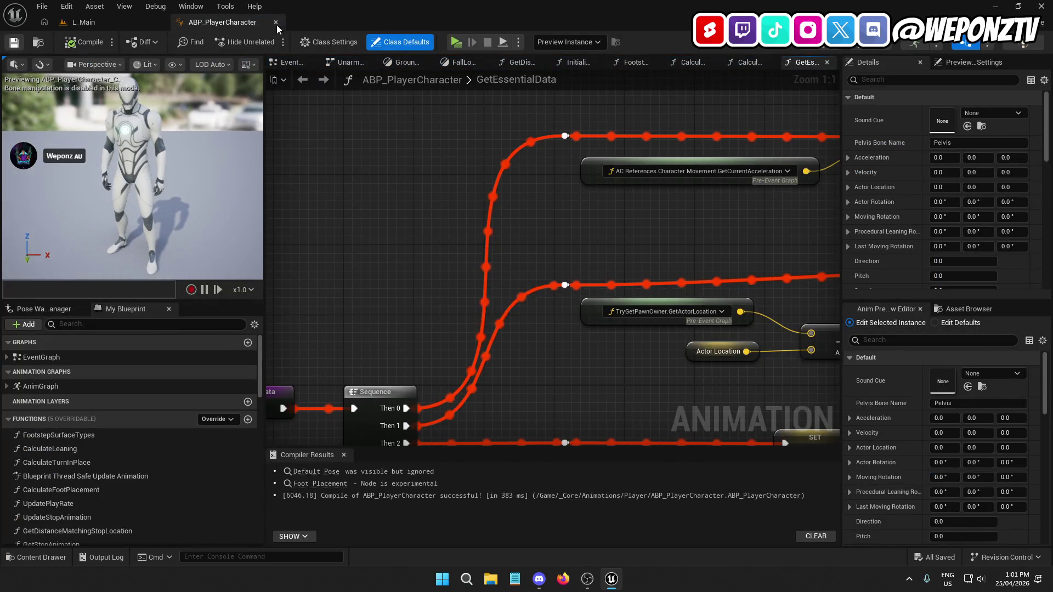
pyautogui.click(275, 22)
# Return to the Content folder, clear the player start selection, and expand Spawns to check Inmates
pyautogui.click(398, 401)
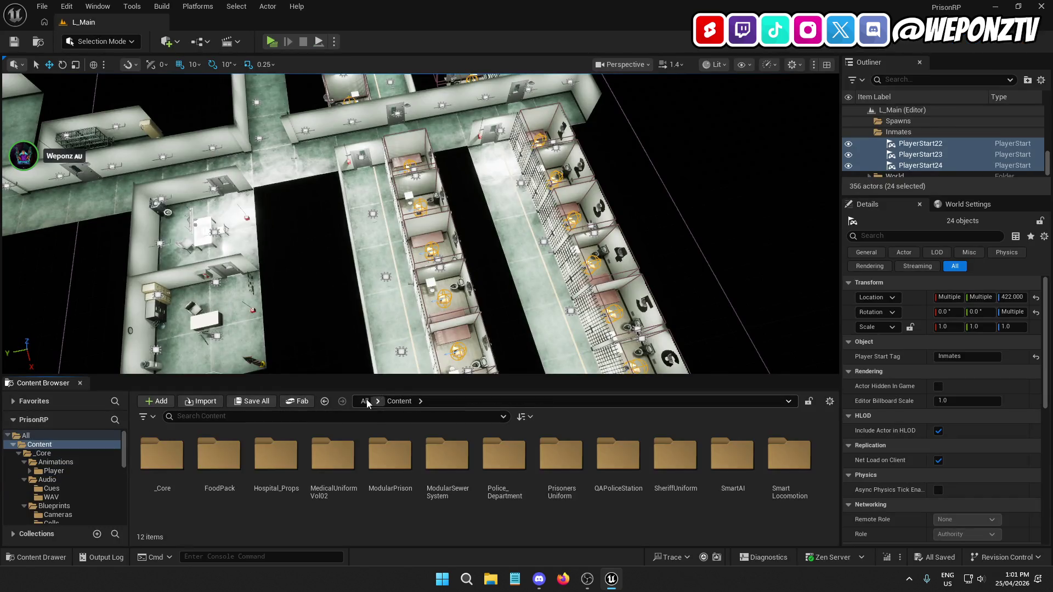
pyautogui.click(364, 400)
pyautogui.rightClick(170, 459)
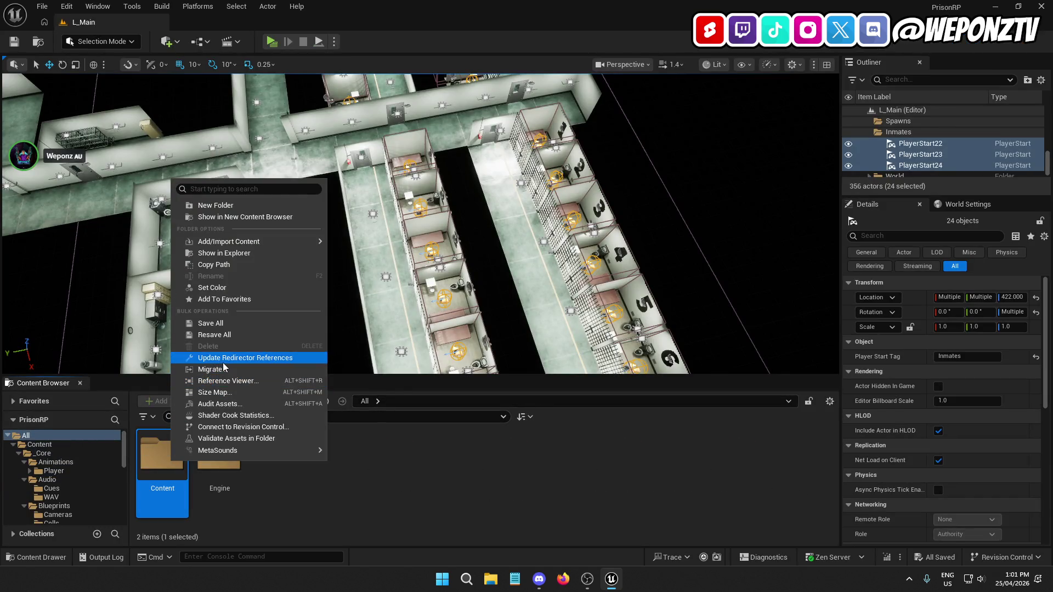
pyautogui.click(163, 455)
pyautogui.doubleClick(162, 455)
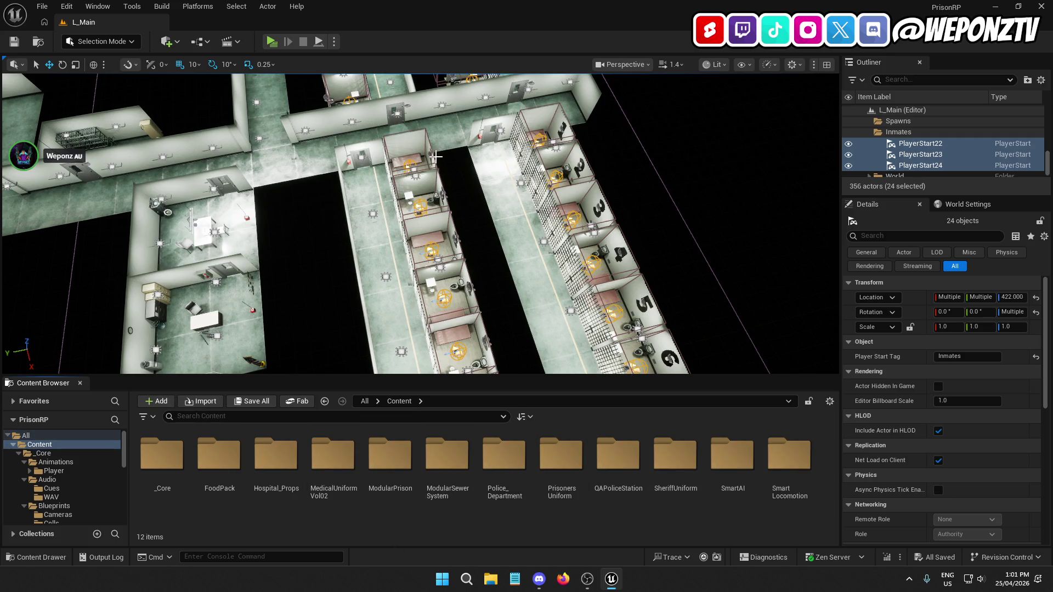
pyautogui.scroll(5, 939, 122)
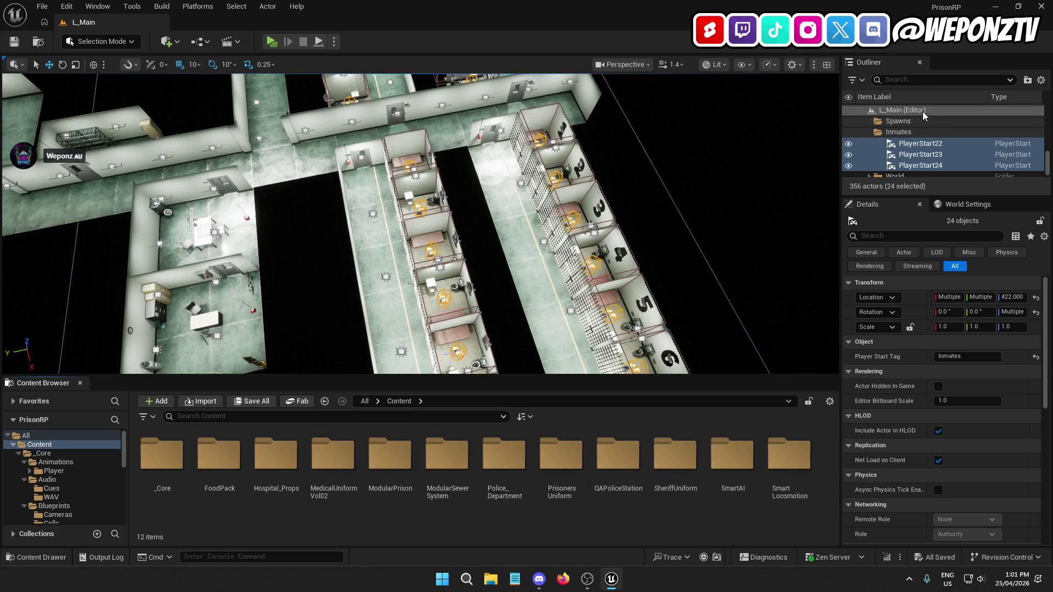
pyautogui.click(923, 110)
pyautogui.click(870, 165)
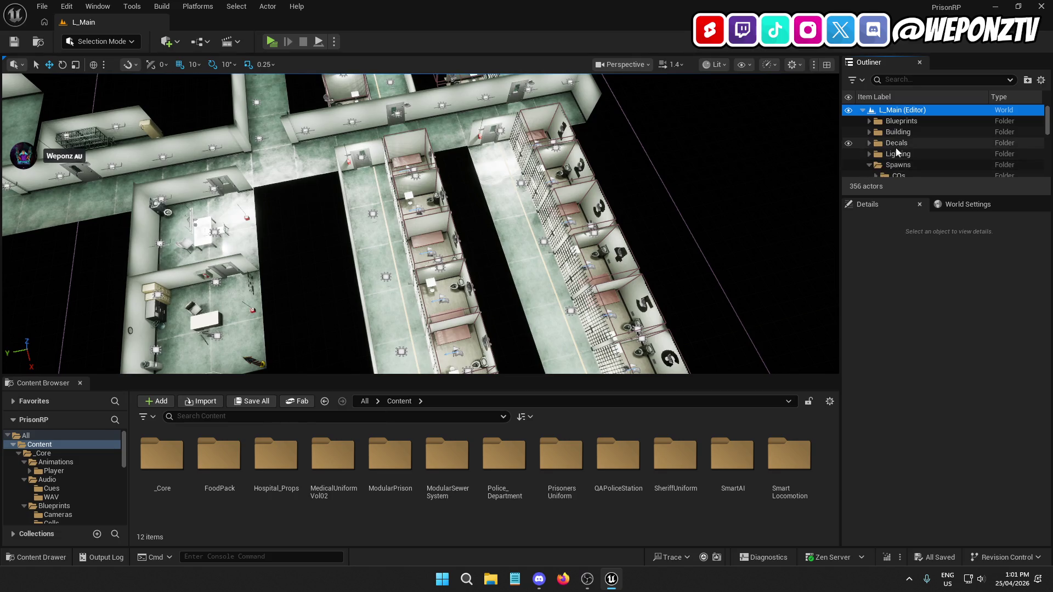